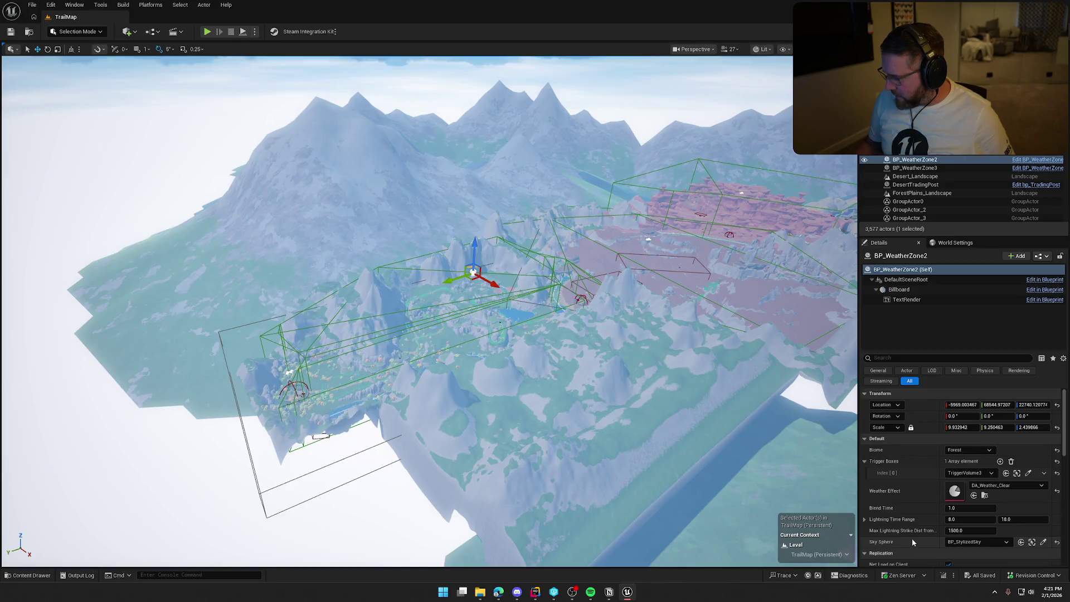
Step: Fly the camera from the TrailMap overview down to the walled palisade fort on the plains
{"action": "scroll", "coordinate": [921, 536], "scroll_direction": "up", "scroll_amount": 5}
{"action": "scroll", "coordinate": [921, 534], "scroll_direction": "up", "scroll_amount": 10}
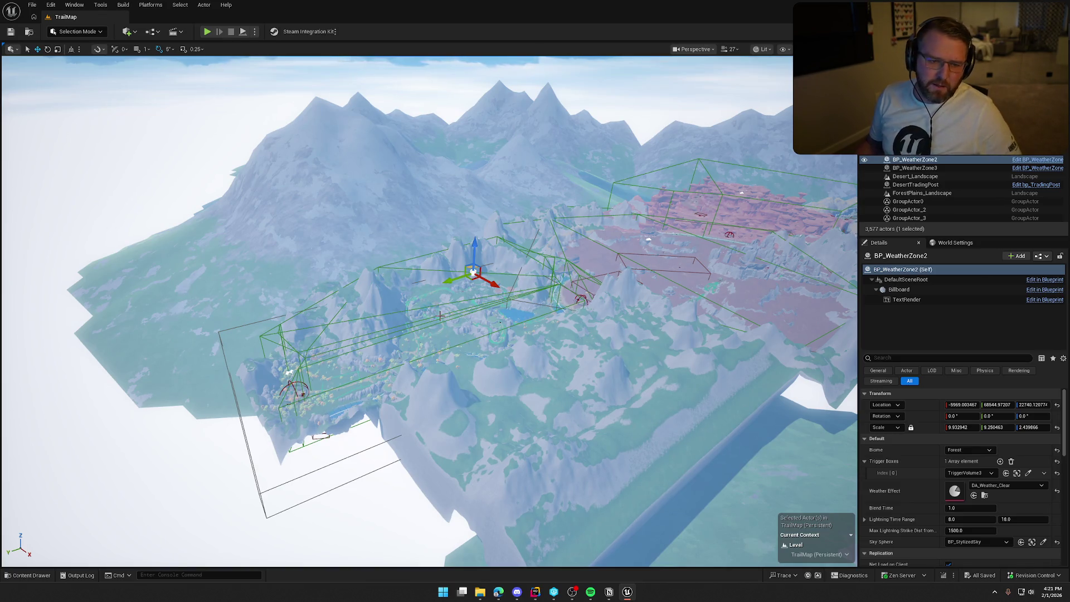
{"action": "scroll", "coordinate": [440, 316], "scroll_direction": "up", "scroll_amount": 5}
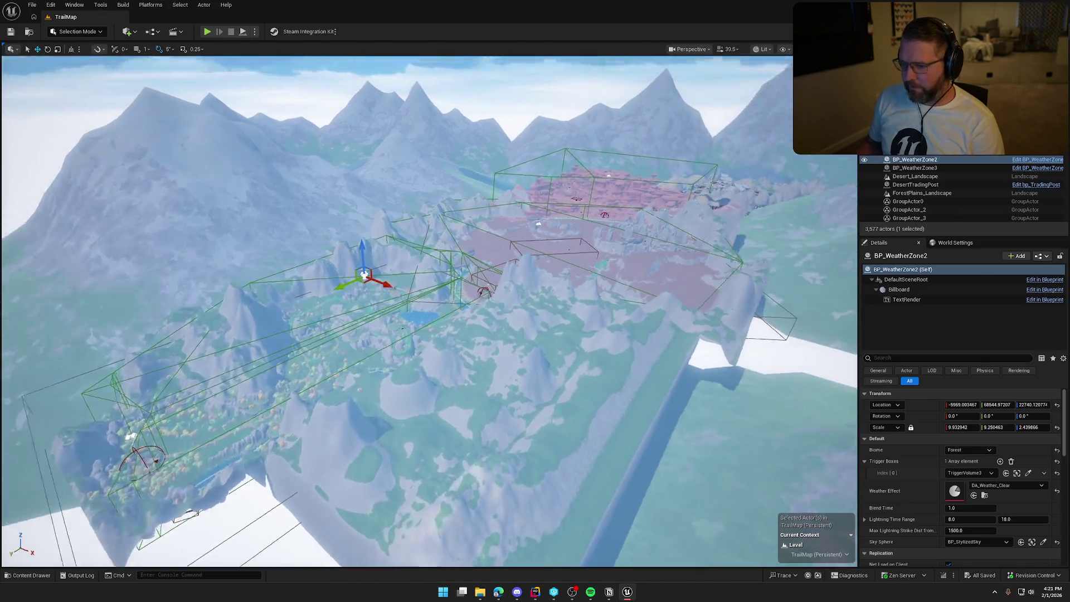
{"action": "scroll", "coordinate": [440, 316], "scroll_direction": "up", "scroll_amount": 10}
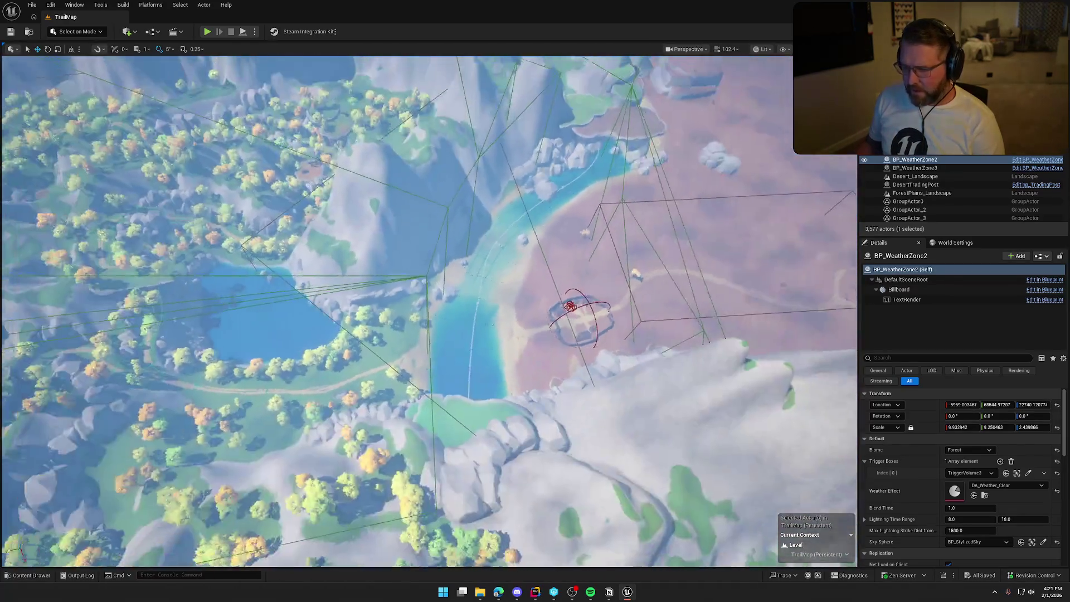
{"action": "scroll", "coordinate": [440, 315], "scroll_direction": "up", "scroll_amount": 5}
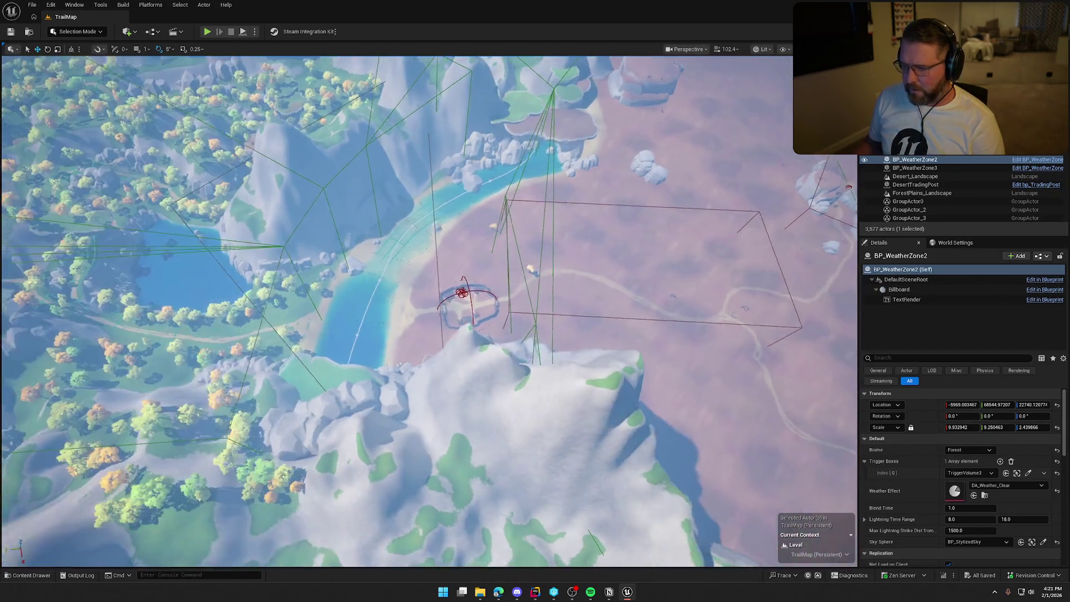
{"action": "left_click_drag", "start_coordinate": [441, 315], "coordinate": [491, 193]}
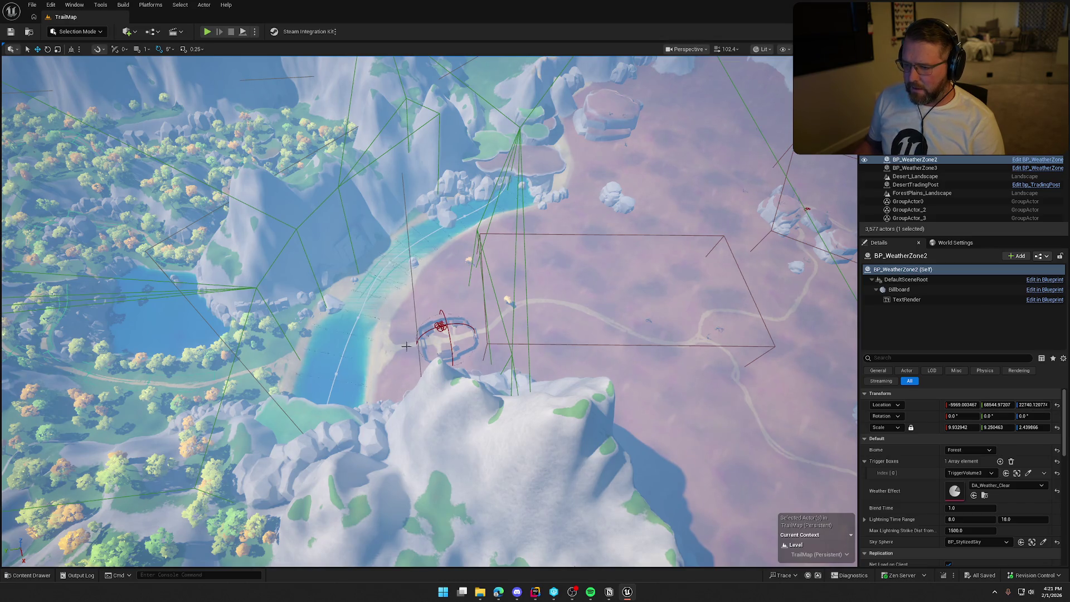
{"action": "key", "text": "w"}
{"action": "scroll", "coordinate": [461, 344], "scroll_direction": "down", "scroll_amount": 2}
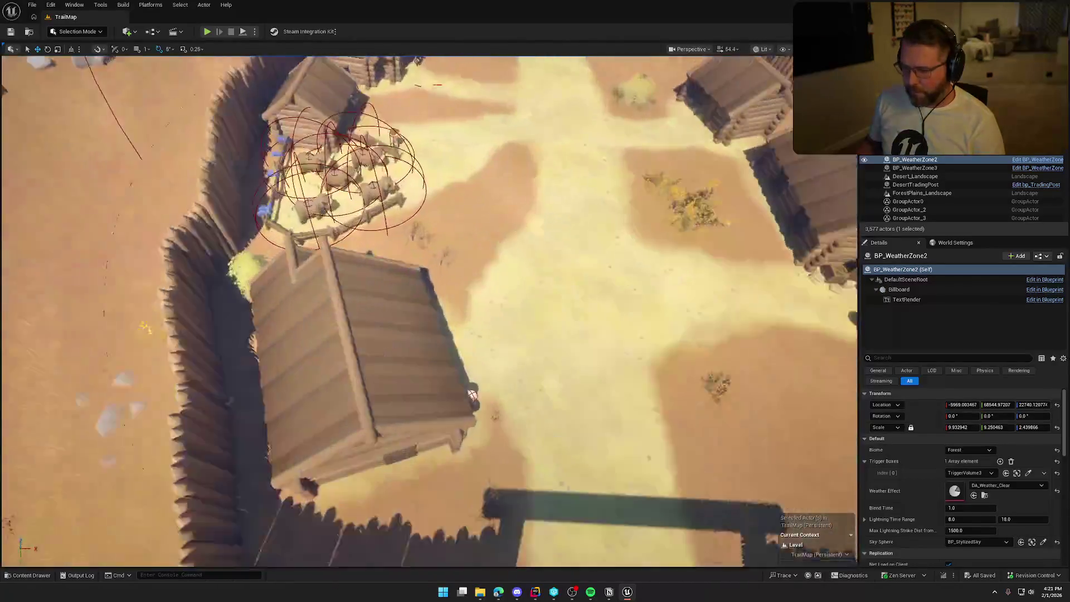
{"action": "key", "text": "s"}
{"action": "scroll", "coordinate": [472, 395], "scroll_direction": "down", "scroll_amount": 2}
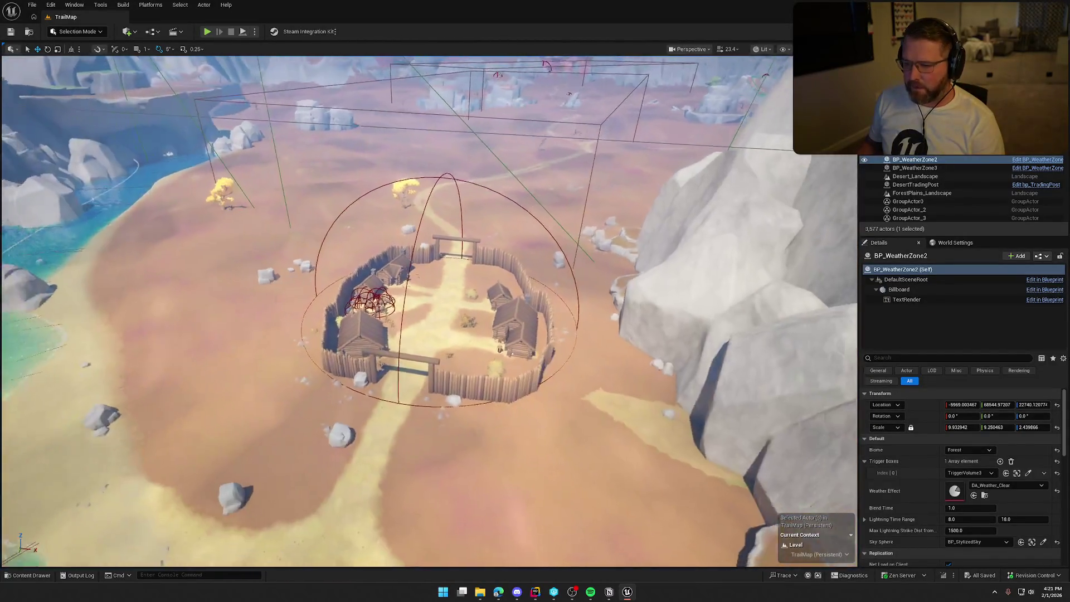
{"action": "key", "text": "w"}
{"action": "scroll", "coordinate": [434, 237], "scroll_direction": "down", "scroll_amount": 1}
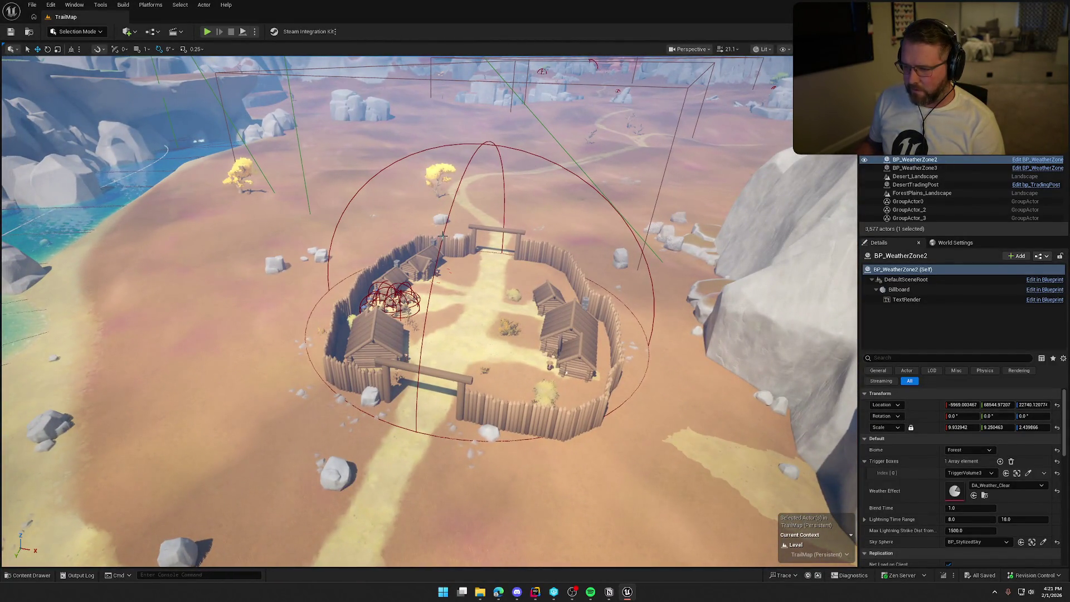
Step: Select PlainsTradingPost and highlight its 'Trading Post' Town Name text in Details
{"action": "left_click", "coordinate": [442, 235]}
{"action": "left_click", "coordinate": [979, 451]}
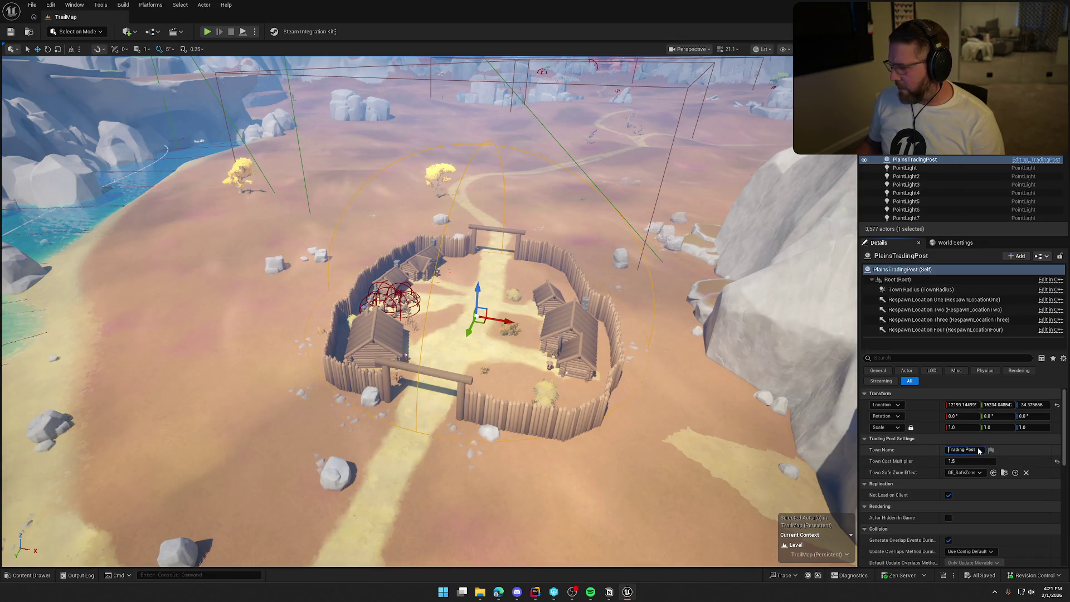
{"action": "left_click_drag", "start_coordinate": [979, 452], "coordinate": [914, 452]}
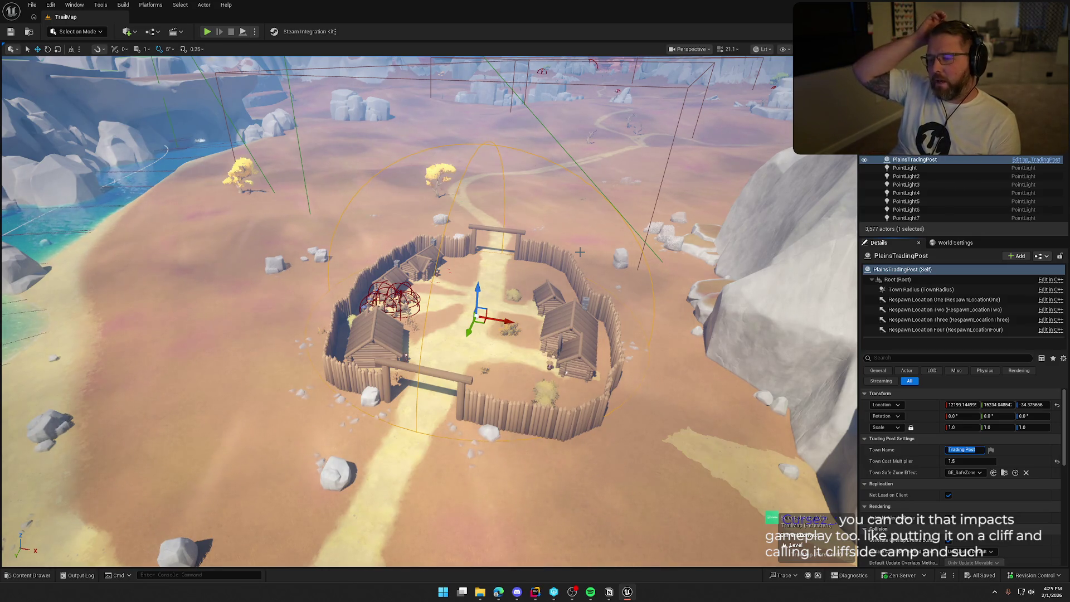
Step: Replace the town name with '4', then fly to the log cabins on the canyon shore
{"action": "type", "text": "4"}
{"action": "mouse_move", "coordinate": [446, 209]}
{"action": "left_mouse_down"}
{"action": "mouse_move", "coordinate": [437, 203]}
{"action": "mouse_move", "coordinate": [446, 208]}
{"action": "mouse_move", "coordinate": [446, 184]}
{"action": "mouse_move", "coordinate": [446, 205]}
{"action": "left_mouse_up"}
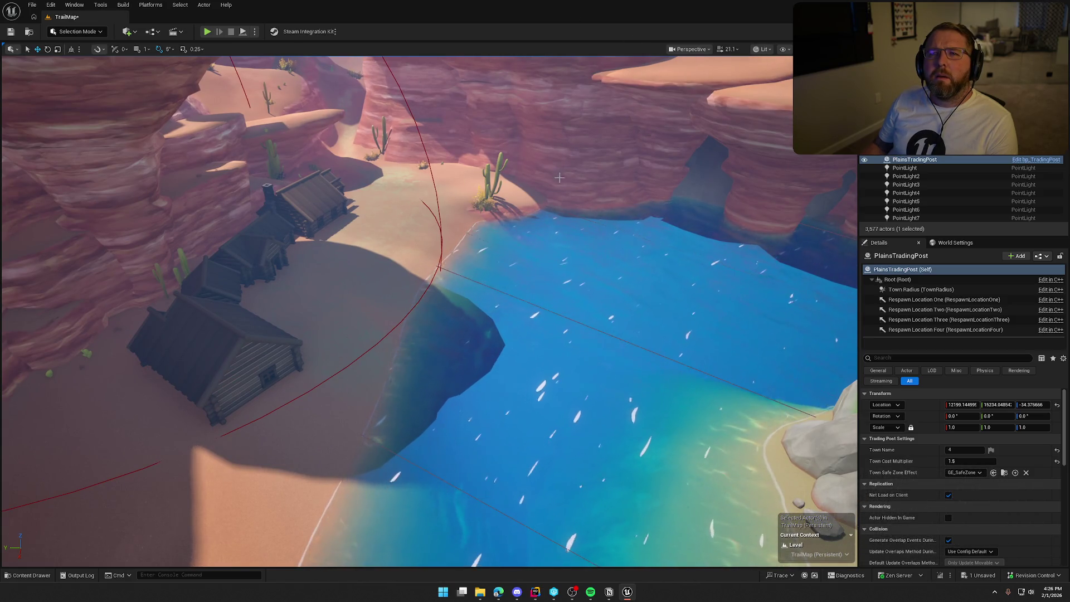
{"action": "mouse_move", "coordinate": [559, 178]}
{"action": "left_mouse_down"}
{"action": "mouse_move", "coordinate": [559, 145]}
{"action": "mouse_move", "coordinate": [691, 141]}
{"action": "mouse_move", "coordinate": [624, 153]}
{"action": "mouse_move", "coordinate": [624, 131]}
{"action": "mouse_move", "coordinate": [602, 120]}
{"action": "left_mouse_up"}
{"action": "scroll", "coordinate": [590, 144], "scroll_direction": "down", "scroll_amount": 2}
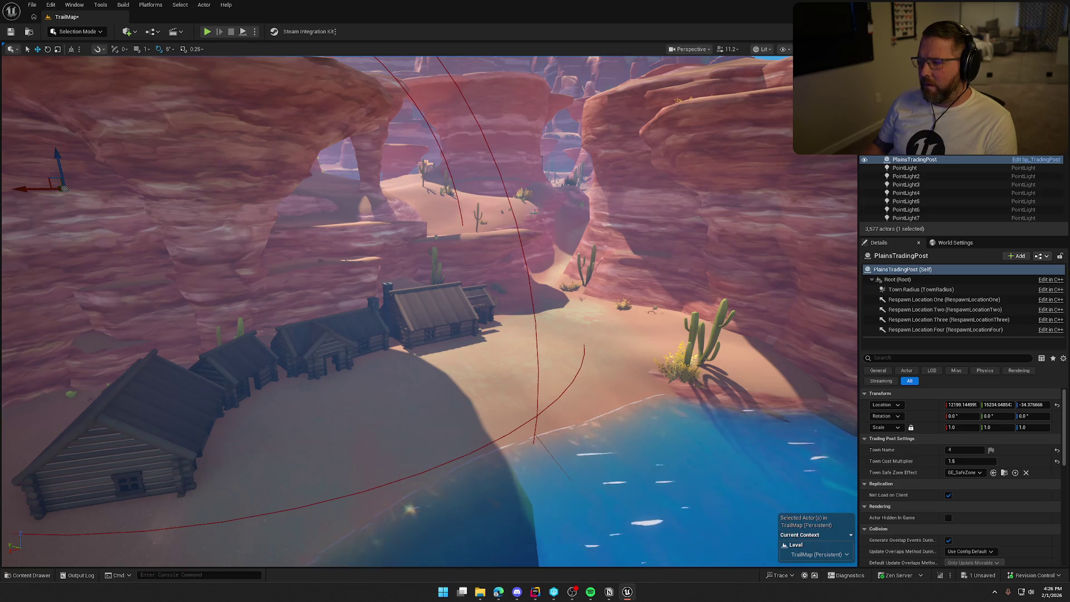
Step: Select MountainTradingPost and rename its town to 'Riverside Camp'
{"action": "left_click", "coordinate": [532, 371]}
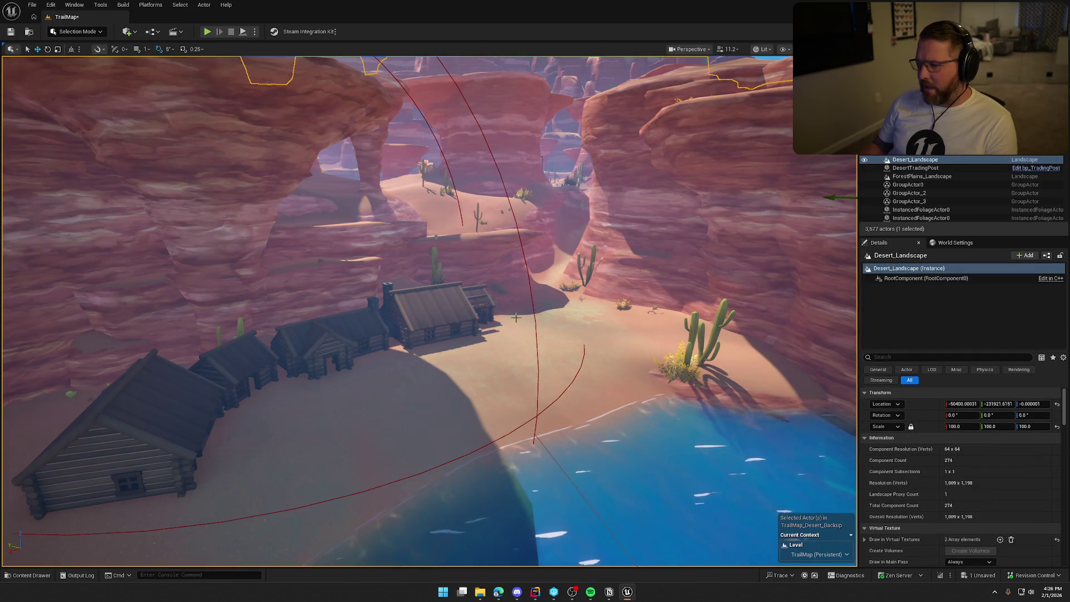
{"action": "left_click", "coordinate": [535, 371]}
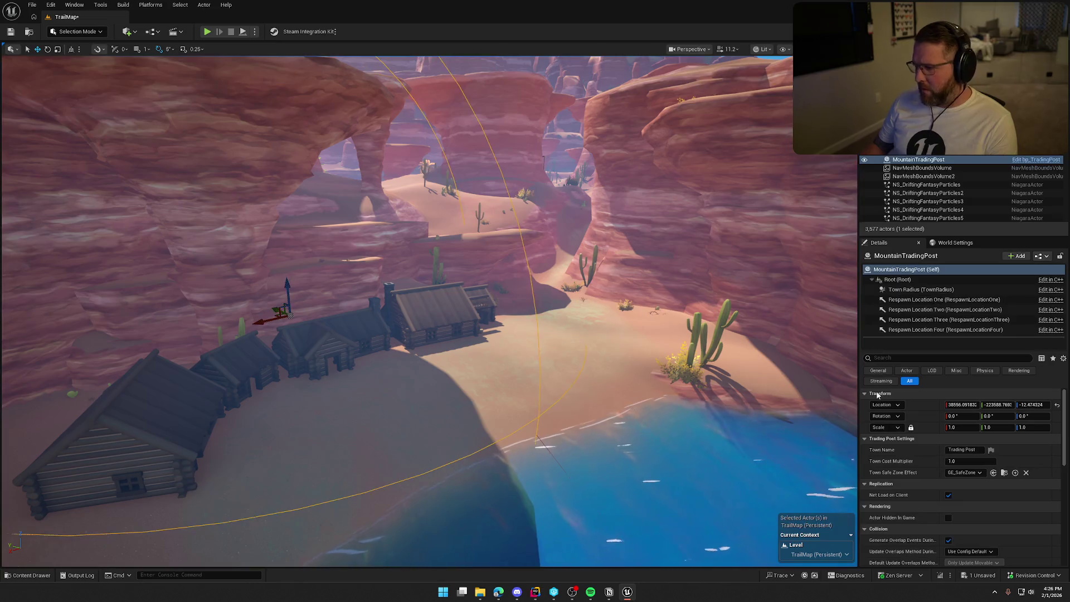
{"action": "left_click", "coordinate": [978, 451]}
{"action": "type", "text": "Rive"}
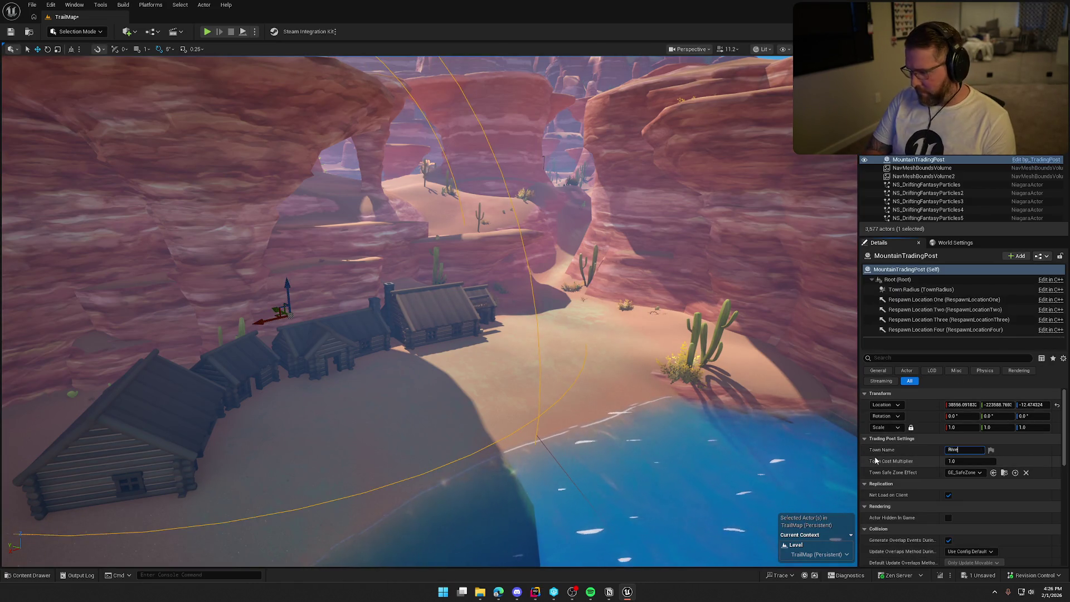
{"action": "type", "text": "rside Camp"}
{"action": "key", "text": "Return"}
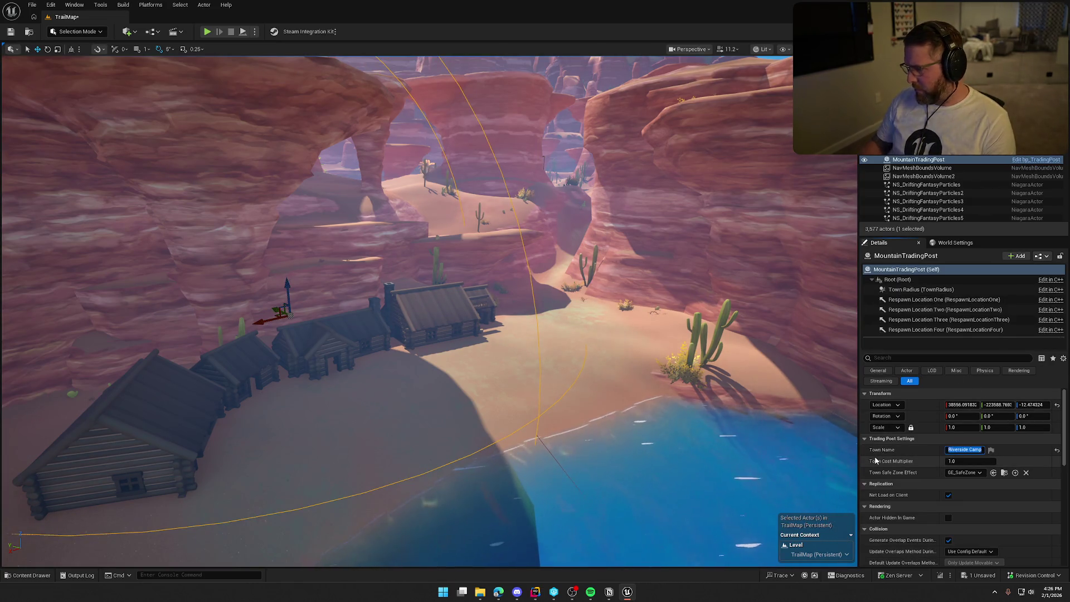
Step: Set its Town Cost Multiplier to 2.5 and deselect it
{"action": "left_click", "coordinate": [968, 462]}
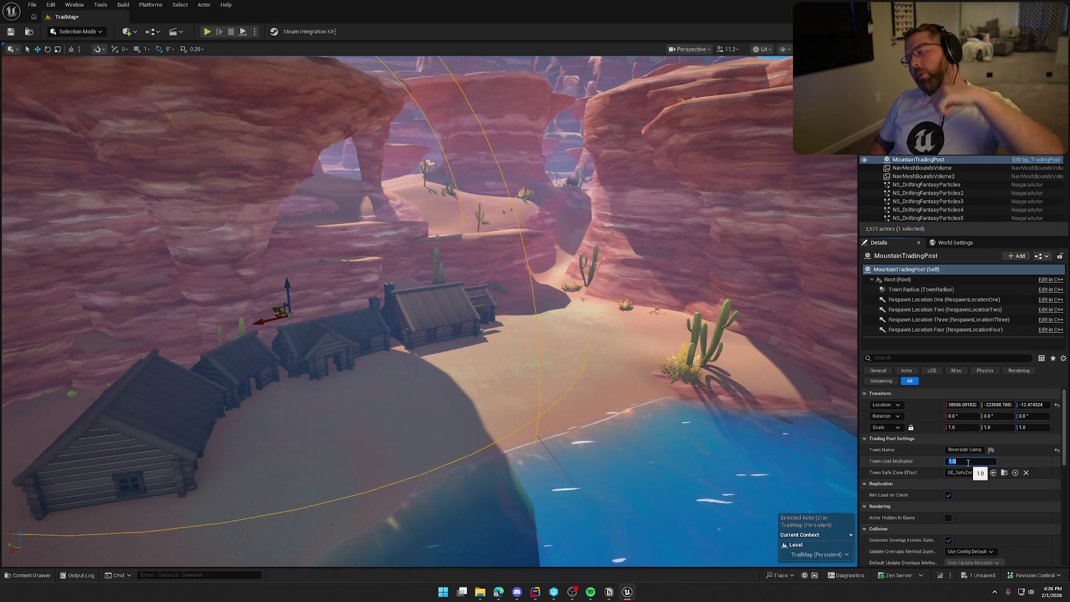
{"action": "type", "text": "2.5"}
{"action": "key", "text": "Return"}
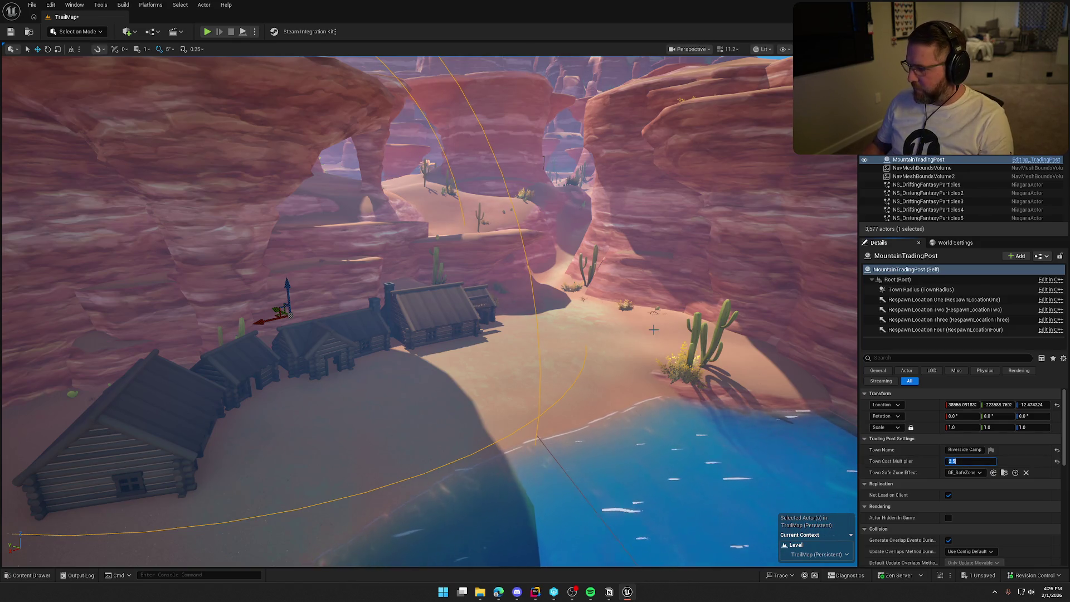
{"action": "key", "text": "Escape"}
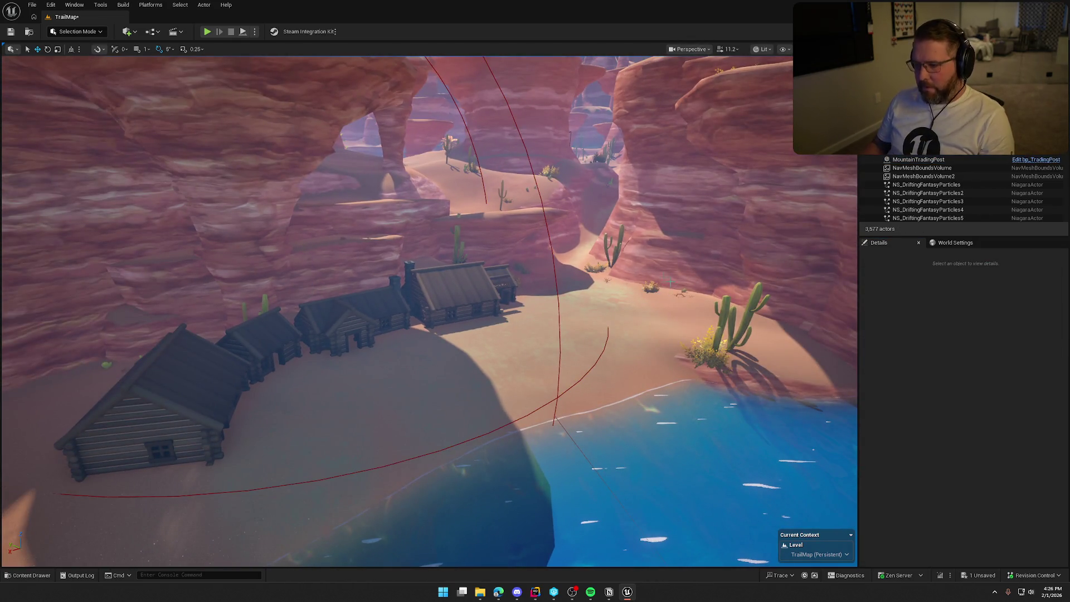
Step: Save the map and select DesertTradingPost
{"action": "key", "text": "ctrl+s"}
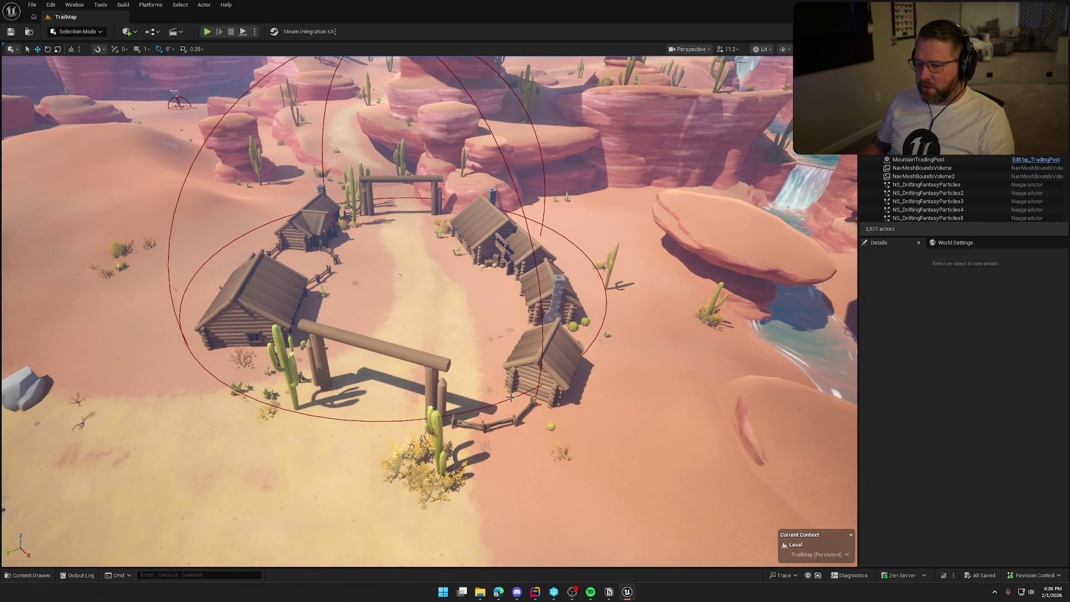
{"action": "left_click", "coordinate": [513, 397]}
{"action": "left_click", "coordinate": [497, 202]}
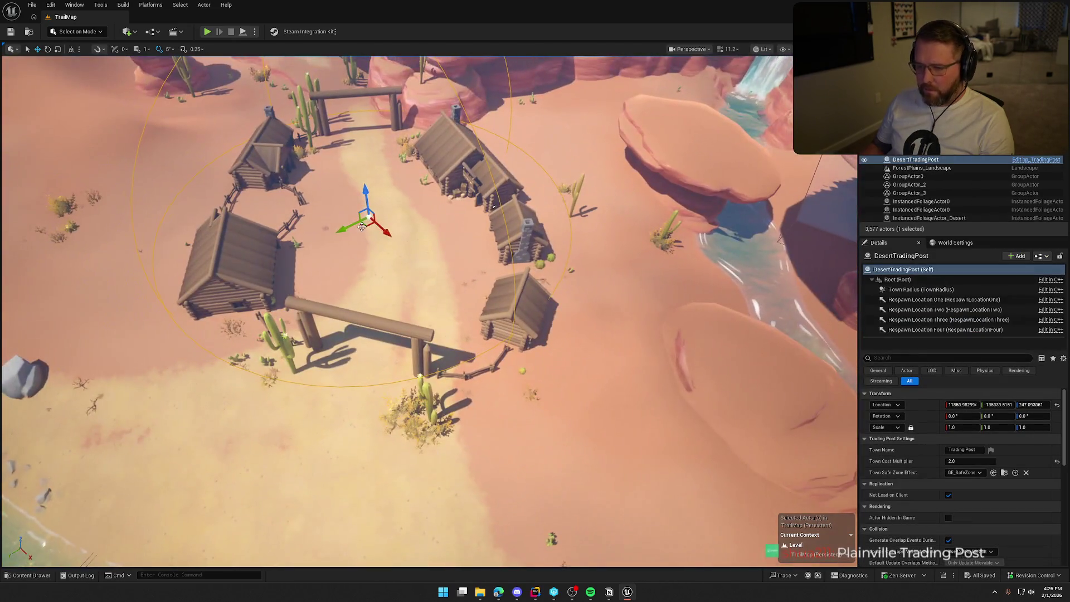
Step: Move DesertTradingPost into the centre of the cabin ring, then deselect it
{"action": "mouse_move", "coordinate": [365, 228]}
{"action": "left_mouse_down"}
{"action": "mouse_move", "coordinate": [385, 240]}
{"action": "mouse_move", "coordinate": [377, 245]}
{"action": "left_mouse_up"}
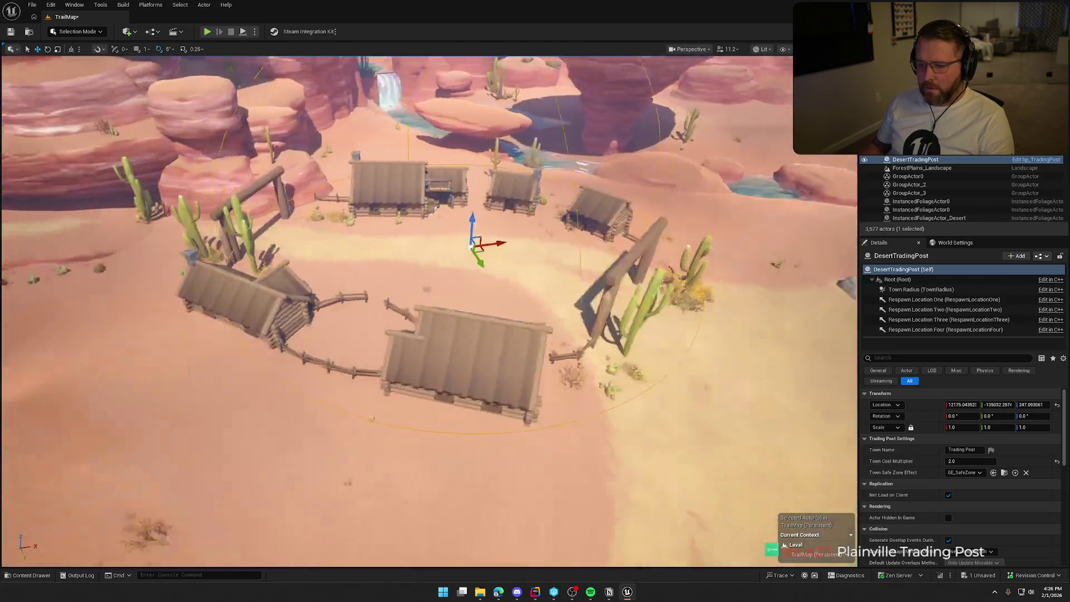
{"action": "key", "text": "f"}
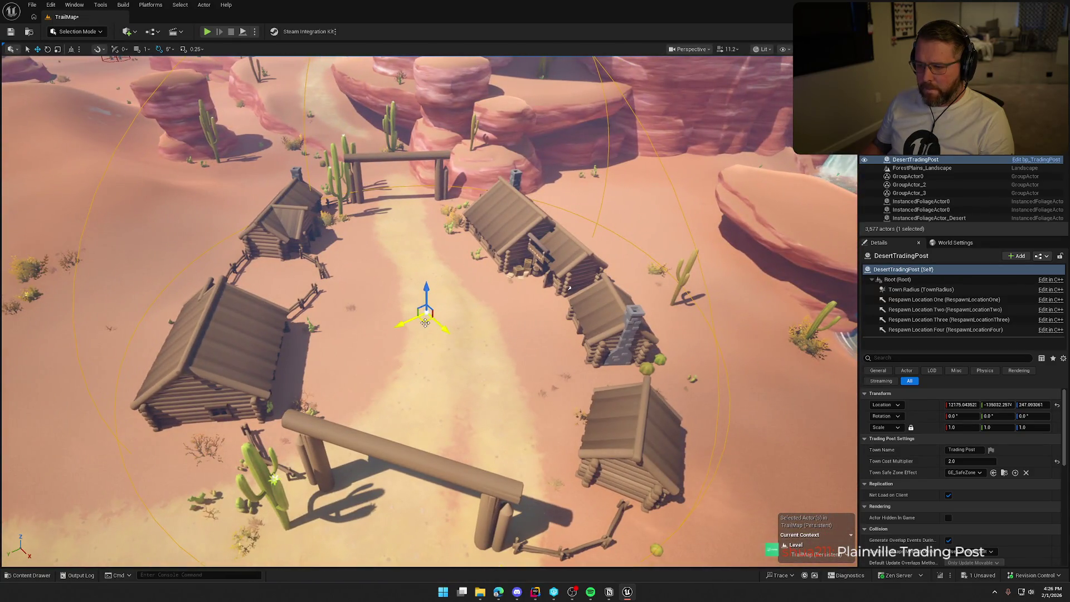
{"action": "left_click_drag", "start_coordinate": [425, 315], "coordinate": [421, 315]}
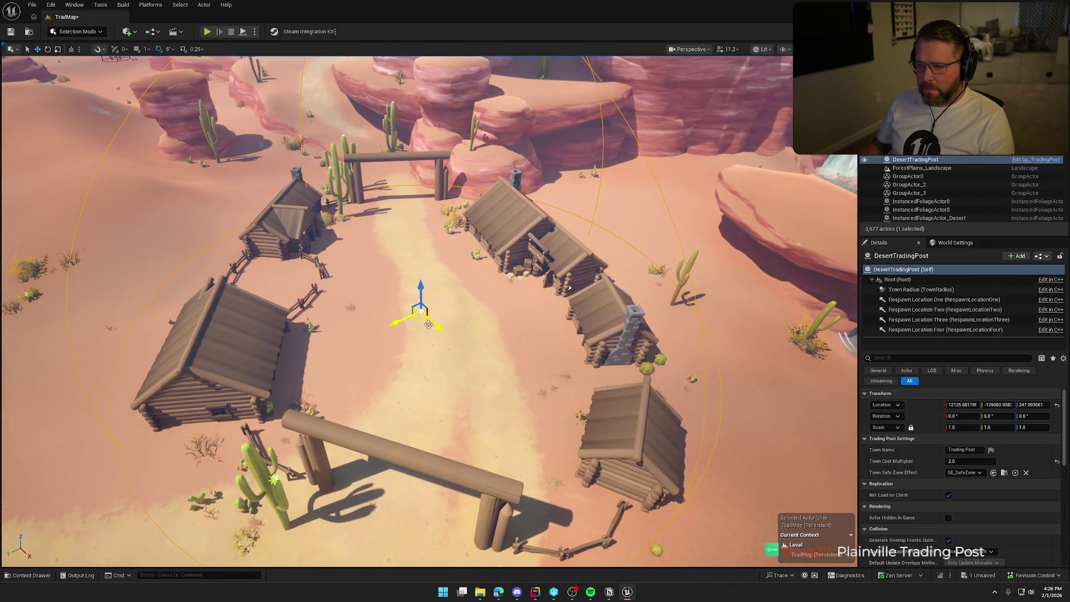
{"action": "scroll", "coordinate": [549, 291], "scroll_direction": "down", "scroll_amount": 3}
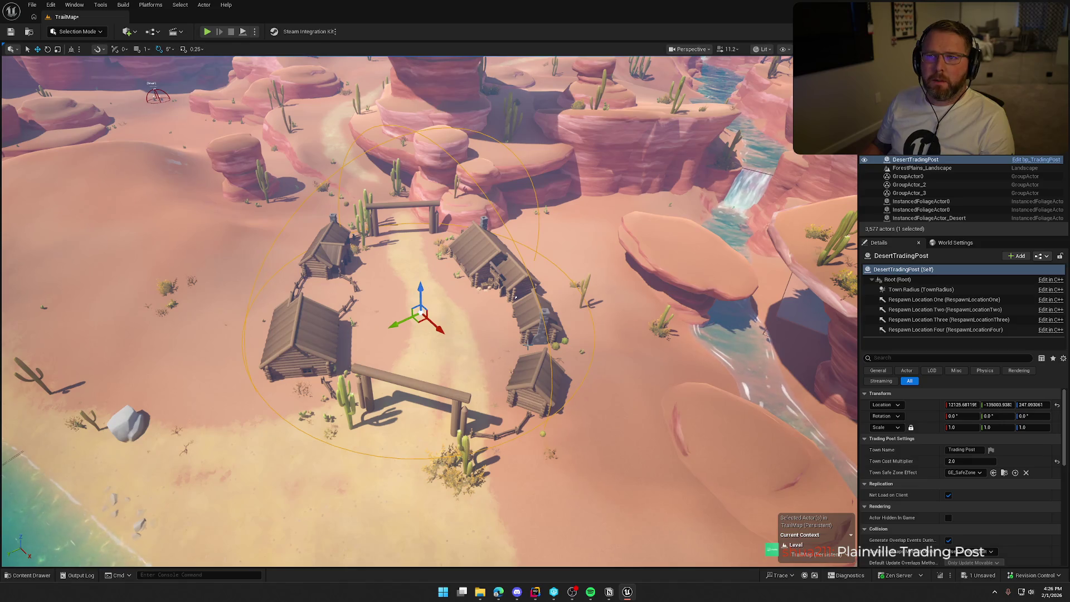
{"action": "key", "text": "Escape"}
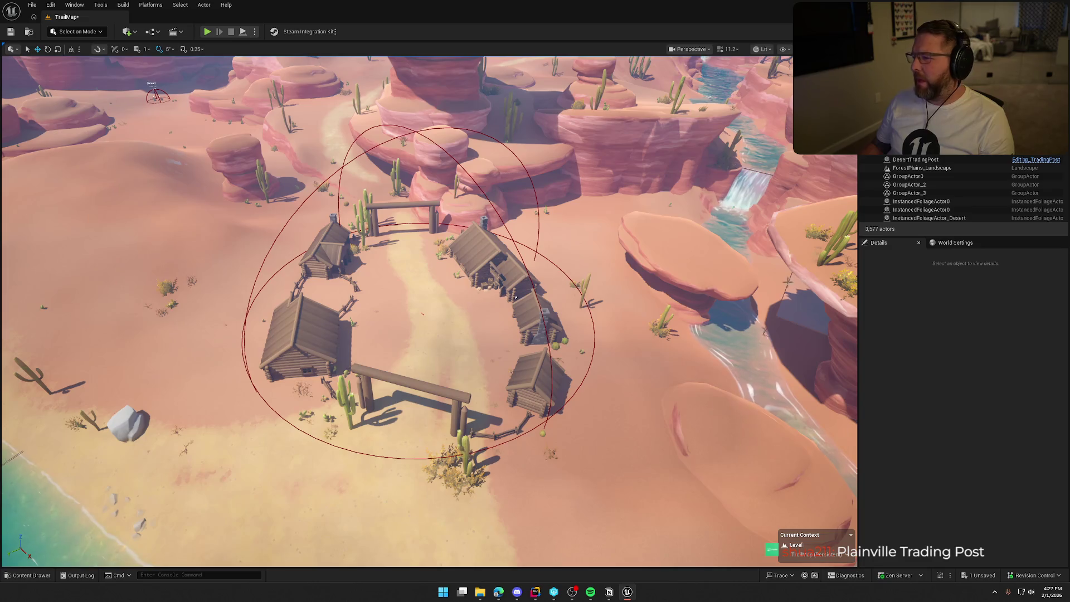
Step: Jump back to the plains fort via camera bookmarks and select PlainsTradingPost
{"action": "key", "text": "1"}
{"action": "key", "text": "2"}
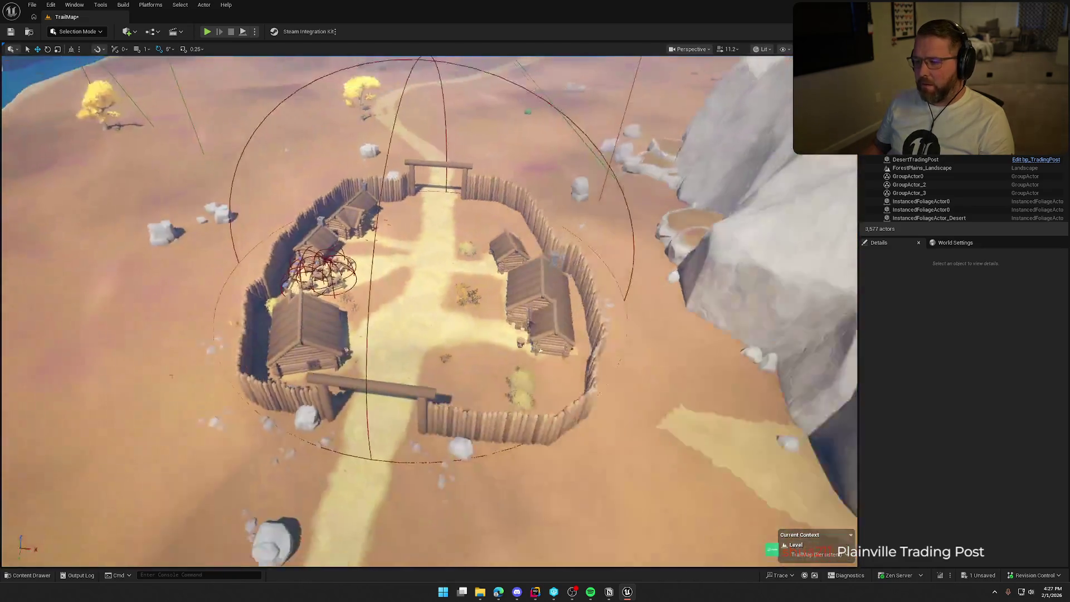
{"action": "left_click", "coordinate": [437, 217]}
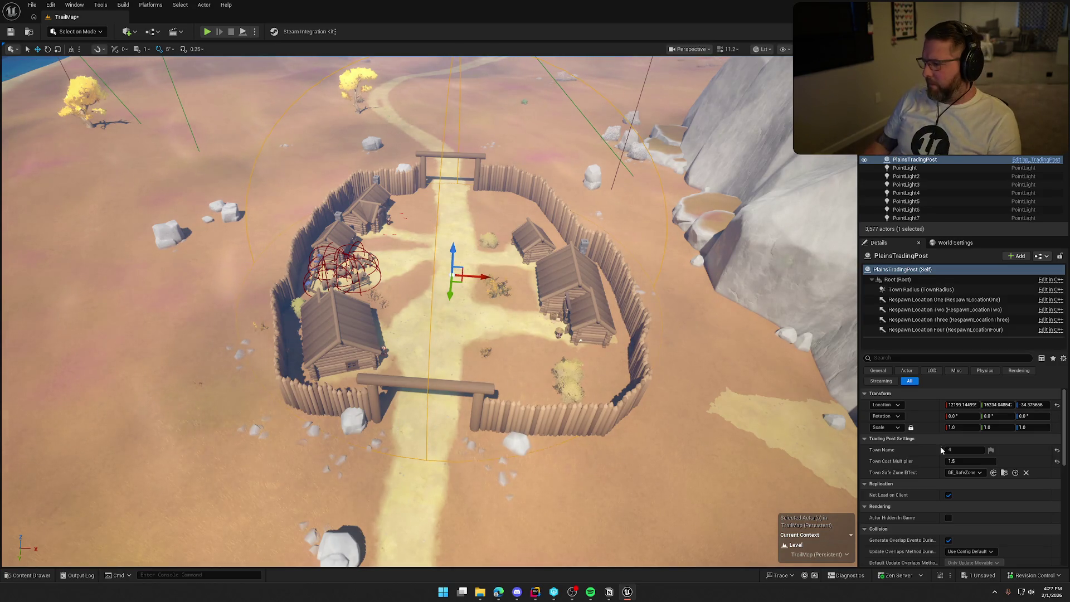
Step: Delete the '4' from PlainsTradingPost's Town Name, leaving it empty
{"action": "left_click", "coordinate": [961, 449]}
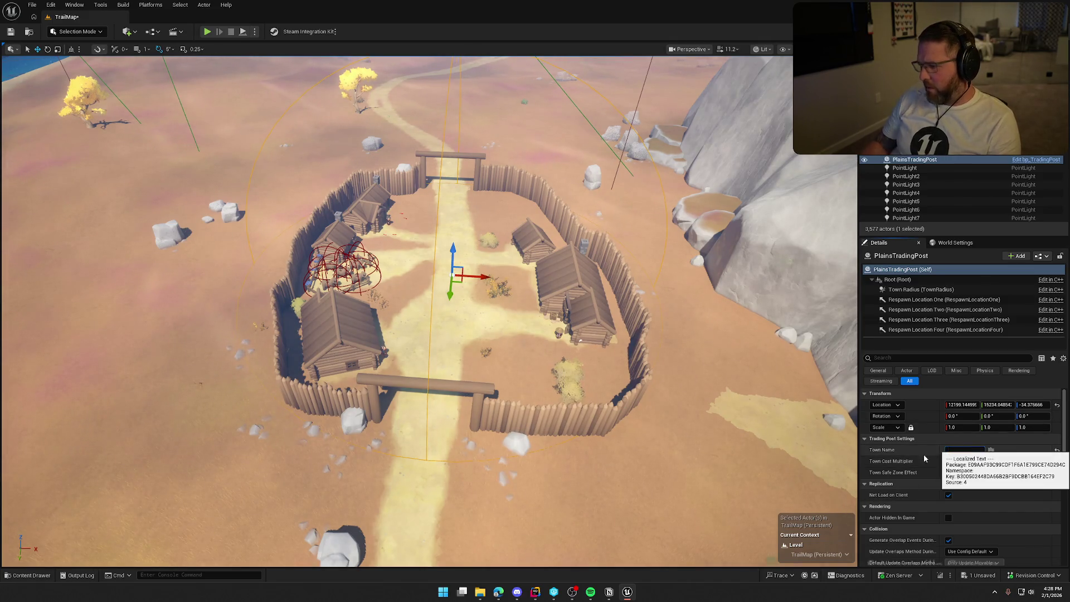
{"action": "key", "text": "BackSpace"}
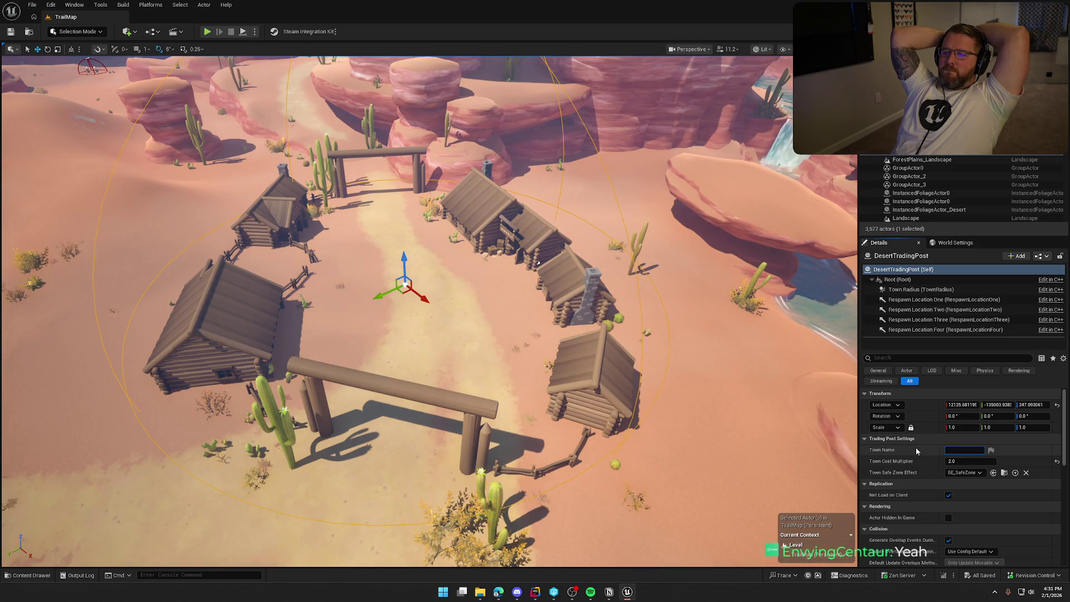
Step: Name the desert trading post 'Dead Man's Camp' and save TrailMap
{"action": "type", "text": "Dead Man's"}
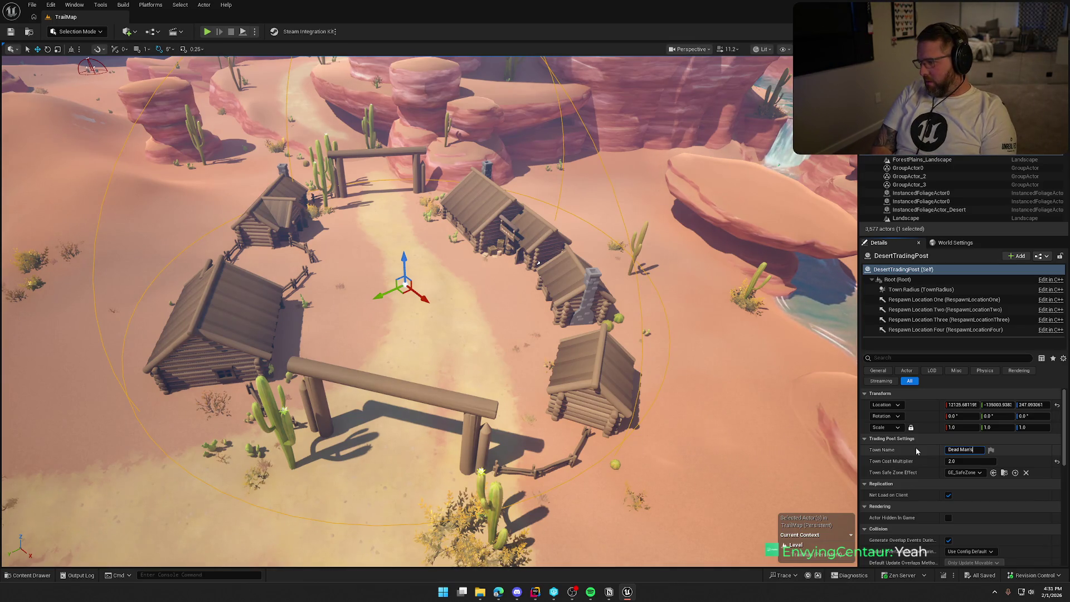
{"action": "type", "text": " Camp"}
{"action": "key", "text": "Return"}
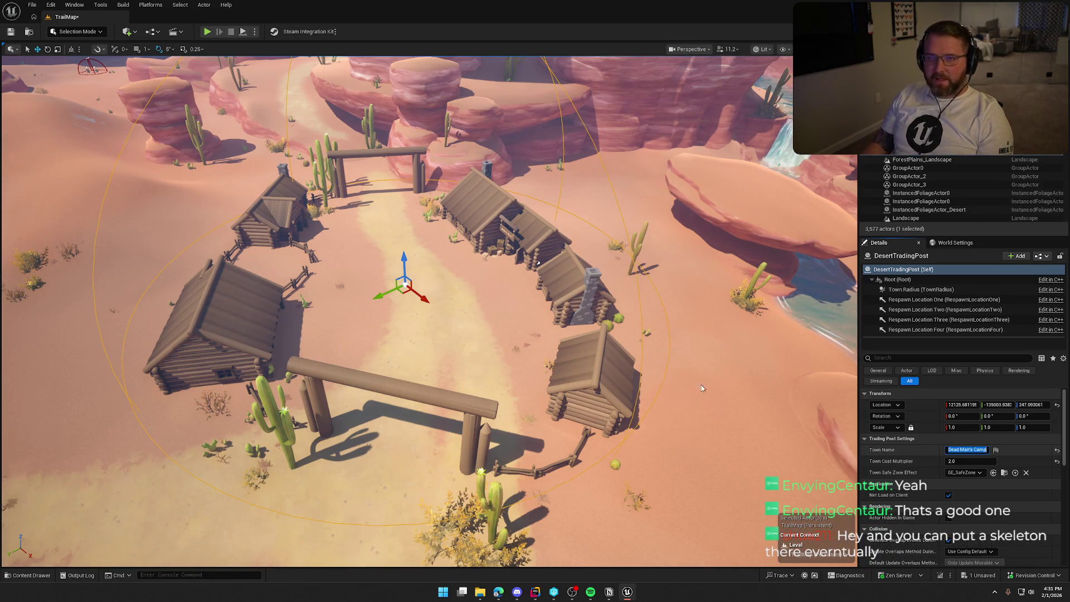
{"action": "key", "text": "ctrl+s"}
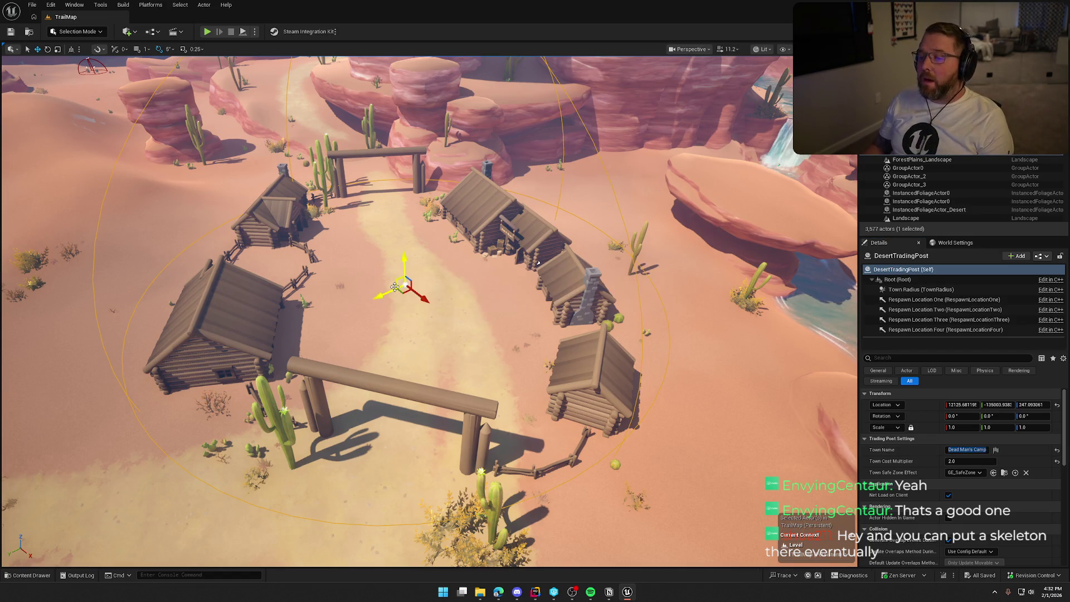
Step: Deselect the trading post and zoom in on the cabins beside the General Store
{"action": "scroll", "coordinate": [395, 287], "scroll_direction": "down", "scroll_amount": 10}
{"action": "key", "text": "Escape"}
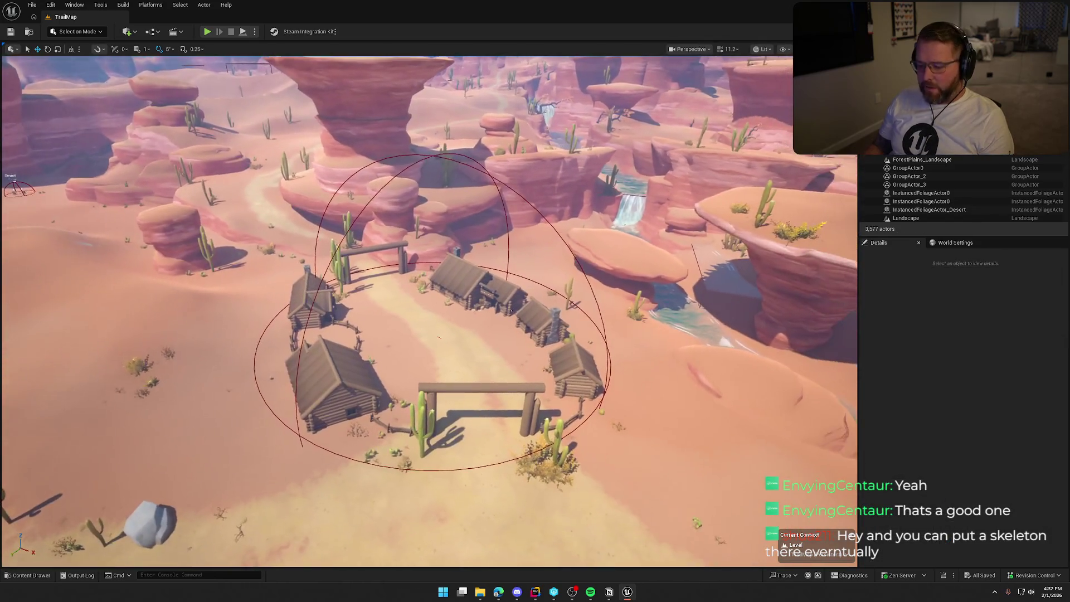
{"action": "scroll", "coordinate": [439, 337], "scroll_direction": "up", "scroll_amount": 10}
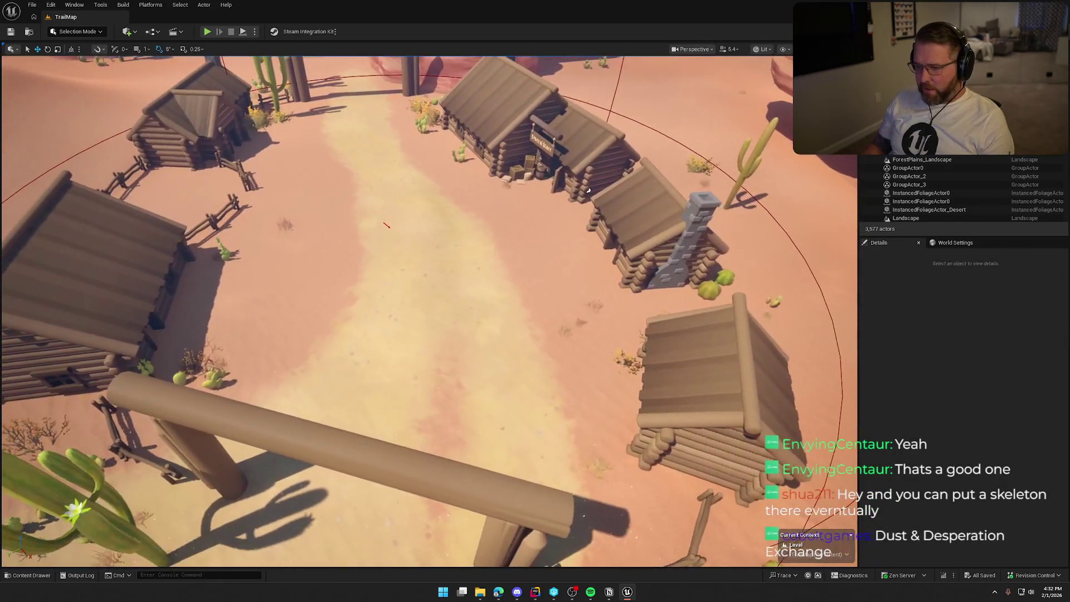
{"action": "scroll", "coordinate": [588, 190], "scroll_direction": "up", "scroll_amount": 10}
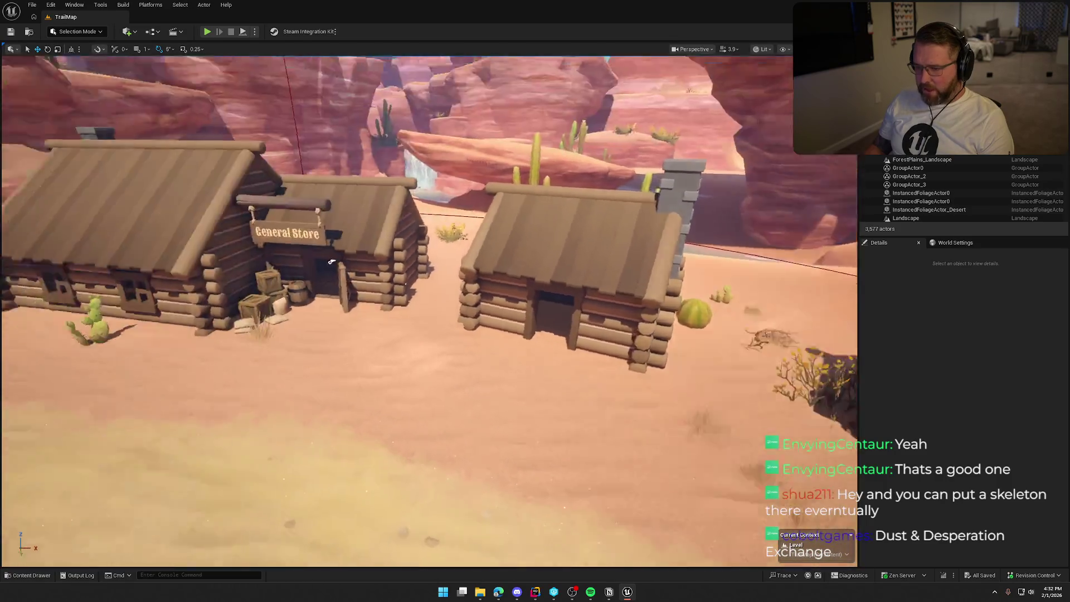
{"action": "scroll", "coordinate": [469, 338], "scroll_direction": "down", "scroll_amount": 3}
Step: Tilt cabin SM_Building_11 to 0.41° and lower it to height 43.15
{"action": "left_click", "coordinate": [469, 337]}
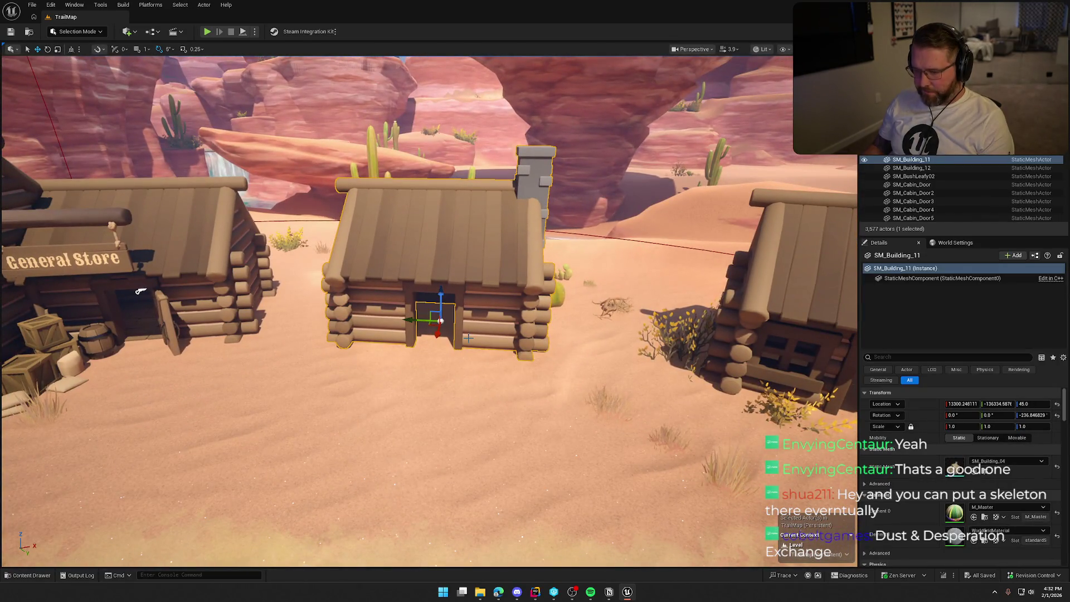
{"action": "key", "text": "f"}
{"action": "key", "text": "e"}
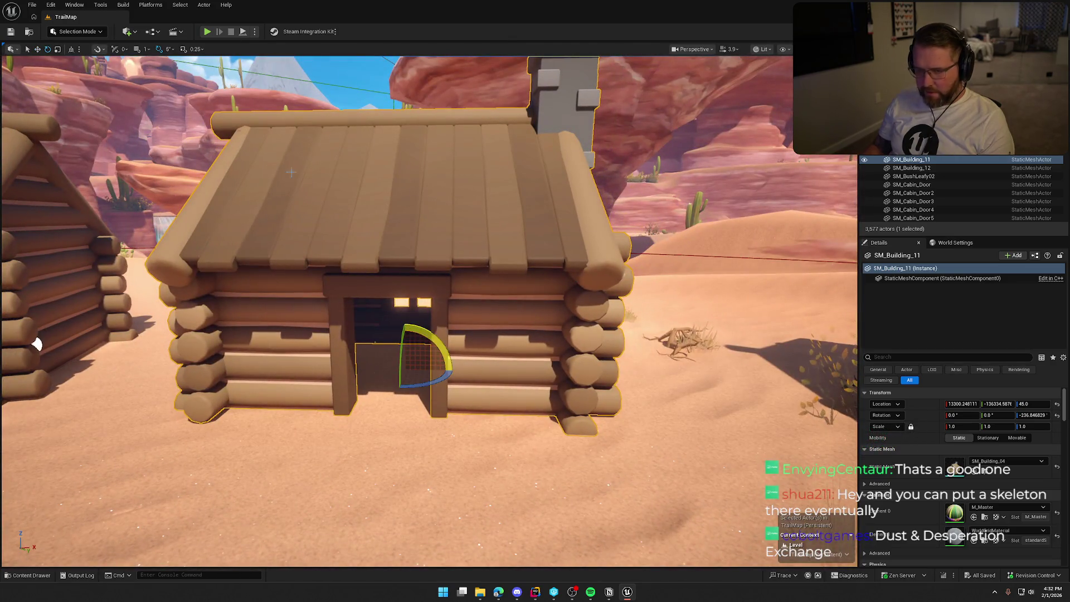
{"action": "mouse_move", "coordinate": [444, 347]}
{"action": "left_mouse_down"}
{"action": "mouse_move", "coordinate": [404, 341]}
{"action": "mouse_move", "coordinate": [410, 349]}
{"action": "left_mouse_up"}
{"action": "key", "text": "w"}
{"action": "scroll", "coordinate": [404, 344], "scroll_direction": "down", "scroll_amount": 5}
{"action": "scroll", "coordinate": [404, 344], "scroll_direction": "up", "scroll_amount": 5}
{"action": "key", "text": "ctrl+space"}
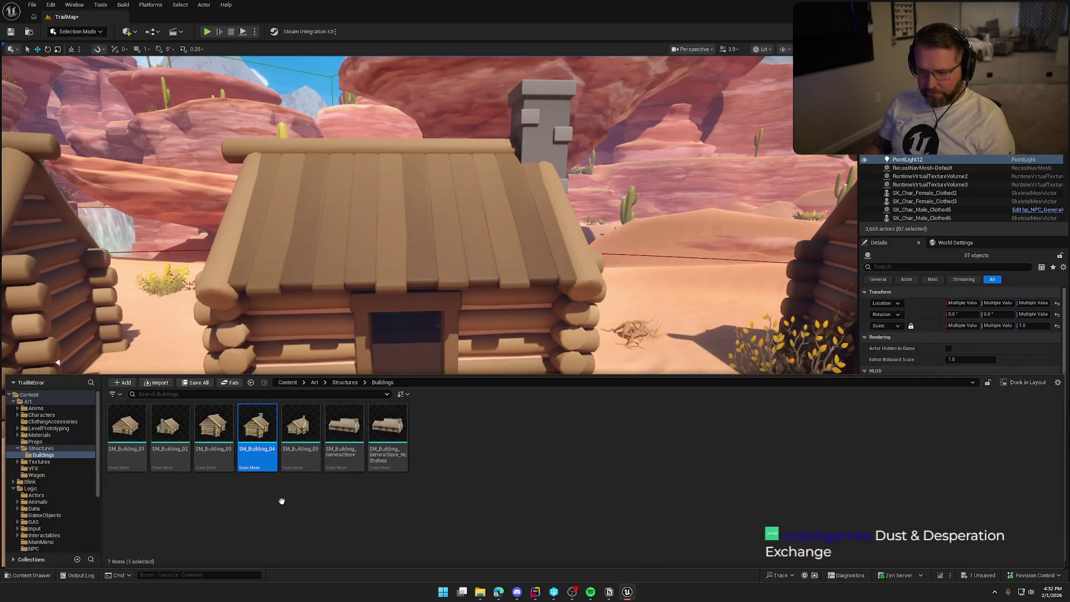
Step: Place SM_Cabin_Door17 in the first cabin doorway and swing it partly open
{"action": "left_click", "coordinate": [40, 448]}
{"action": "mouse_move", "coordinate": [474, 496]}
{"action": "left_mouse_down"}
{"action": "mouse_move", "coordinate": [410, 353]}
{"action": "mouse_move", "coordinate": [446, 419]}
{"action": "mouse_move", "coordinate": [476, 396]}
{"action": "mouse_move", "coordinate": [450, 408]}
{"action": "mouse_move", "coordinate": [490, 401]}
{"action": "left_mouse_up"}
{"action": "key", "text": "e"}
{"action": "key", "text": "w"}
{"action": "key", "text": "e"}
{"action": "left_click_drag", "start_coordinate": [57, 362], "coordinate": [518, 434]}
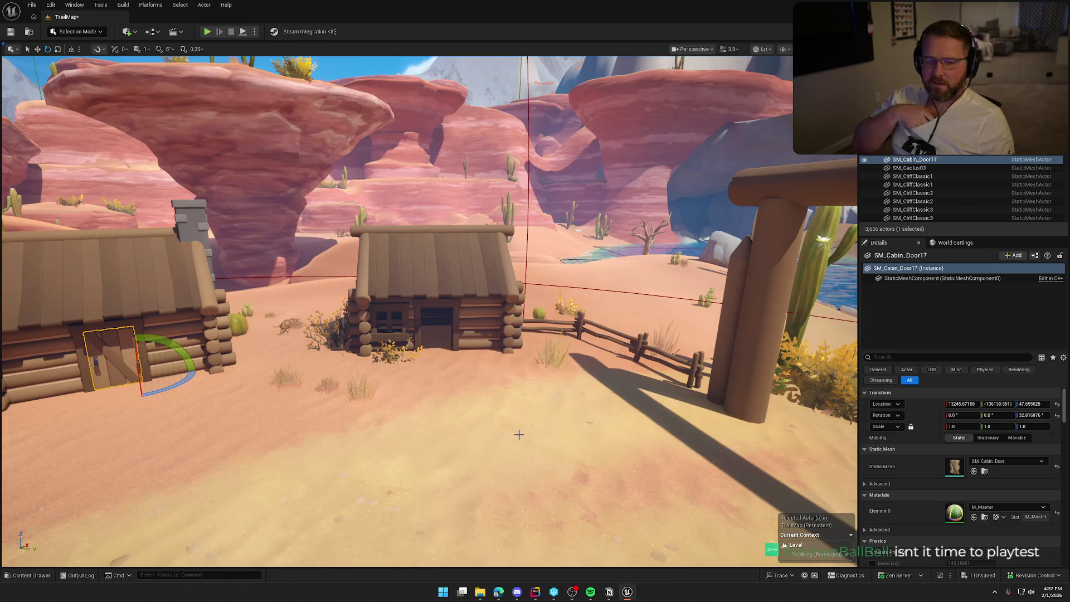
{"action": "mouse_move", "coordinate": [478, 310]}
{"action": "left_mouse_down"}
{"action": "mouse_move", "coordinate": [478, 301]}
{"action": "mouse_move", "coordinate": [479, 310]}
{"action": "left_mouse_up"}
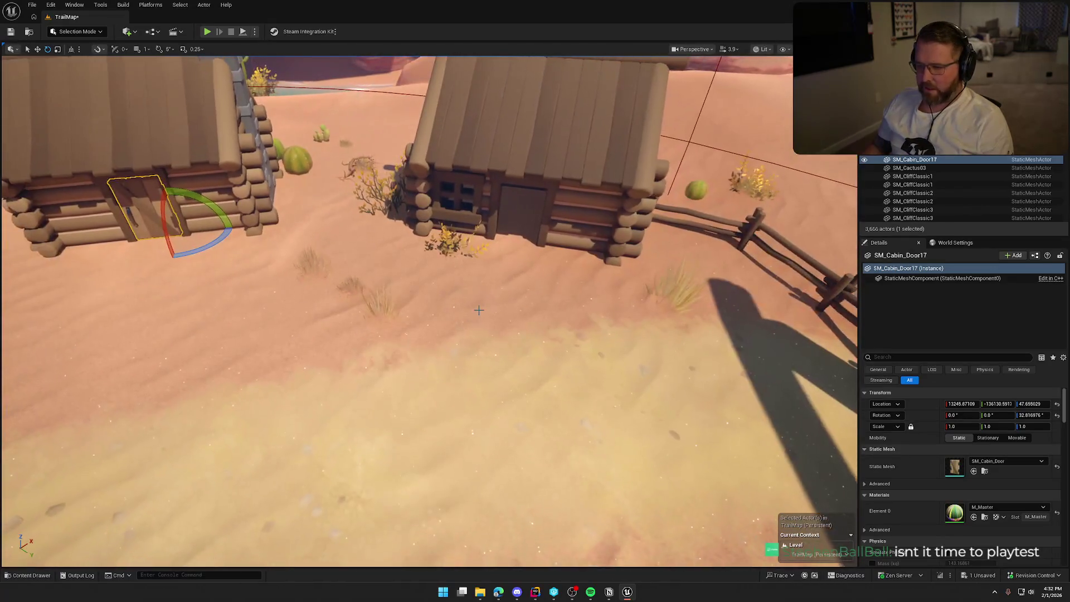
Step: Place SM_Cabin_Door18 in the next cabin doorway, swung open 61.4°
{"action": "key", "text": "ctrl+space"}
{"action": "key", "text": "ctrl+space"}
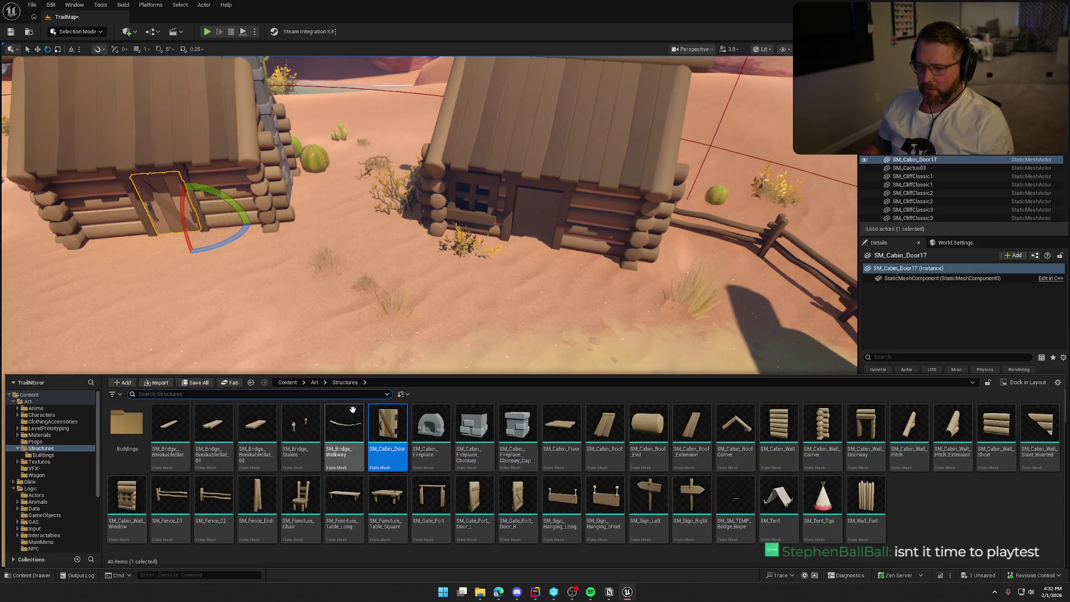
{"action": "left_click_drag", "start_coordinate": [512, 248], "coordinate": [520, 240]}
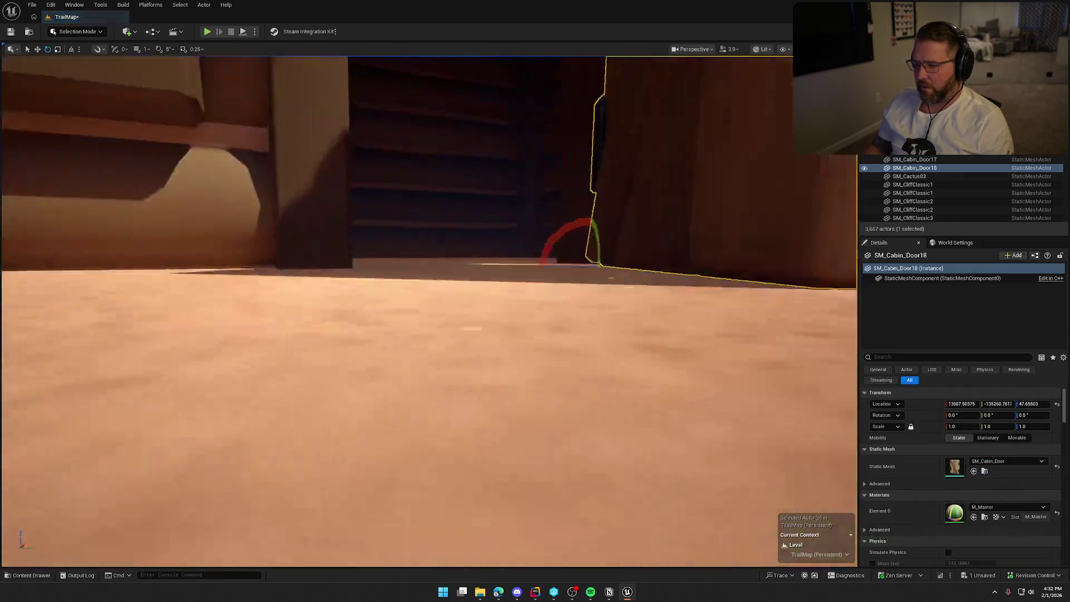
{"action": "key", "text": "f"}
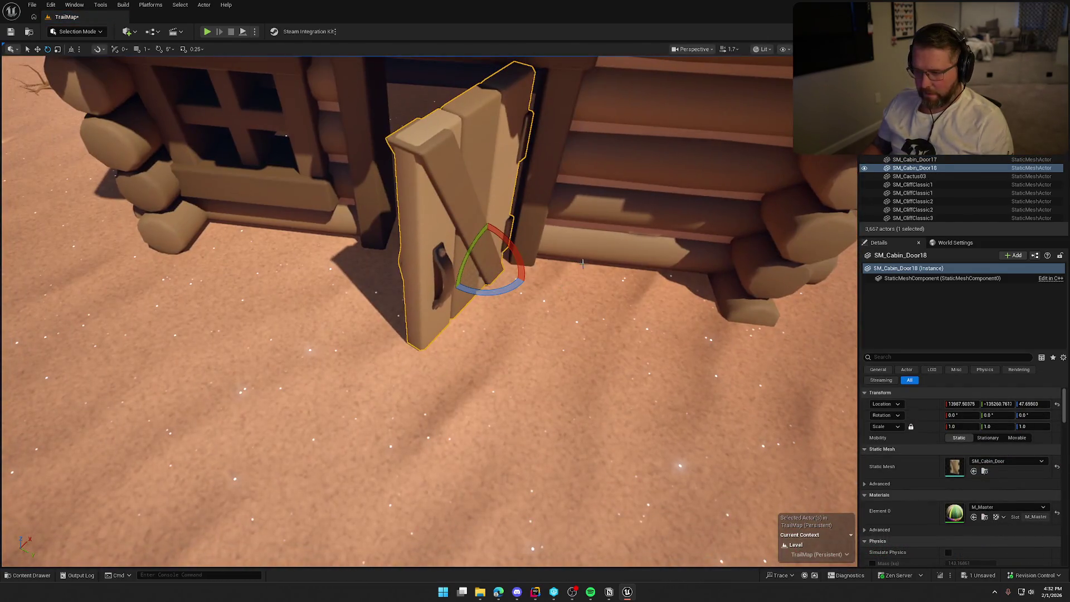
{"action": "mouse_move", "coordinate": [511, 289]}
{"action": "left_mouse_down"}
{"action": "mouse_move", "coordinate": [535, 273]}
{"action": "mouse_move", "coordinate": [519, 251]}
{"action": "left_mouse_up"}
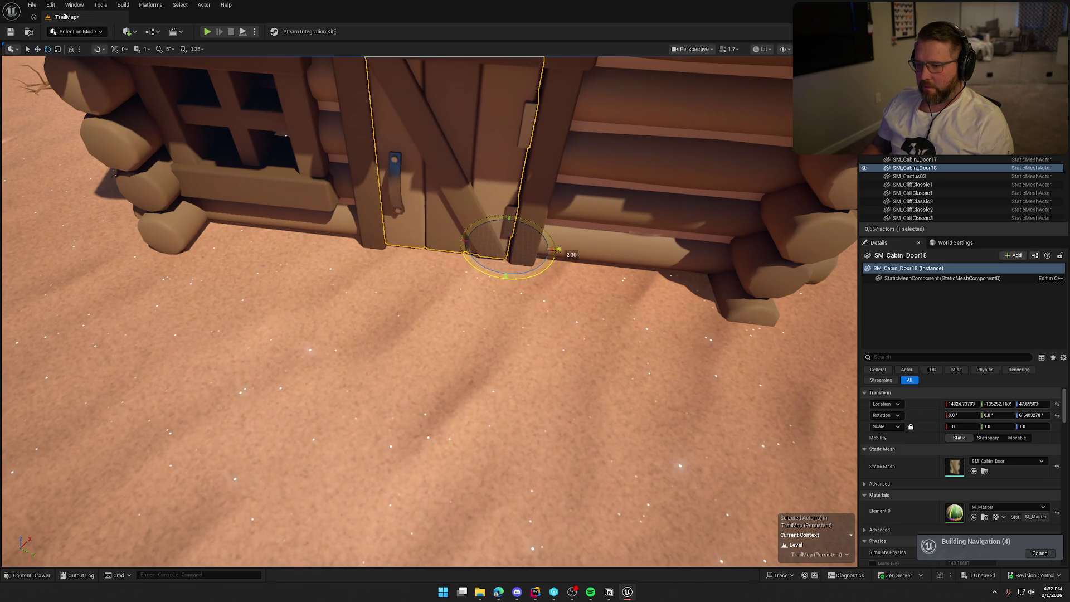
{"action": "key", "text": "Escape"}
{"action": "scroll", "coordinate": [501, 300], "scroll_direction": "down", "scroll_amount": 10}
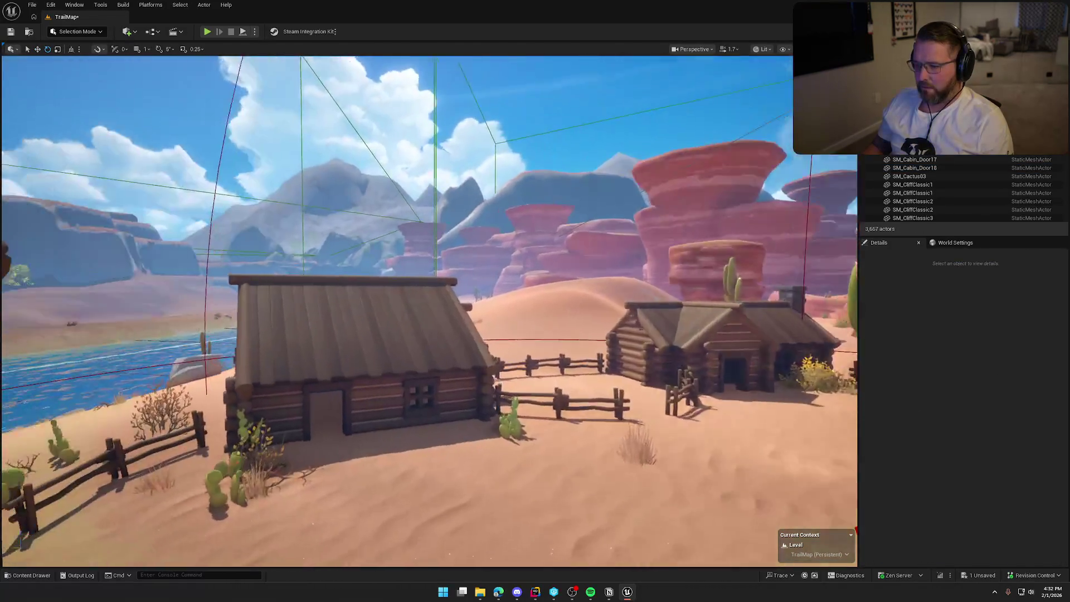
{"action": "scroll", "coordinate": [289, 301], "scroll_direction": "up", "scroll_amount": 8}
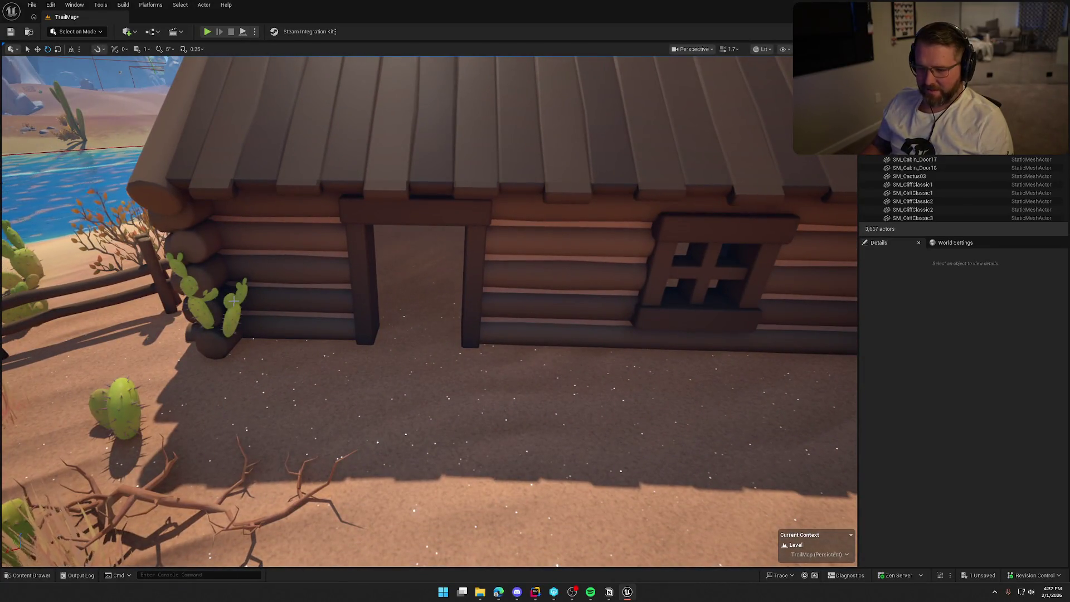
Step: Delete the cactus growing against the cabin wall using Foliage Mode, then return to Selection Mode
{"action": "left_click", "coordinate": [233, 300]}
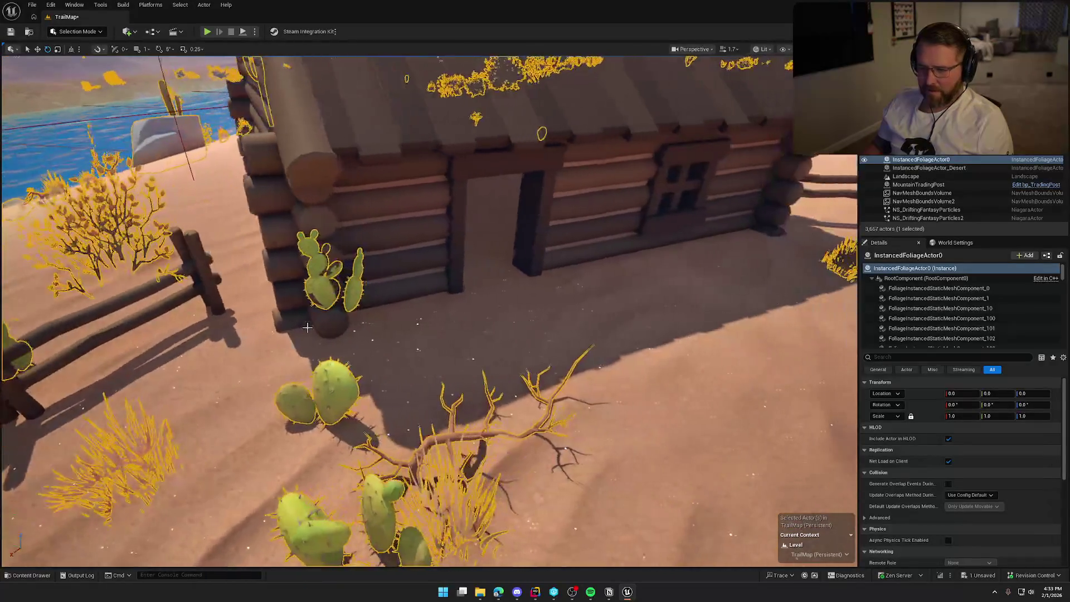
{"action": "key", "text": "Escape"}
{"action": "left_click", "coordinate": [77, 31]}
{"action": "left_click", "coordinate": [78, 60]}
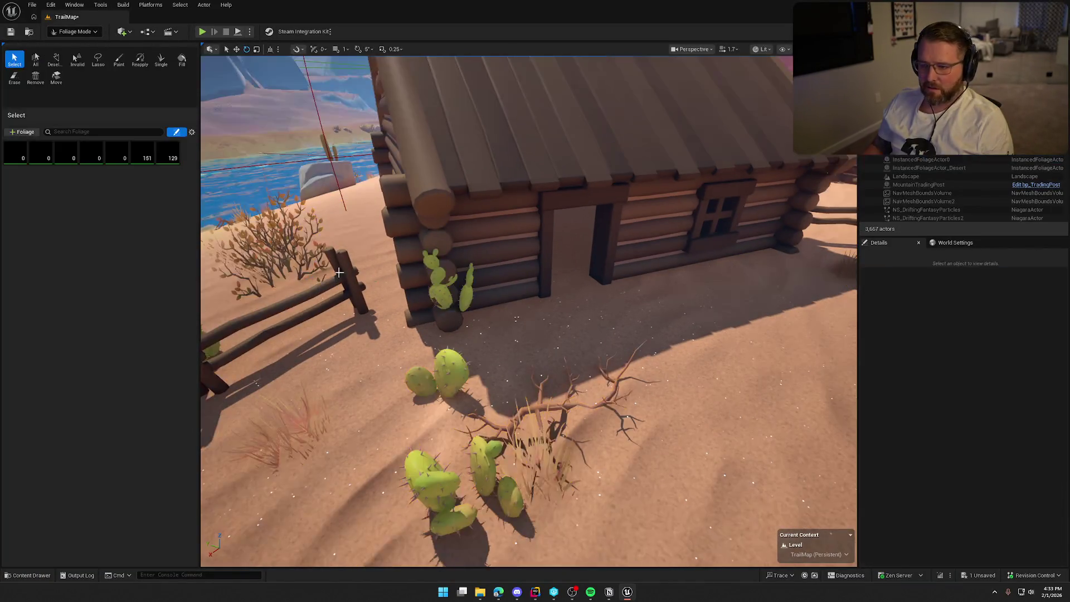
{"action": "left_click", "coordinate": [435, 284]}
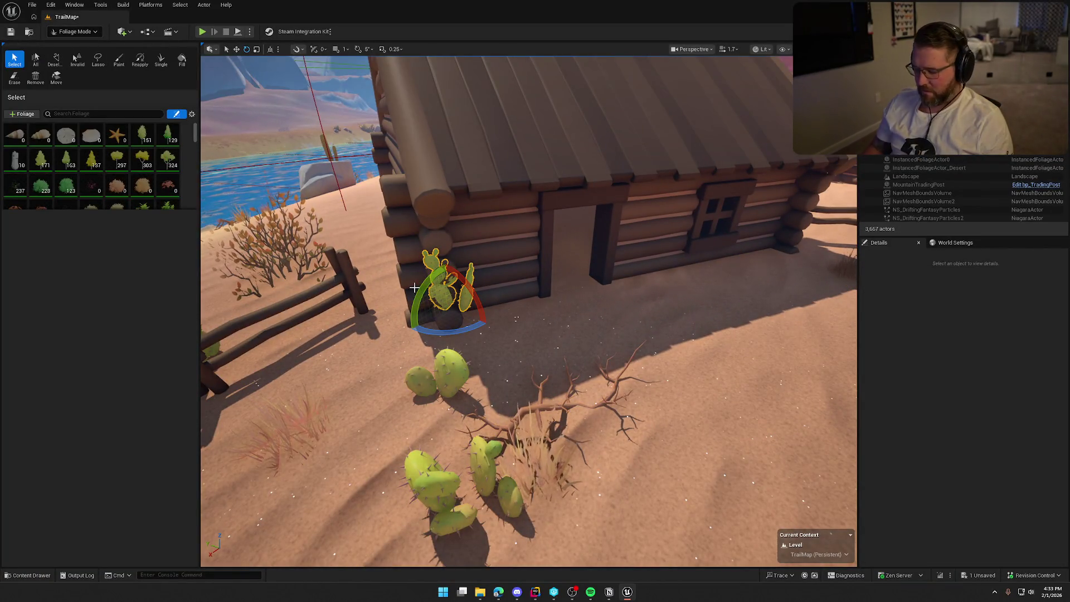
{"action": "key", "text": "Delete"}
{"action": "left_click", "coordinate": [75, 32]}
{"action": "left_click", "coordinate": [72, 43]}
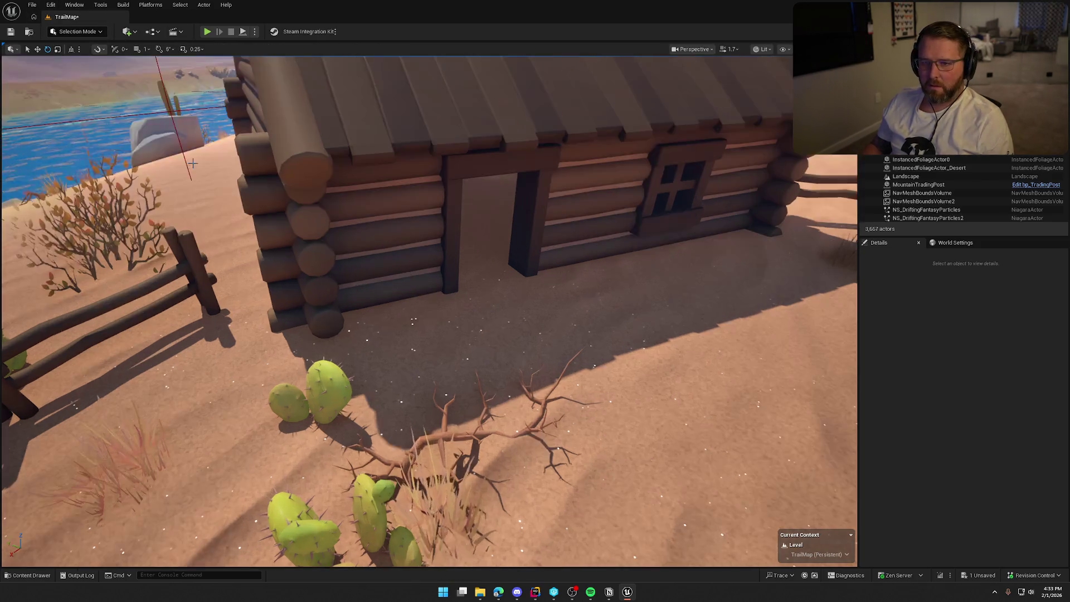
Step: Place SM_Cabin_Door in that cabin's doorway as SM_Cabin_Door19, turned to about -149.1°
{"action": "scroll", "coordinate": [192, 163], "scroll_direction": "up", "scroll_amount": 5}
{"action": "key", "text": "ctrl+space"}
{"action": "mouse_move", "coordinate": [391, 438]}
{"action": "left_mouse_down"}
{"action": "mouse_move", "coordinate": [411, 334]}
{"action": "mouse_move", "coordinate": [375, 341]}
{"action": "mouse_move", "coordinate": [397, 378]}
{"action": "mouse_move", "coordinate": [427, 356]}
{"action": "mouse_move", "coordinate": [494, 341]}
{"action": "left_mouse_up"}
{"action": "key", "text": "e"}
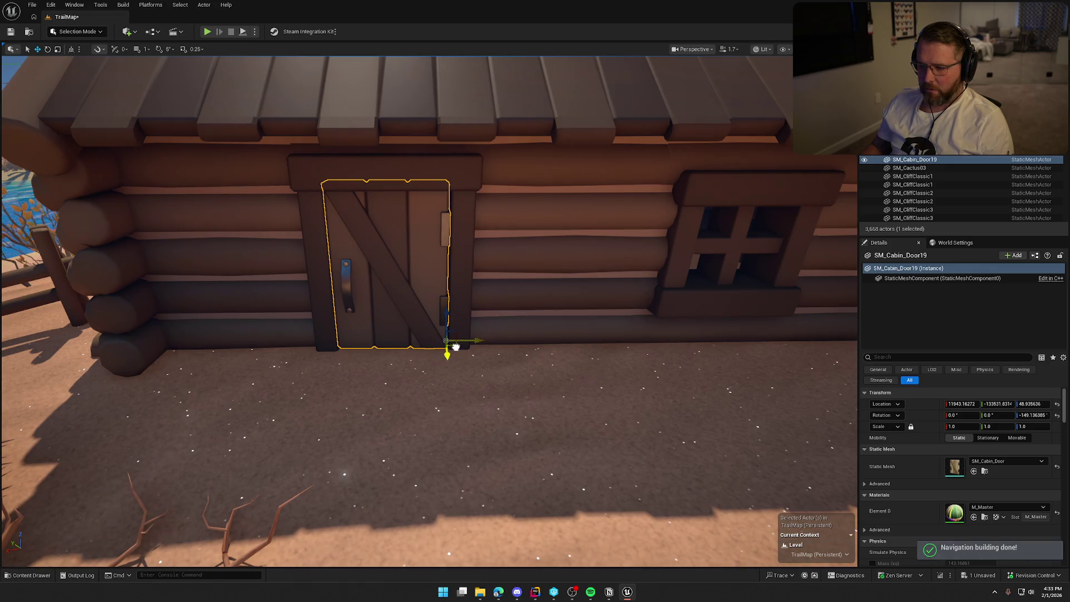
Step: Nudge SM_Cabin_Door19 slightly so it sits flush in its doorway
{"action": "left_click_drag", "start_coordinate": [453, 345], "coordinate": [456, 346]}
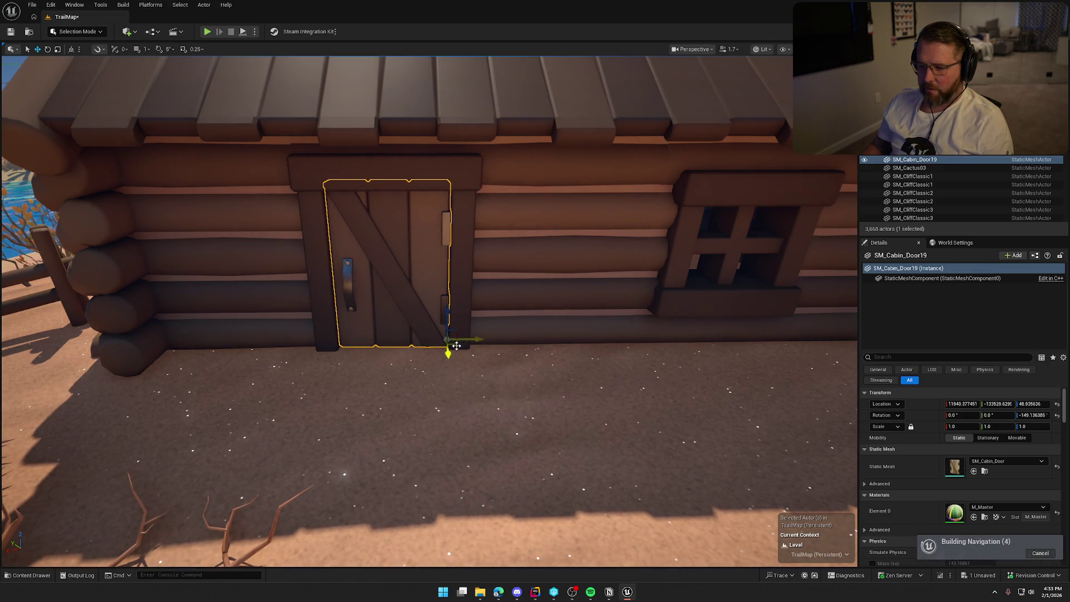
{"action": "key", "text": "Escape"}
{"action": "scroll", "coordinate": [456, 346], "scroll_direction": "down", "scroll_amount": 10}
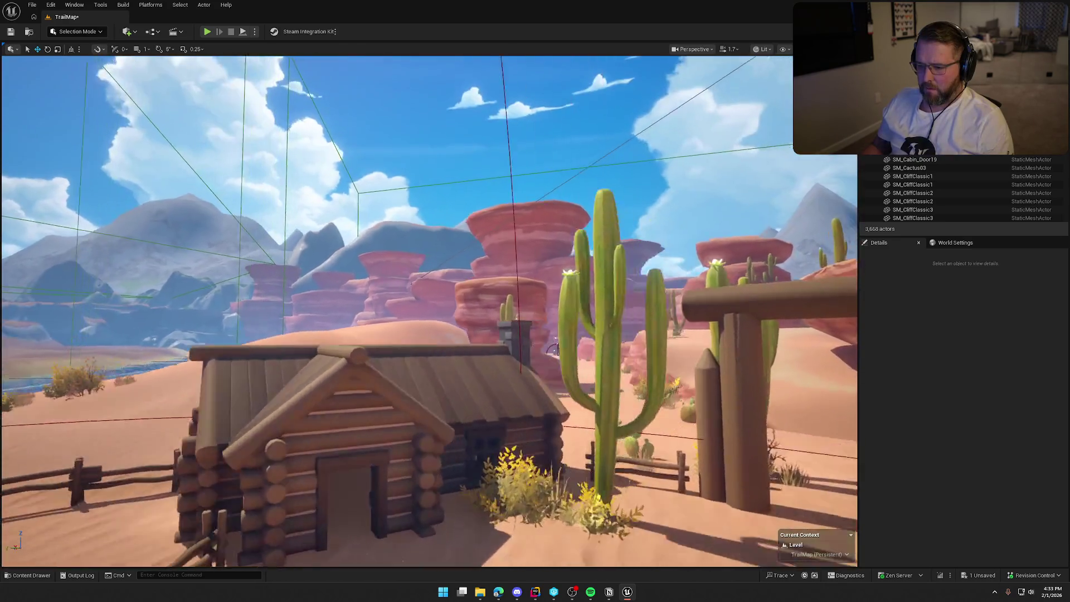
{"action": "scroll", "coordinate": [553, 348], "scroll_direction": "up", "scroll_amount": 10}
Step: Place another SM_Cabin_Door, SM_Cabin_Door20, in the next cabin's doorway, rotated to about -135.3°
{"action": "key", "text": "ctrl+space"}
{"action": "mouse_move", "coordinate": [387, 424]}
{"action": "left_mouse_down"}
{"action": "mouse_move", "coordinate": [444, 327]}
{"action": "mouse_move", "coordinate": [432, 323]}
{"action": "left_mouse_up"}
{"action": "scroll", "coordinate": [432, 324], "scroll_direction": "up", "scroll_amount": 5}
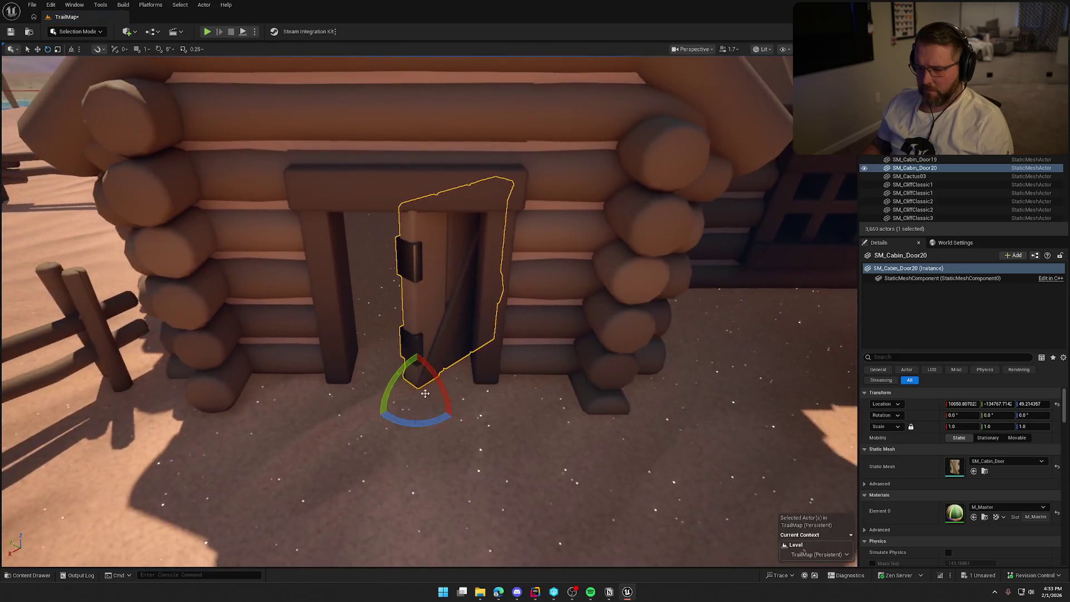
{"action": "mouse_move", "coordinate": [417, 421]}
{"action": "left_mouse_down"}
{"action": "mouse_move", "coordinate": [478, 390]}
{"action": "mouse_move", "coordinate": [453, 382]}
{"action": "mouse_move", "coordinate": [480, 375]}
{"action": "left_mouse_up"}
{"action": "key", "text": "w"}
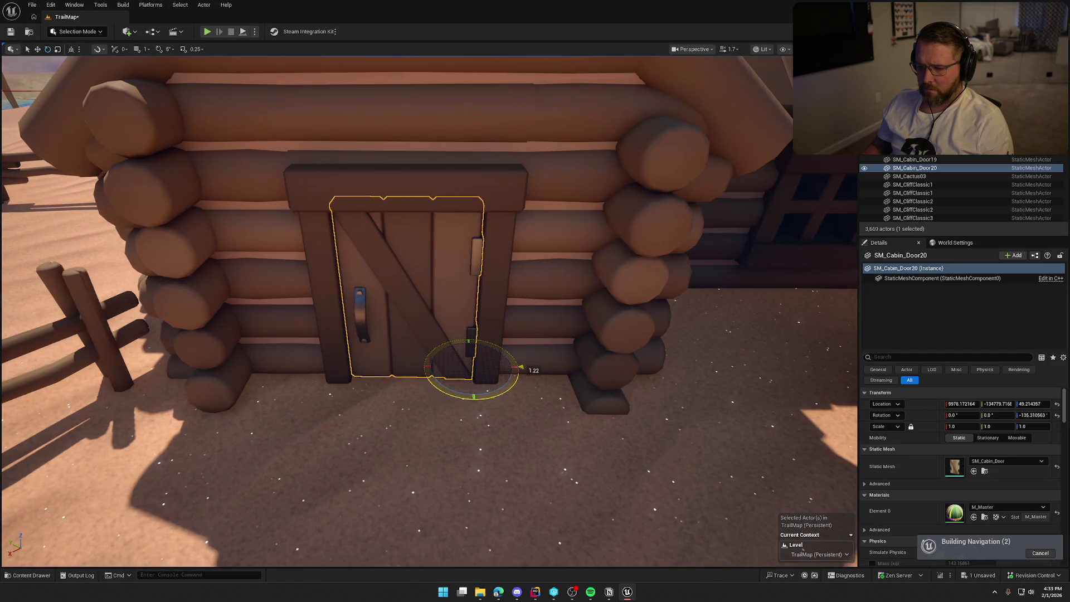
{"action": "key", "text": "Escape"}
{"action": "scroll", "coordinate": [461, 389], "scroll_direction": "down", "scroll_amount": 5}
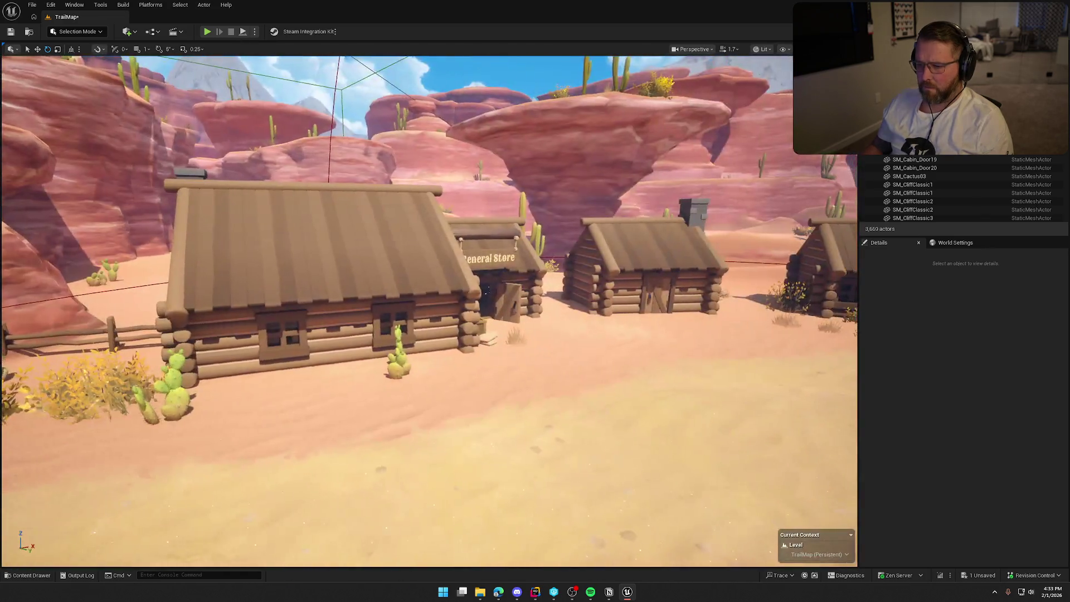
{"action": "left_click_drag", "start_coordinate": [486, 291], "coordinate": [486, 290]}
{"action": "left_click_drag", "start_coordinate": [513, 407], "coordinate": [512, 407]}
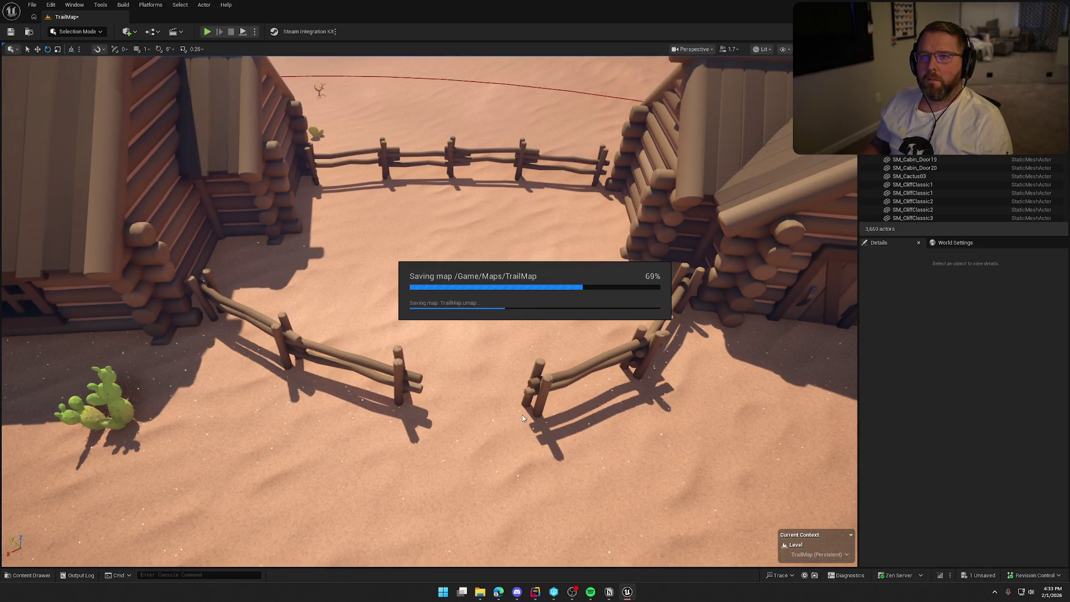
Step: Enter Foliage Mode and view the fence, cabin and nearby cacti from above
{"action": "left_click_drag", "start_coordinate": [523, 414], "coordinate": [522, 414]}
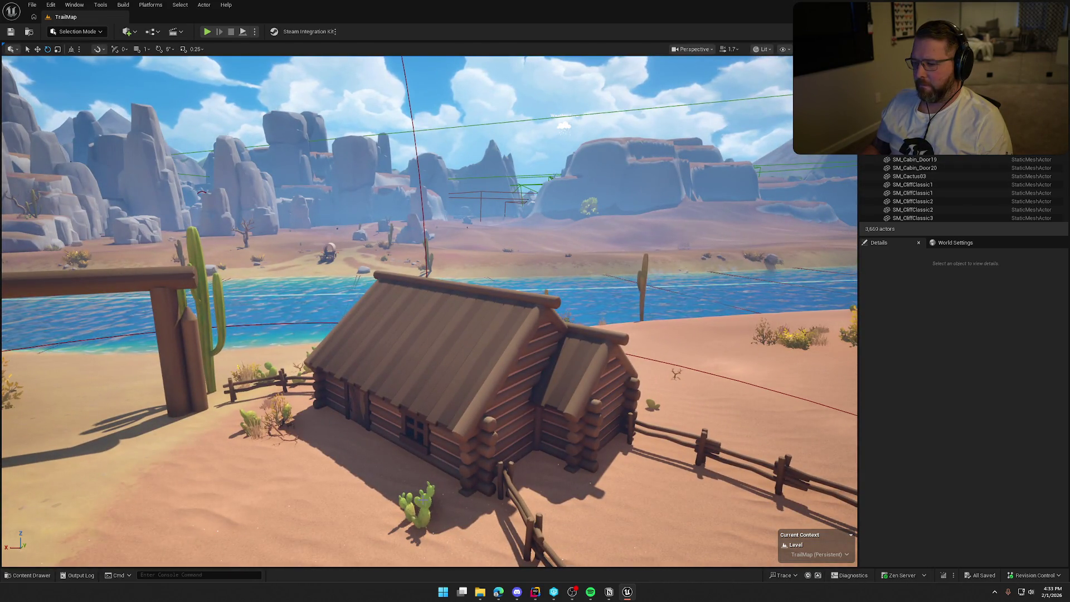
{"action": "left_click", "coordinate": [418, 505]}
{"action": "key", "text": "Escape"}
{"action": "left_click_drag", "start_coordinate": [604, 449], "coordinate": [605, 449]}
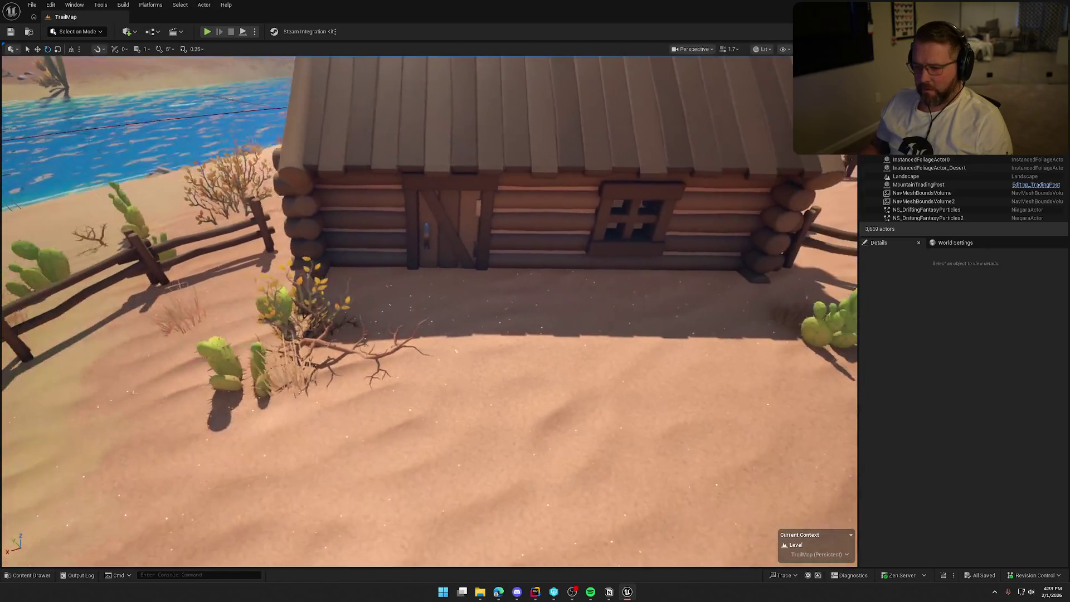
{"action": "left_click", "coordinate": [380, 349]}
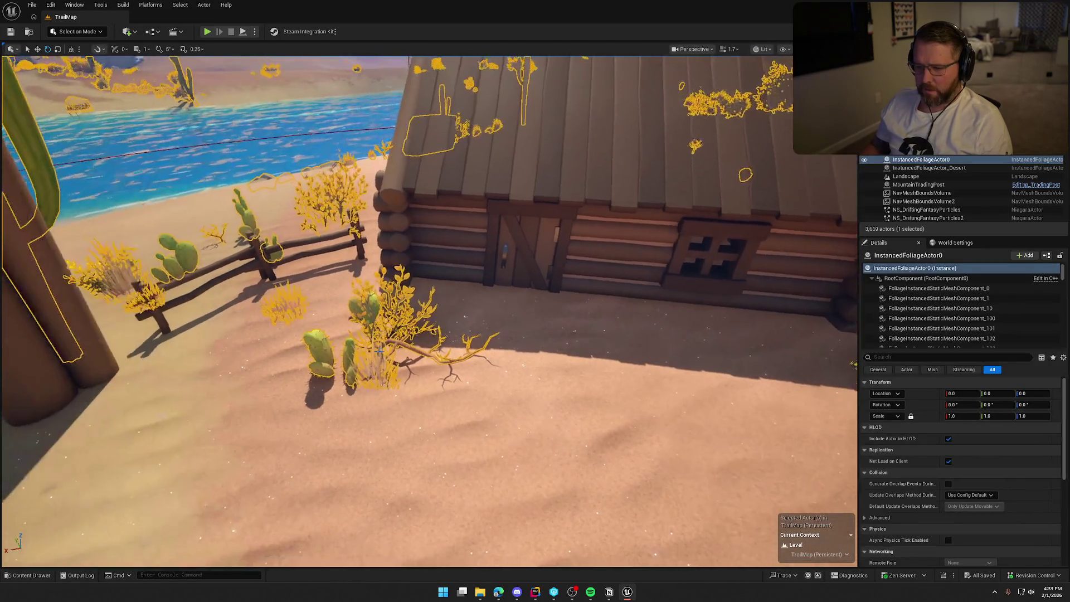
{"action": "key", "text": "Escape"}
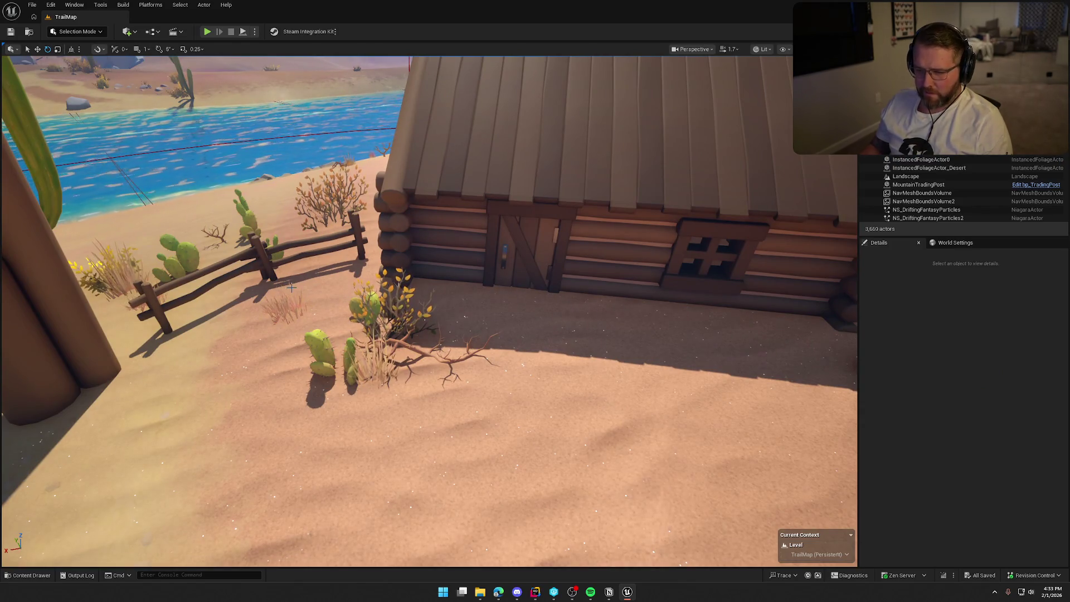
{"action": "left_click", "coordinate": [76, 31]}
{"action": "left_click", "coordinate": [85, 64]}
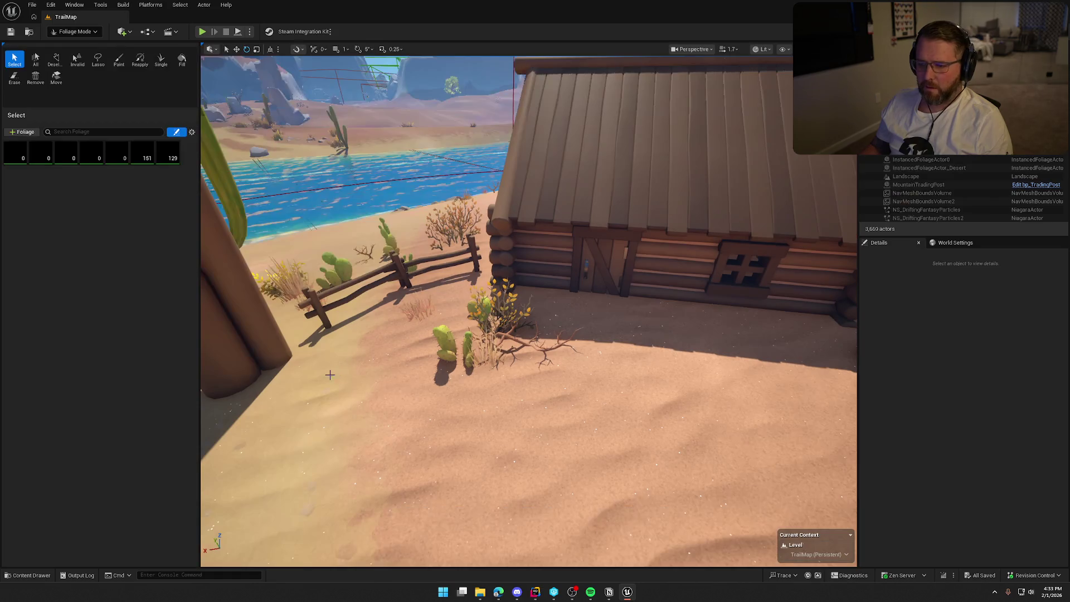
{"action": "left_click", "coordinate": [470, 421]}
{"action": "left_click_drag", "start_coordinate": [507, 412], "coordinate": [508, 320]}
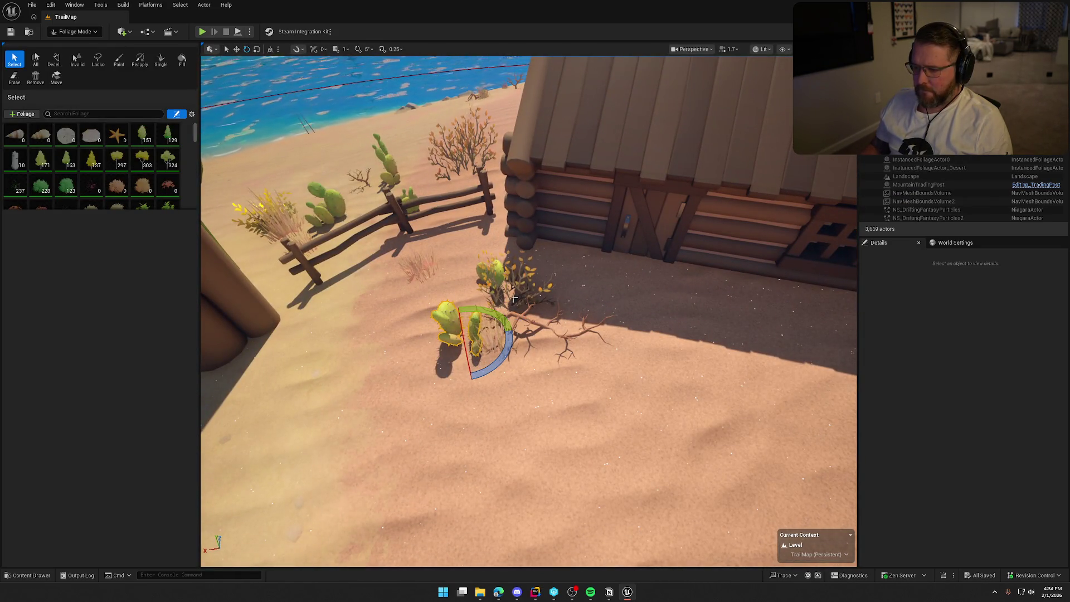
{"action": "key", "text": "Escape"}
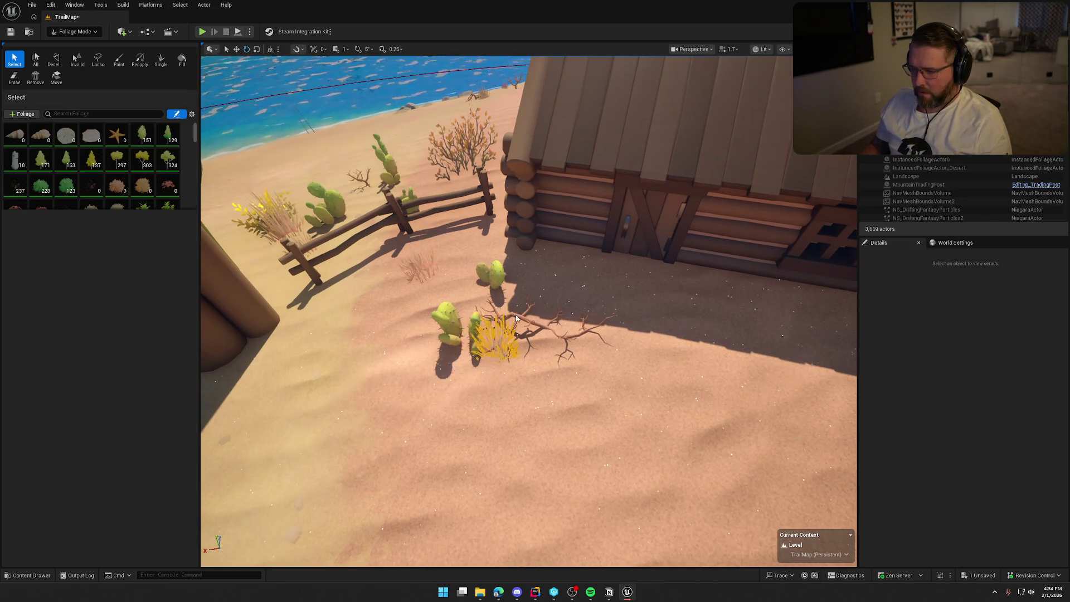
Step: Select the two small cacti on the open sand and move them next to the fence
{"action": "left_click", "coordinate": [491, 275]}
{"action": "left_click", "coordinate": [451, 323]}
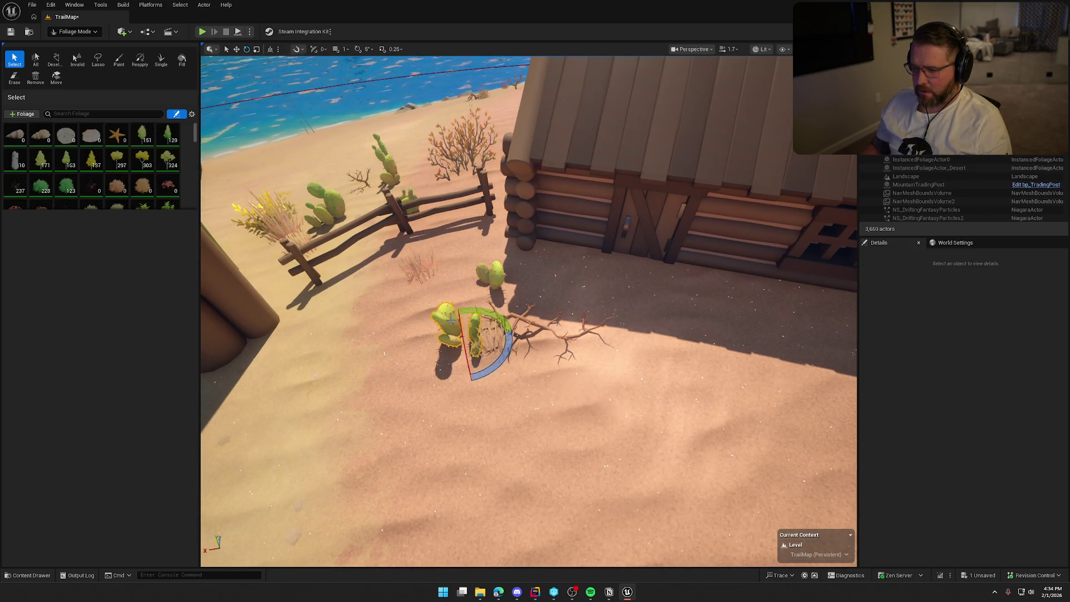
{"action": "left_click", "coordinate": [98, 60]}
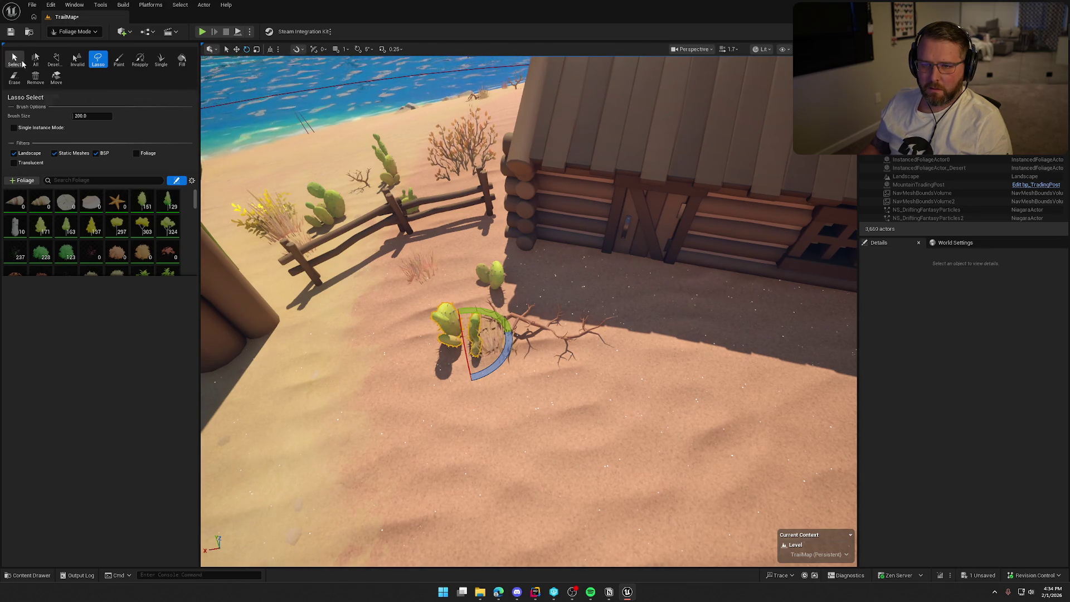
{"action": "left_click", "coordinate": [15, 60]}
{"action": "key", "text": "w"}
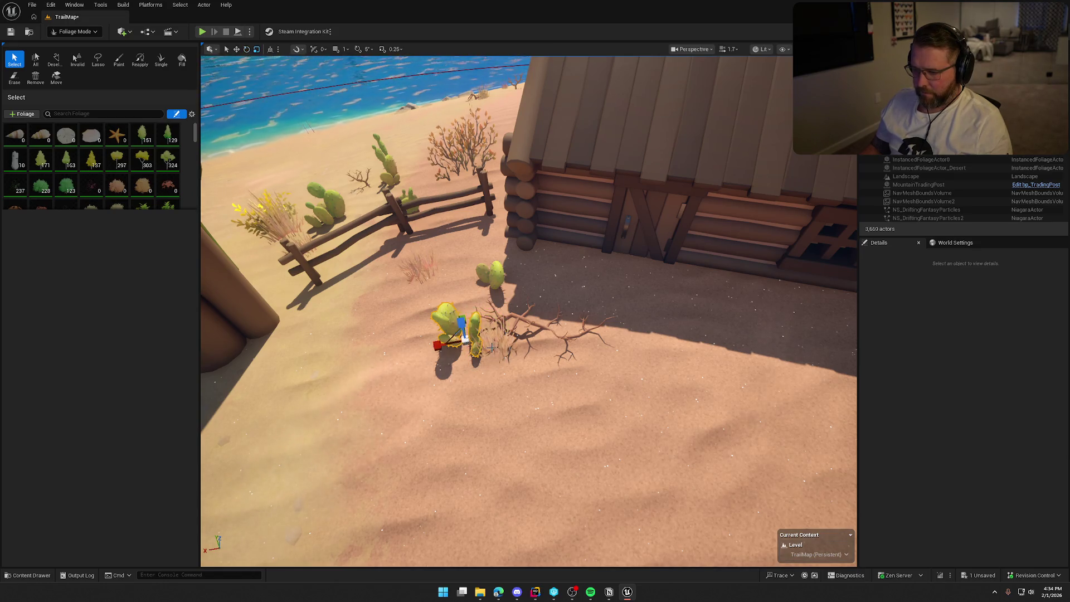
{"action": "key", "text": "f"}
{"action": "left_click_drag", "start_coordinate": [527, 330], "coordinate": [477, 238]}
Step: Move the round cactus and the grass clump beside the fence, then return to Selection Mode
{"action": "left_click", "coordinate": [526, 281]}
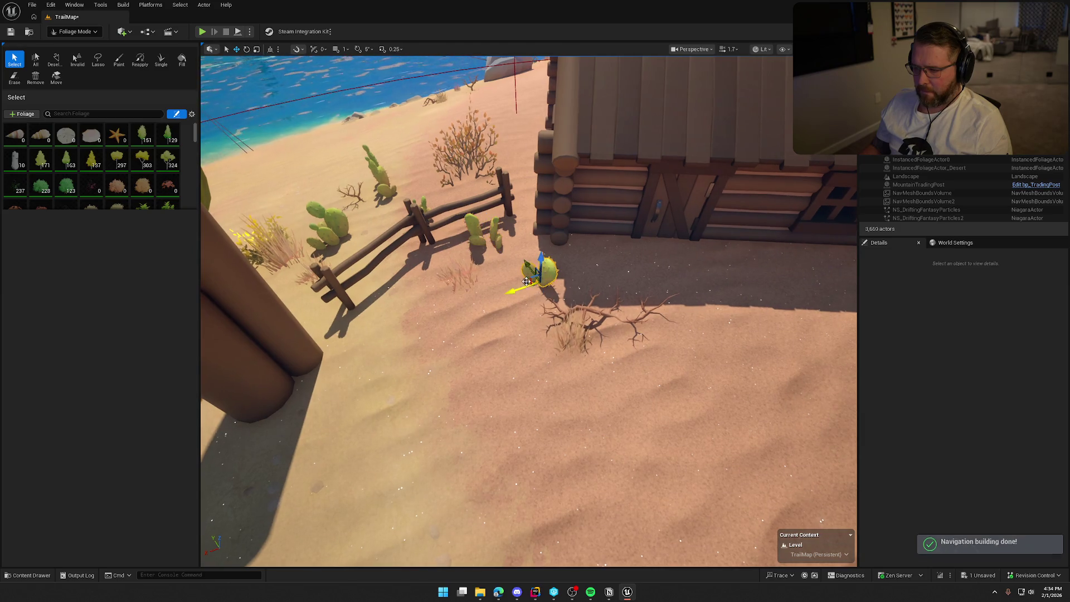
{"action": "left_click_drag", "start_coordinate": [417, 279], "coordinate": [392, 293]}
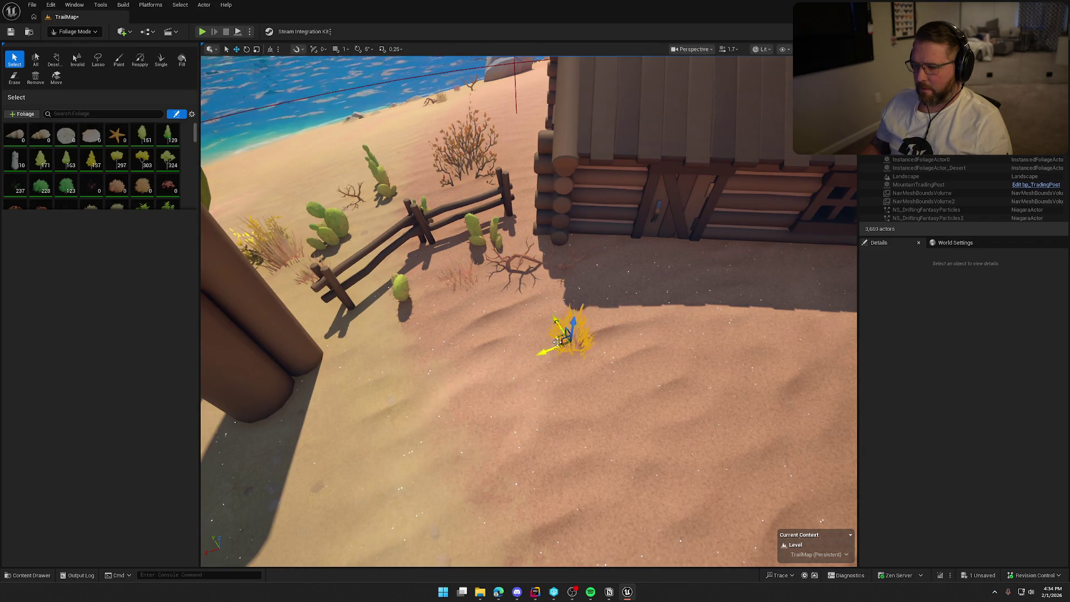
{"action": "left_click_drag", "start_coordinate": [440, 311], "coordinate": [356, 291]}
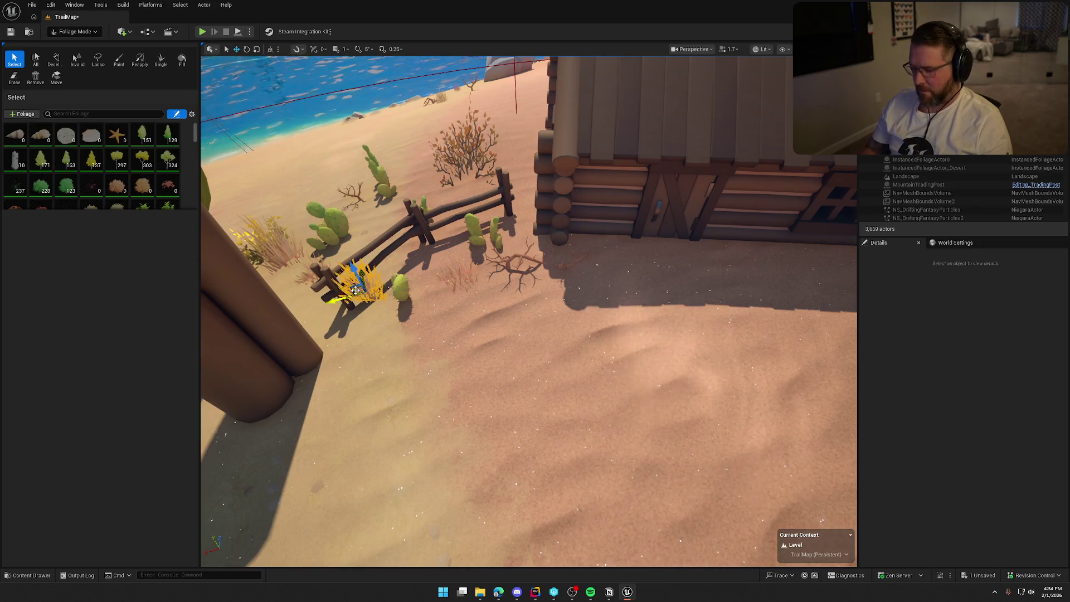
{"action": "left_click", "coordinate": [75, 31]}
{"action": "left_click", "coordinate": [72, 45]}
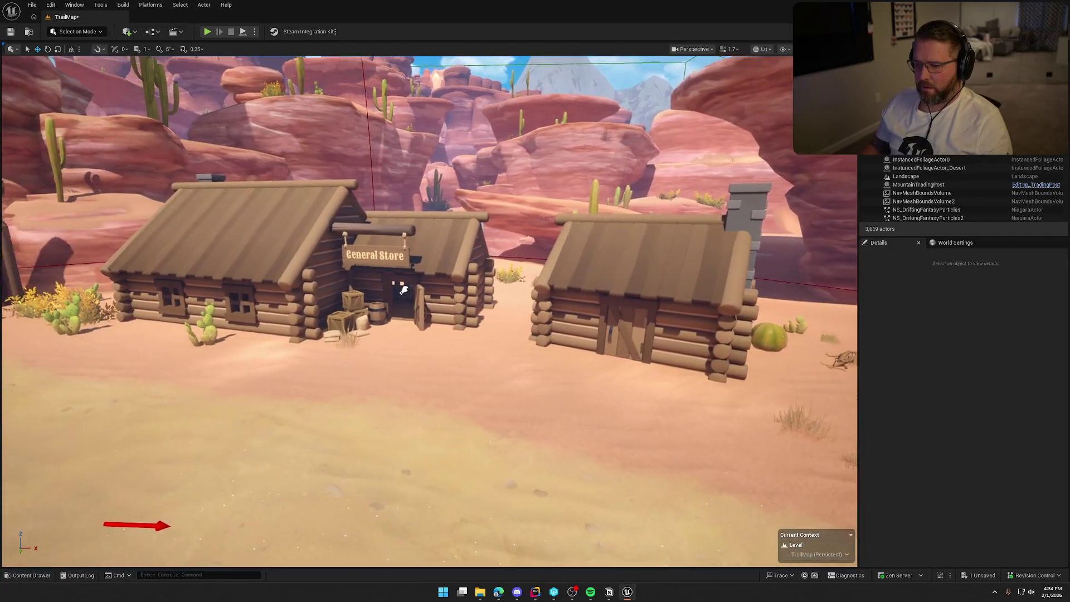
Step: Place bp_NPC_GeneralGoods at the General Store door, snapped to the ground and turned to about 40.7°
{"action": "key", "text": "ctrl+space"}
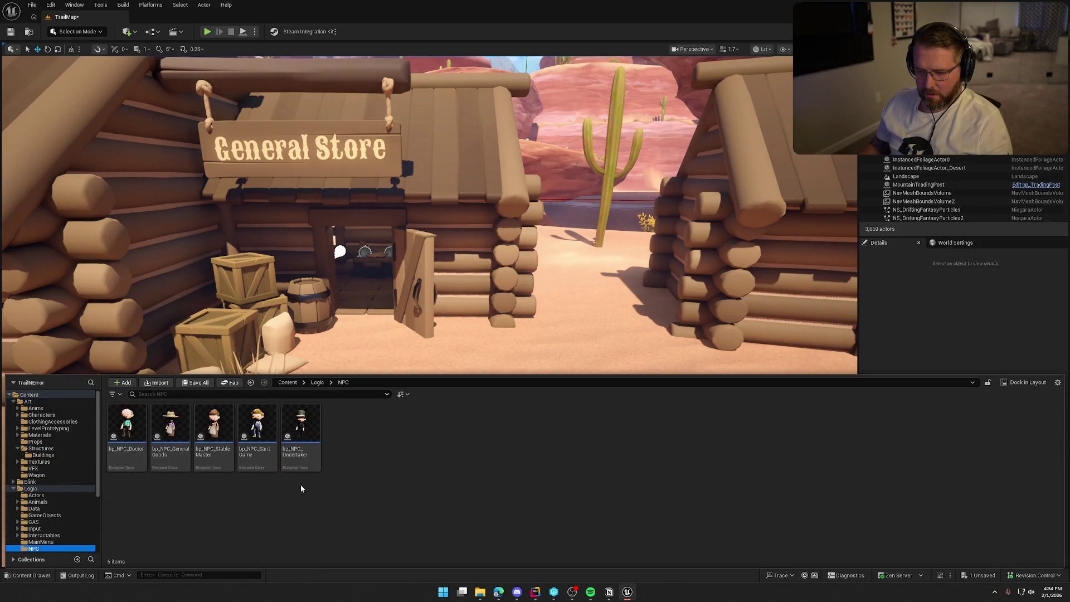
{"action": "left_click_drag", "start_coordinate": [167, 429], "coordinate": [475, 339]}
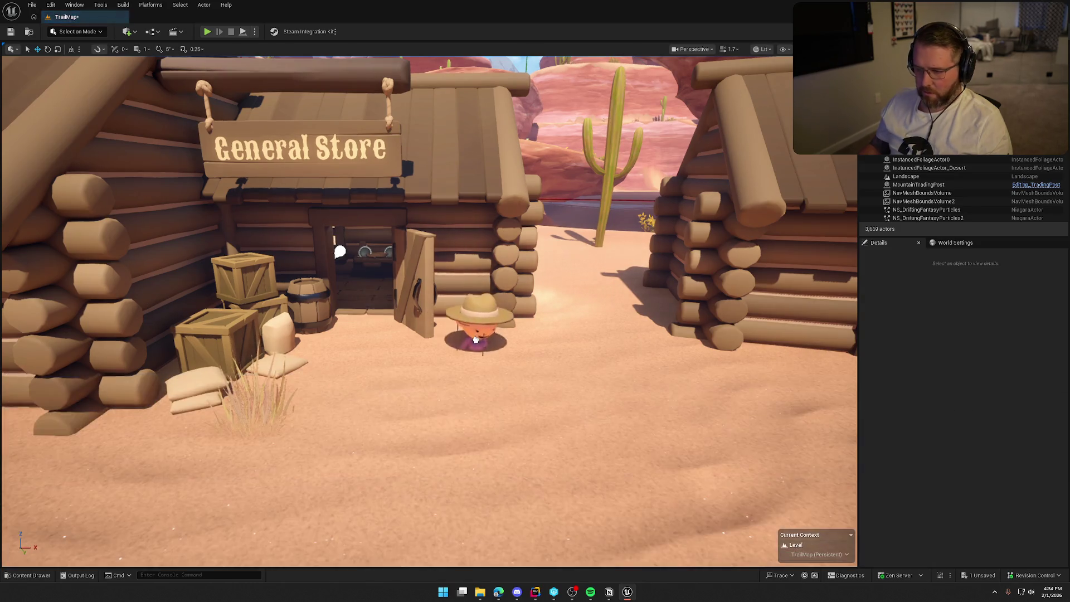
{"action": "left_click_drag", "start_coordinate": [482, 376], "coordinate": [479, 384]}
{"action": "key", "text": "End"}
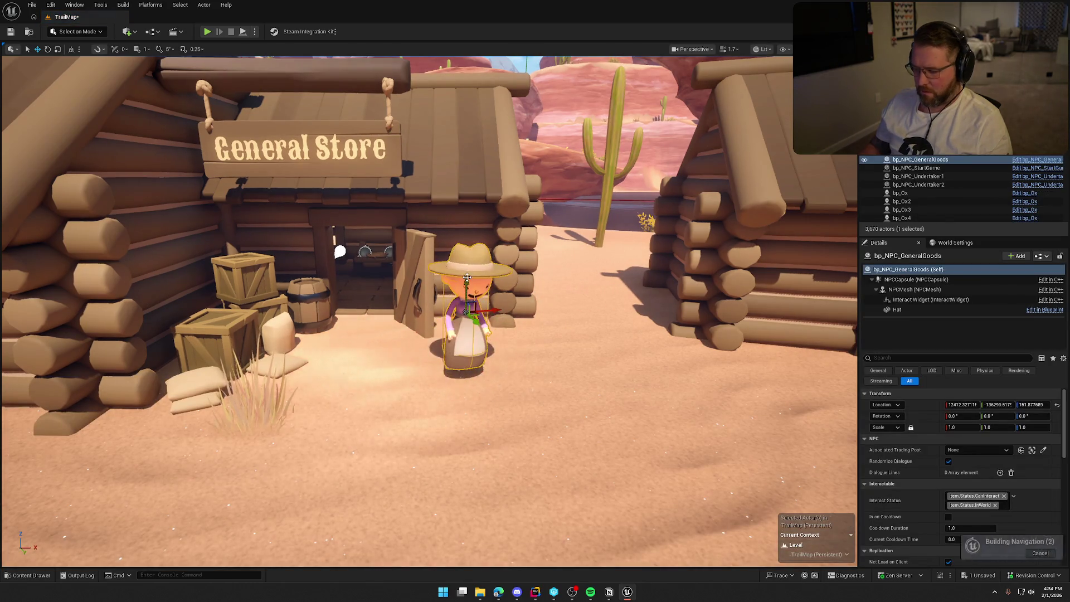
{"action": "key", "text": "e"}
{"action": "left_click_drag", "start_coordinate": [499, 333], "coordinate": [511, 322]}
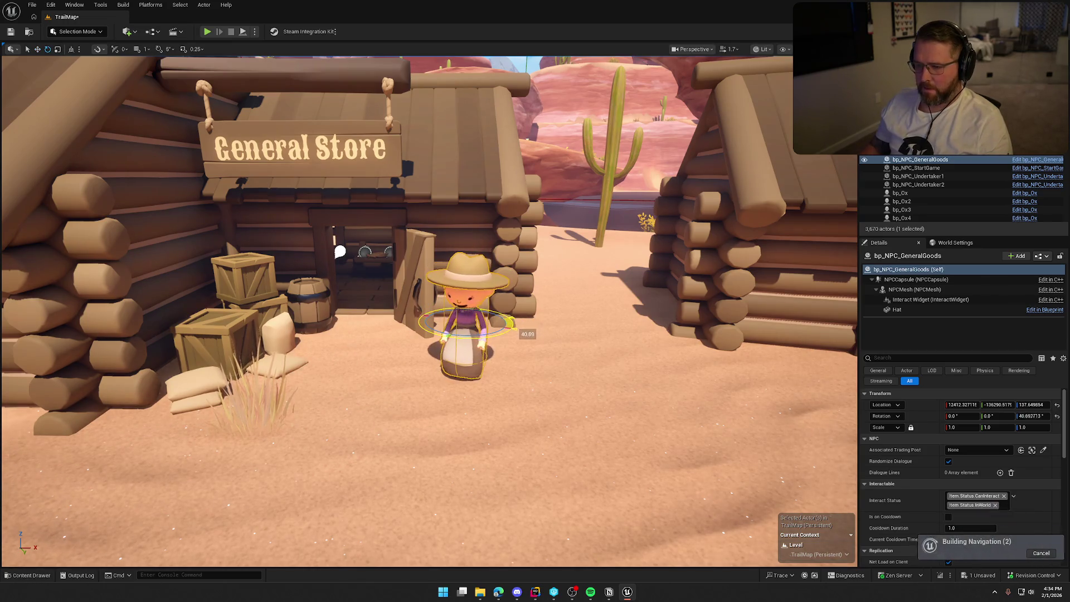
{"action": "key", "text": "Escape"}
{"action": "scroll", "coordinate": [548, 395], "scroll_direction": "down", "scroll_amount": 10}
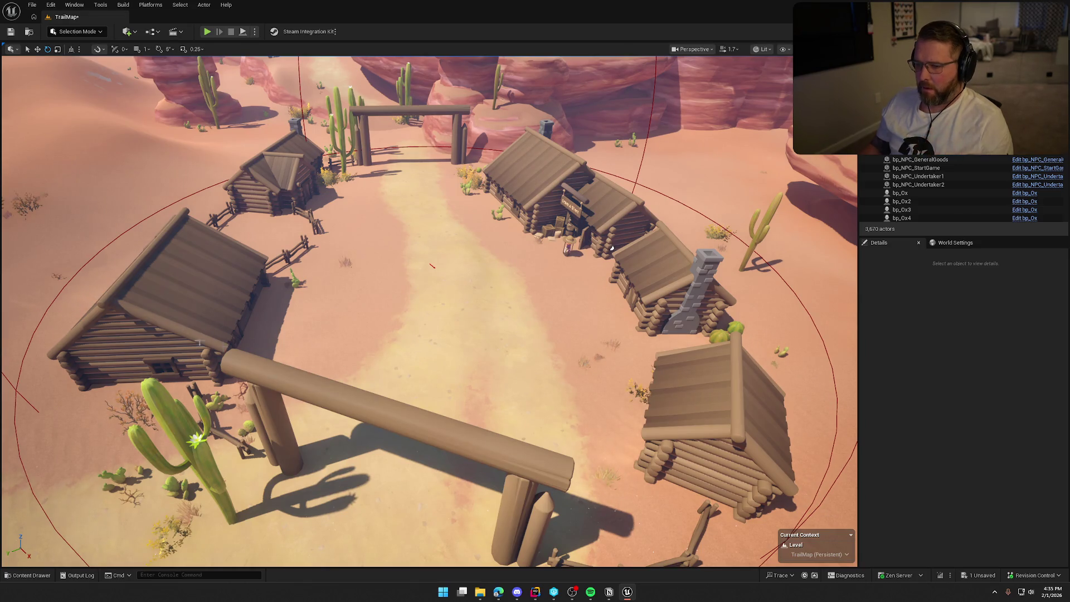
Step: Place bp_NPC_StableMaster on the ground beside the fenced cabin, rotated to about -143.2°
{"action": "mouse_move", "coordinate": [398, 288]}
{"action": "left_mouse_down"}
{"action": "mouse_move", "coordinate": [318, 273]}
{"action": "mouse_move", "coordinate": [295, 301]}
{"action": "mouse_move", "coordinate": [301, 312]}
{"action": "left_mouse_up"}
{"action": "key", "text": "ctrl+space"}
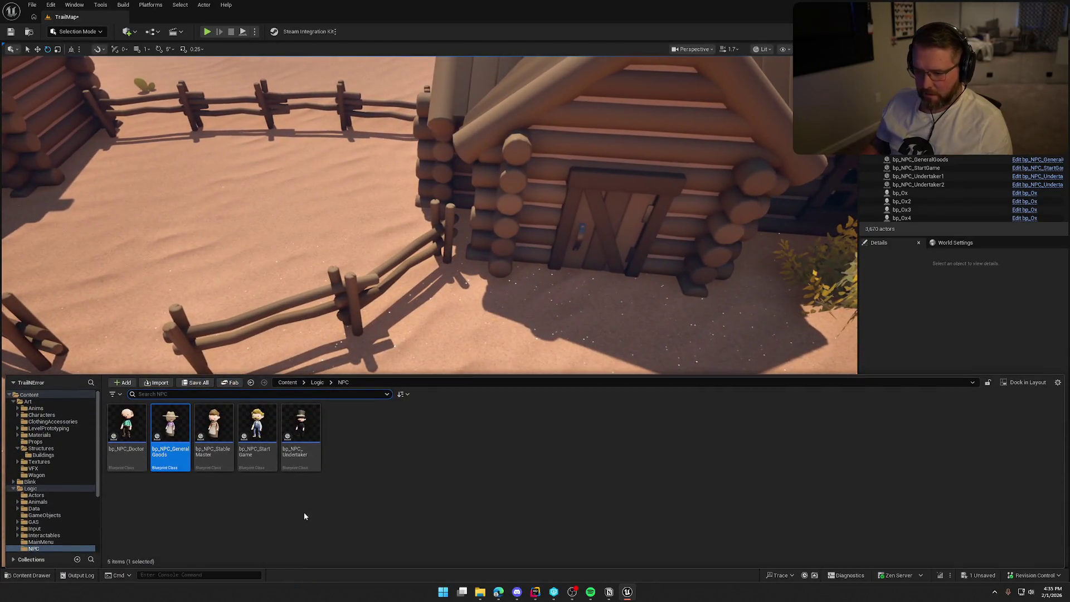
{"action": "left_click_drag", "start_coordinate": [234, 437], "coordinate": [452, 314]}
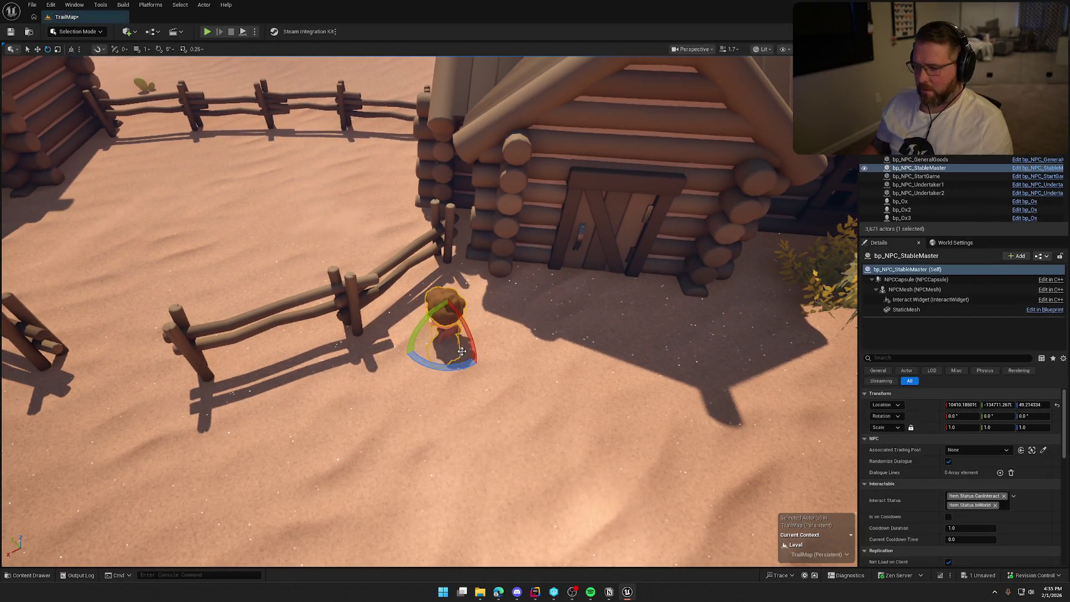
{"action": "key", "text": "e"}
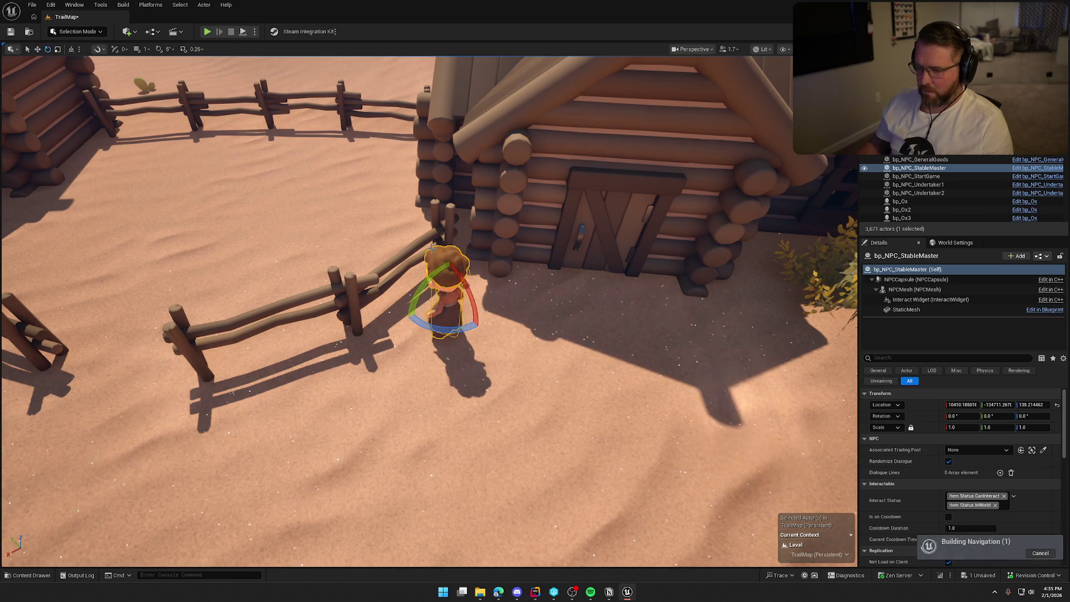
{"action": "mouse_move", "coordinate": [436, 333]}
{"action": "left_mouse_down"}
{"action": "mouse_move", "coordinate": [468, 326]}
{"action": "mouse_move", "coordinate": [498, 302]}
{"action": "left_mouse_up"}
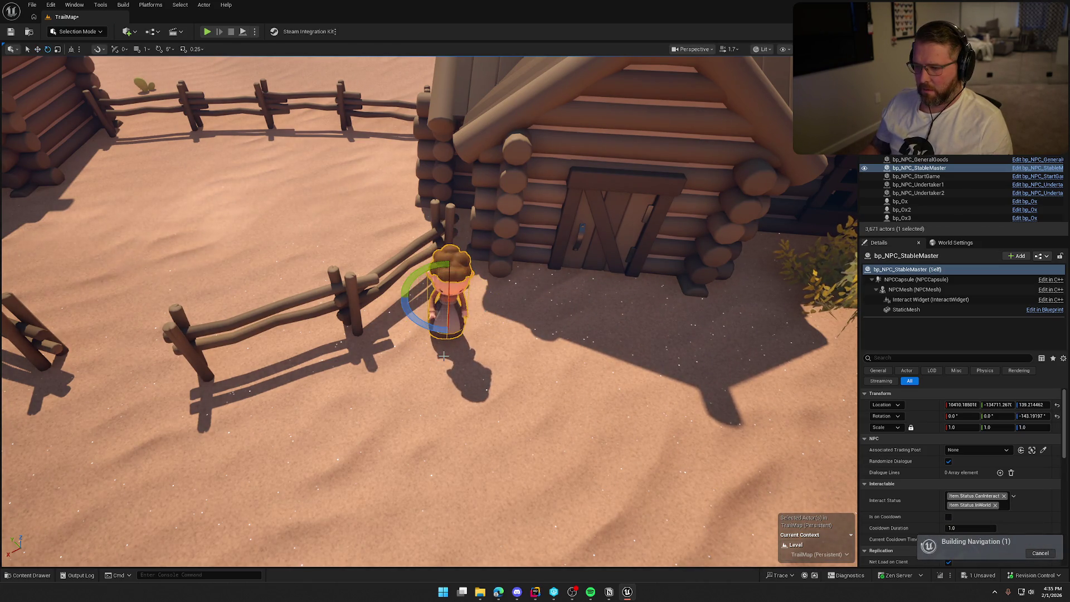
{"action": "mouse_move", "coordinate": [507, 352]}
{"action": "left_mouse_down"}
{"action": "mouse_move", "coordinate": [529, 368]}
{"action": "mouse_move", "coordinate": [557, 331]}
{"action": "left_mouse_up"}
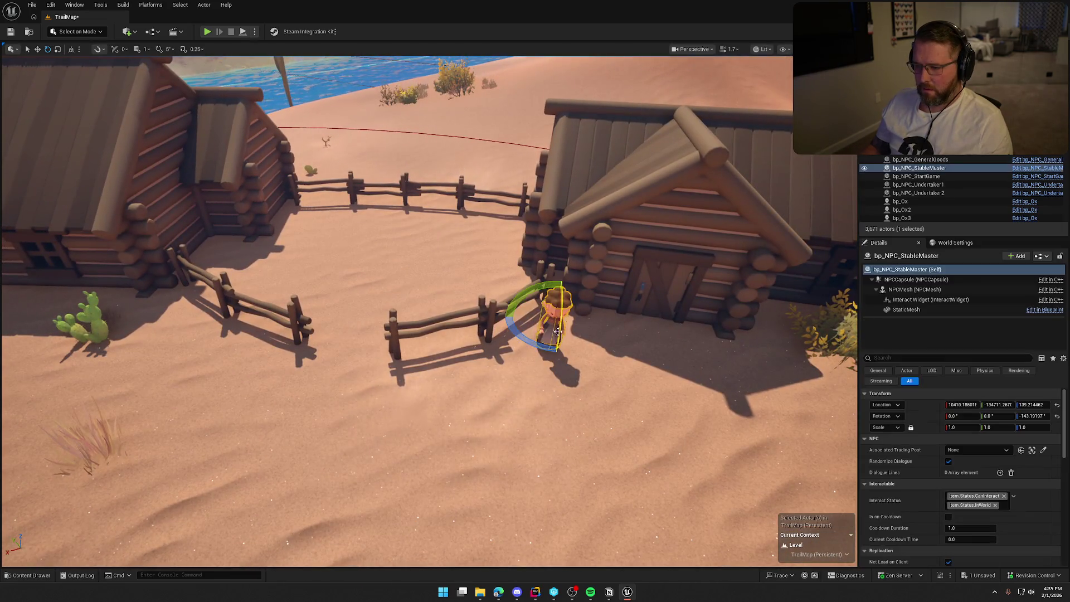
{"action": "key", "text": "Escape"}
{"action": "mouse_move", "coordinate": [452, 349]}
{"action": "left_mouse_down"}
{"action": "mouse_move", "coordinate": [502, 312]}
{"action": "mouse_move", "coordinate": [507, 279]}
{"action": "mouse_move", "coordinate": [457, 312]}
{"action": "mouse_move", "coordinate": [535, 504]}
{"action": "mouse_move", "coordinate": [298, 558]}
{"action": "mouse_move", "coordinate": [376, 555]}
{"action": "mouse_move", "coordinate": [336, 564]}
{"action": "mouse_move", "coordinate": [334, 554]}
{"action": "mouse_move", "coordinate": [368, 549]}
{"action": "left_mouse_up"}
Step: Raise bp_NPC_Doctor in front of the cabin door to a height of about 139
{"action": "key", "text": "ctrl+z"}
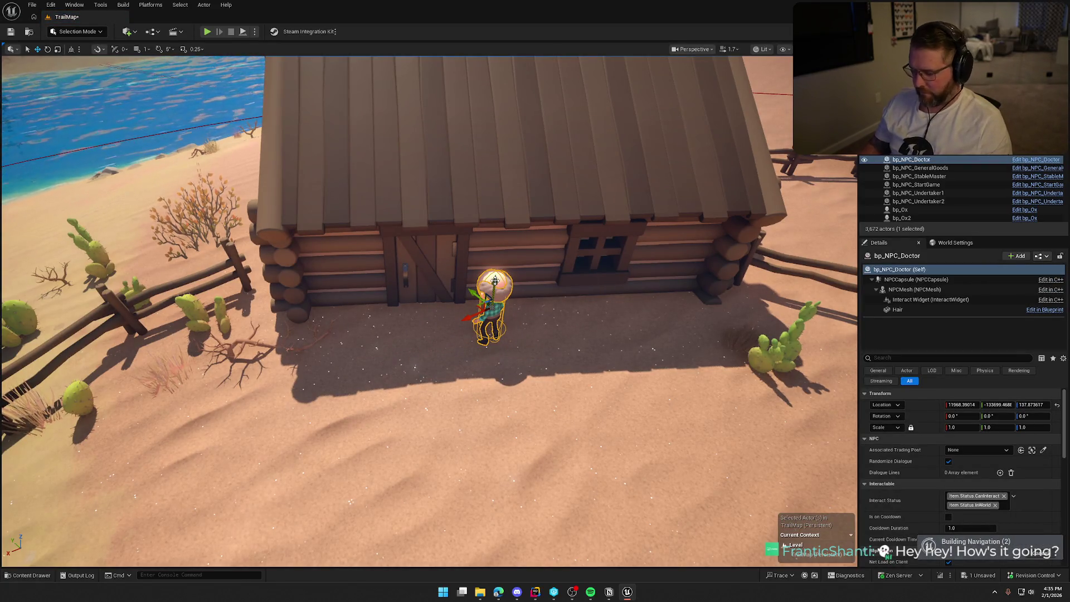
{"action": "left_click_drag", "start_coordinate": [494, 281], "coordinate": [498, 271]}
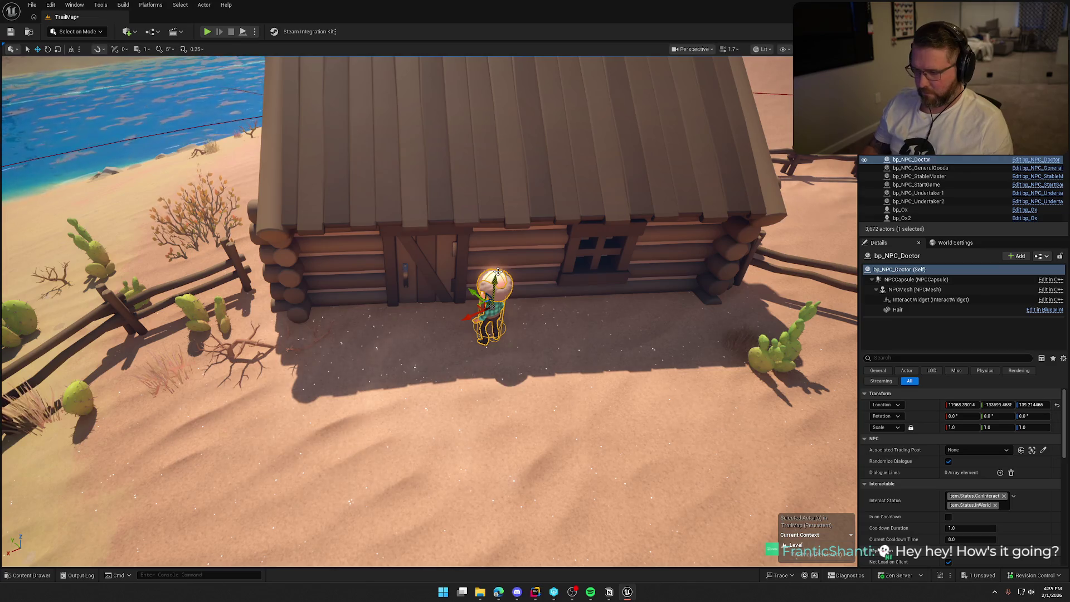
{"action": "key", "text": "Escape"}
{"action": "left_click_drag", "start_coordinate": [477, 337], "coordinate": [477, 337]}
{"action": "left_click_drag", "start_coordinate": [537, 364], "coordinate": [537, 365]}
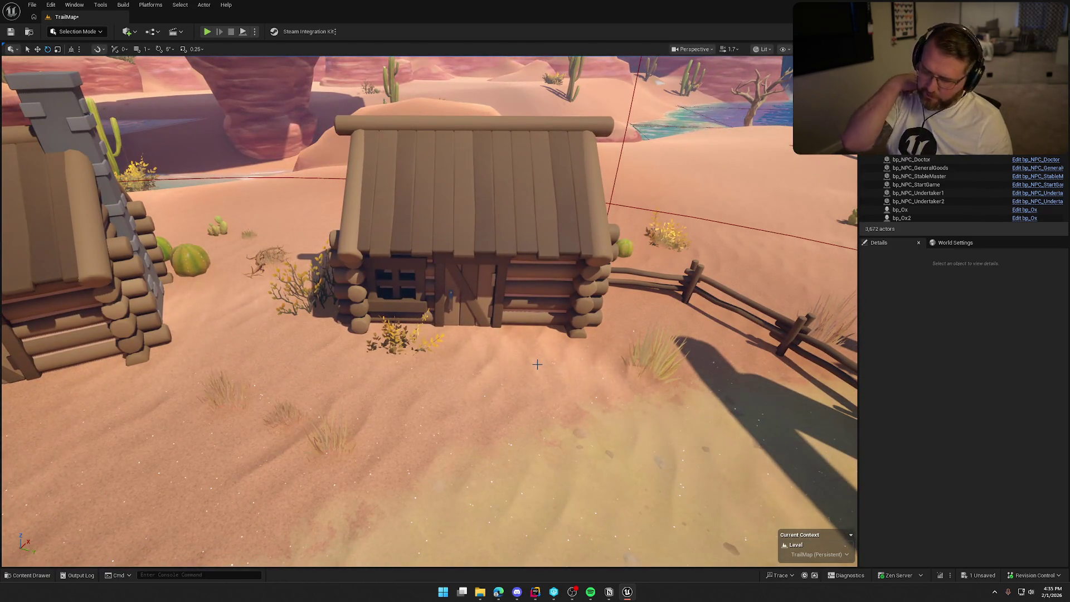
{"action": "left_click", "coordinate": [80, 32]}
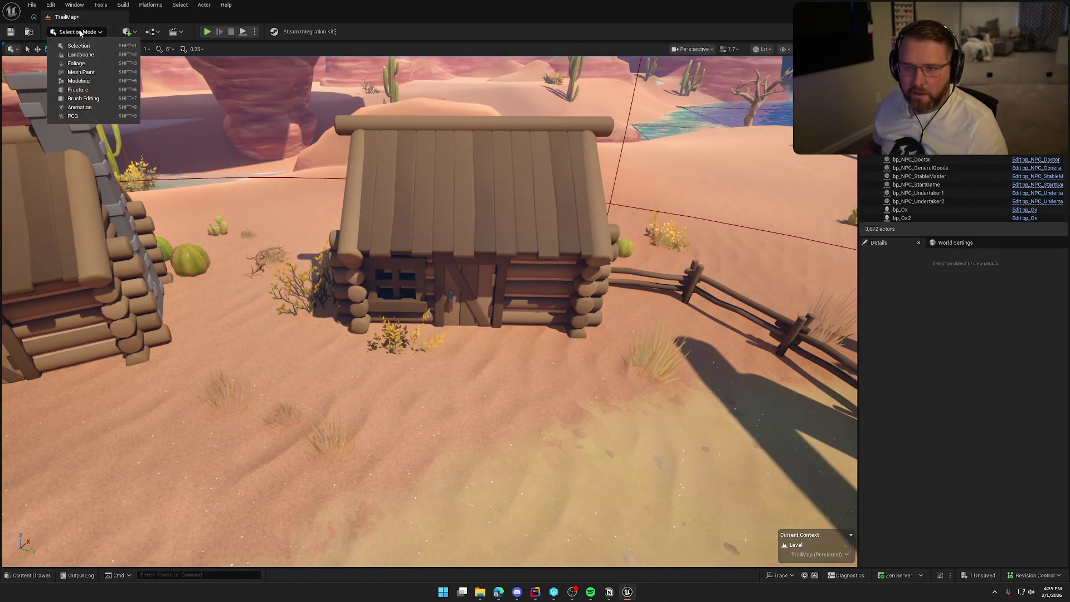
{"action": "left_click", "coordinate": [77, 64]}
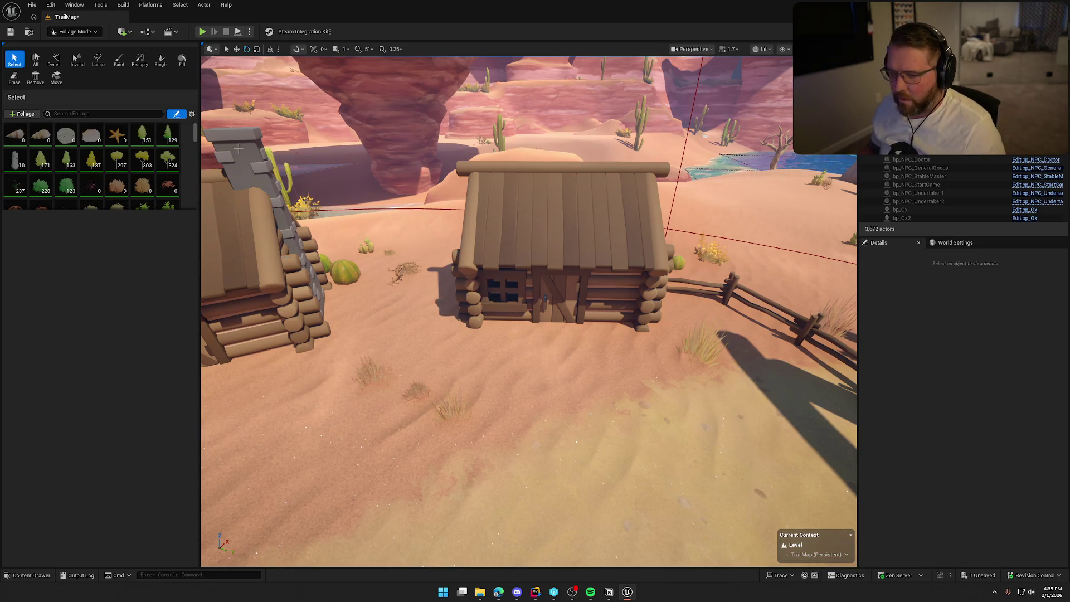
{"action": "left_click", "coordinate": [80, 32]}
{"action": "left_click", "coordinate": [81, 55]}
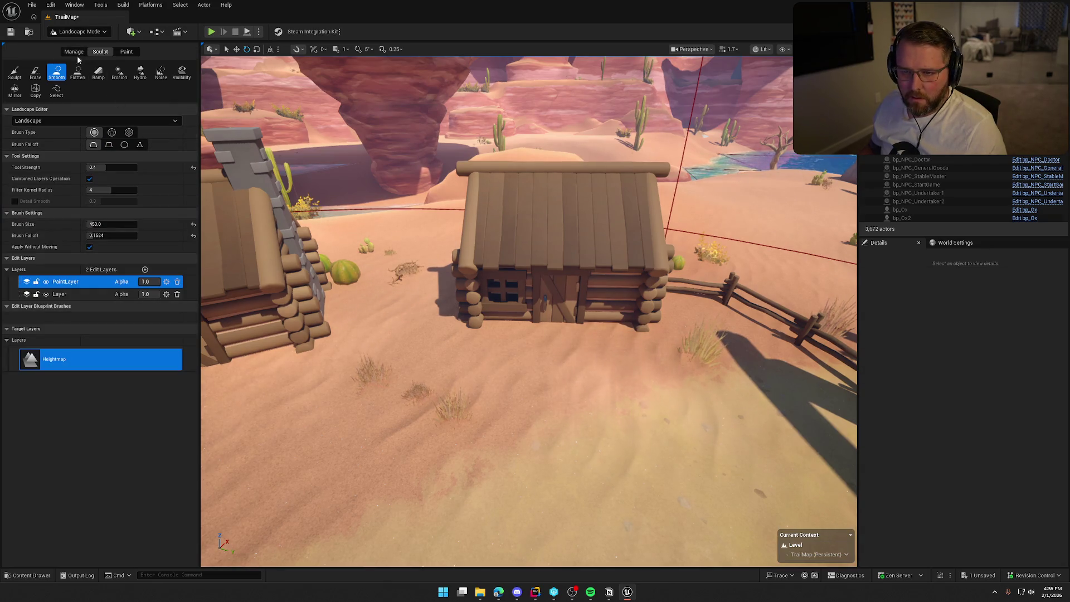
{"action": "left_click", "coordinate": [127, 51]}
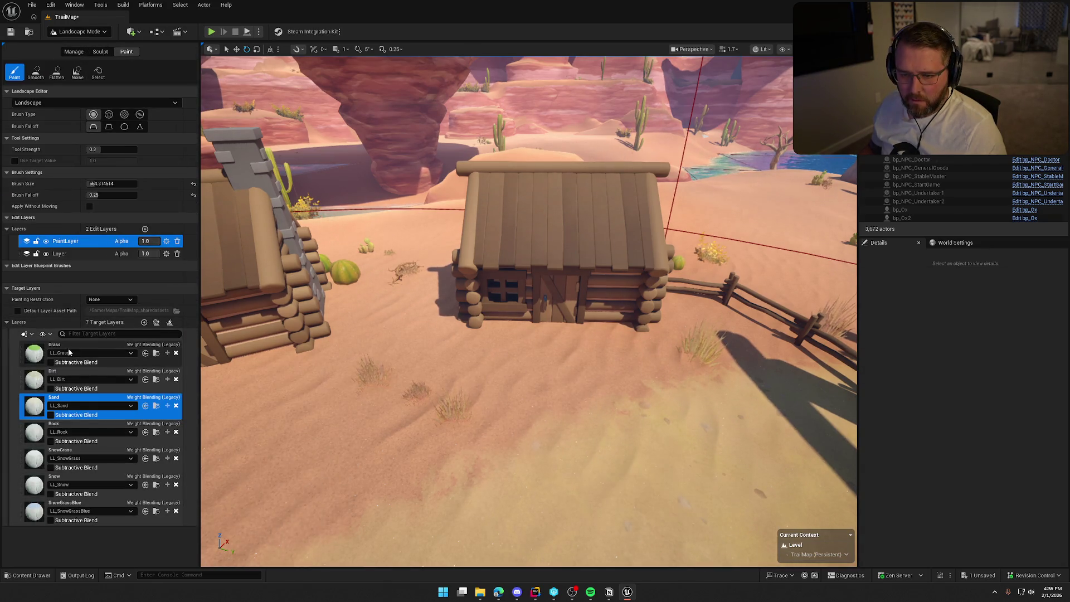
{"action": "left_click", "coordinate": [41, 381]}
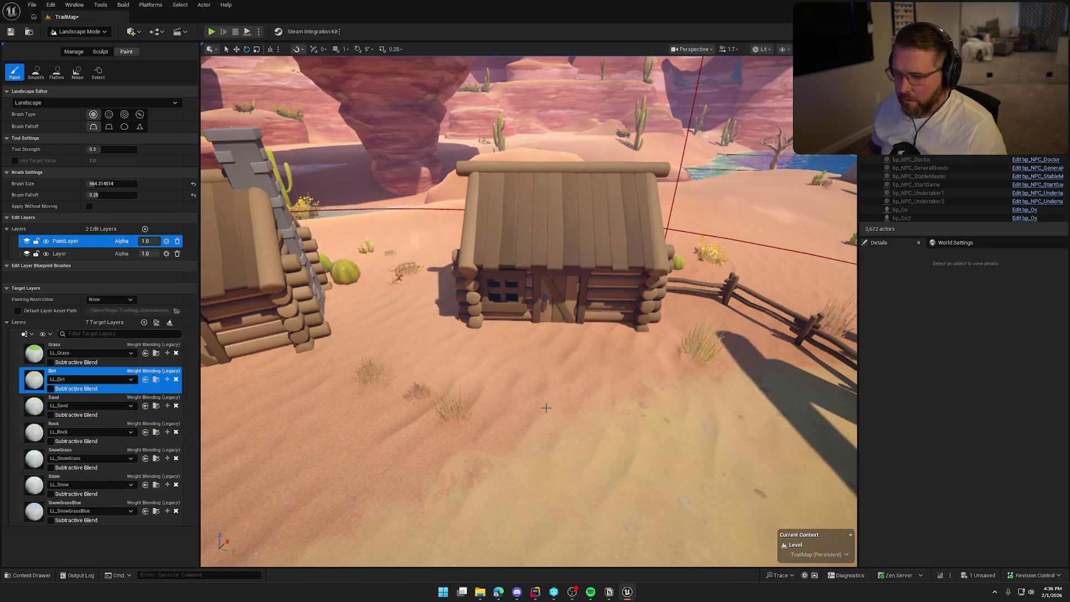
{"action": "left_click", "coordinate": [89, 32]}
{"action": "left_click", "coordinate": [84, 44]}
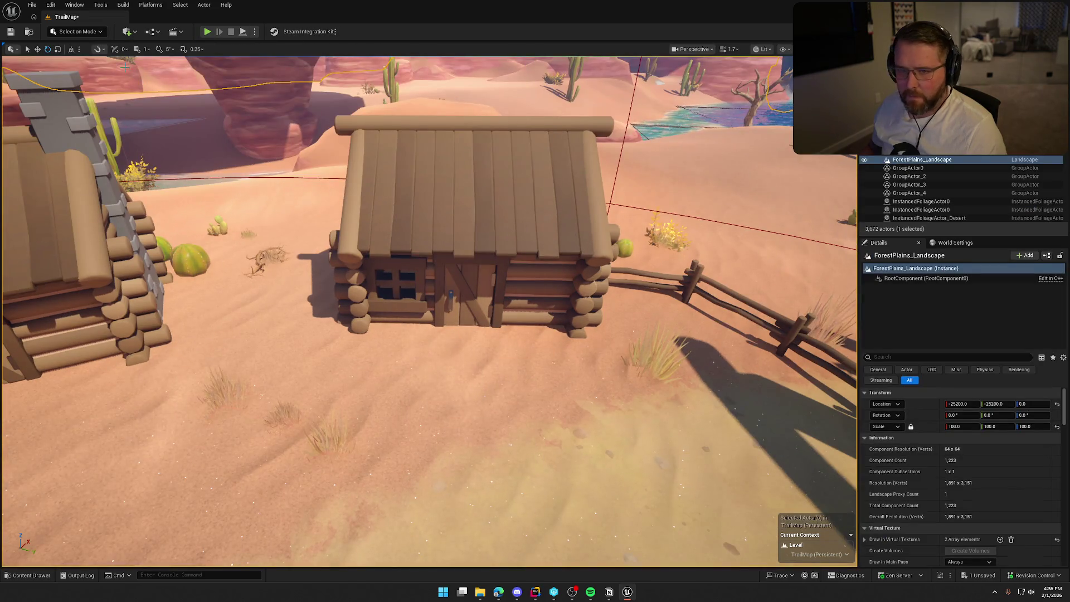
Step: Paint dirt onto the sand near and to the left of the cabin in Landscape Mode
{"action": "left_click", "coordinate": [81, 32]}
{"action": "left_click", "coordinate": [79, 55]}
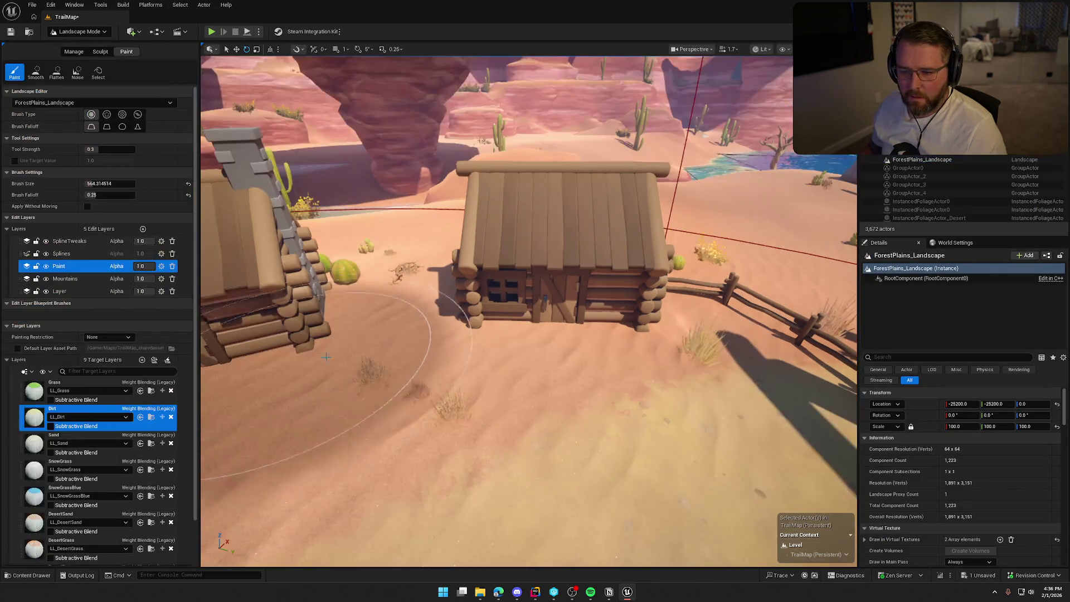
{"action": "mouse_move", "coordinate": [598, 462]}
{"action": "left_mouse_down"}
{"action": "mouse_move", "coordinate": [585, 473]}
{"action": "mouse_move", "coordinate": [596, 406]}
{"action": "left_mouse_up"}
{"action": "scroll", "coordinate": [596, 406], "scroll_direction": "down", "scroll_amount": 6}
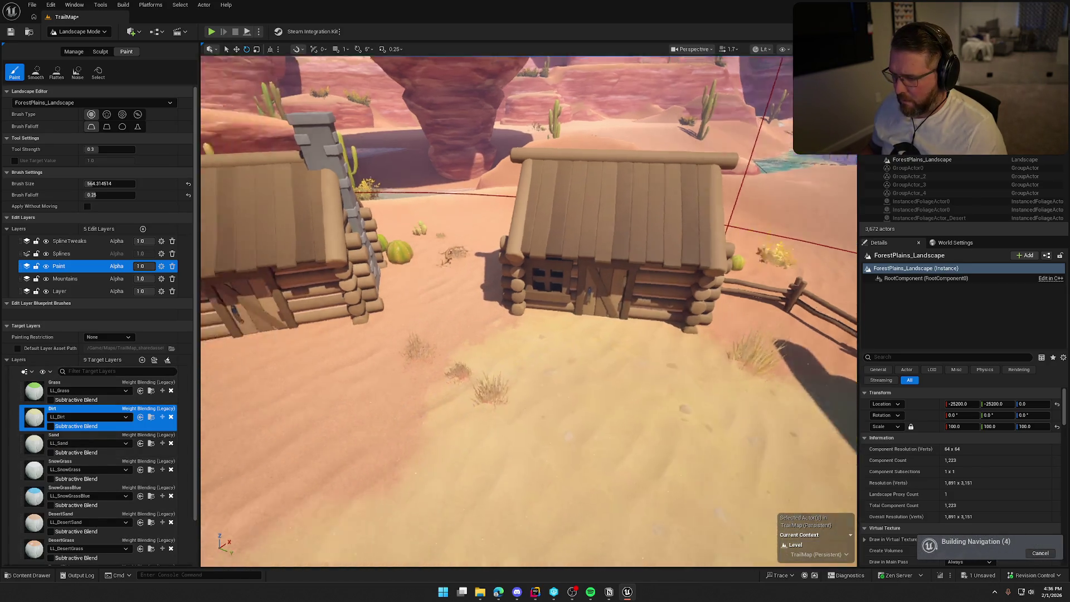
{"action": "mouse_move", "coordinate": [582, 318]}
{"action": "left_mouse_down"}
{"action": "mouse_move", "coordinate": [290, 335]}
{"action": "mouse_move", "coordinate": [490, 465]}
{"action": "left_mouse_up"}
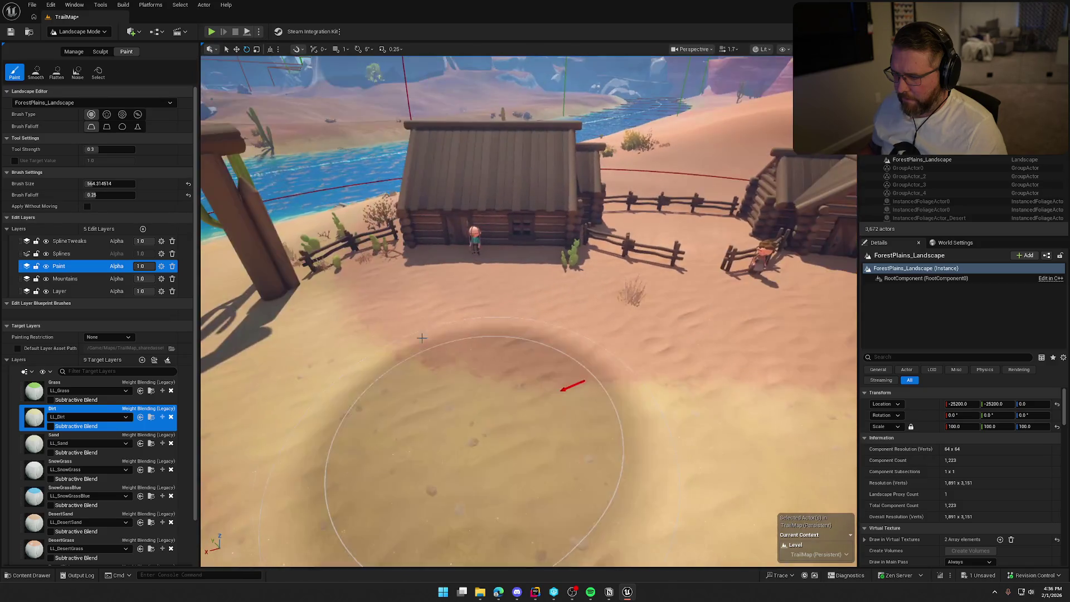
Step: Switch back to Selection Mode and view the three cabins, including SM_Building_11, from above
{"action": "left_click_drag", "start_coordinate": [591, 411], "coordinate": [626, 378]}
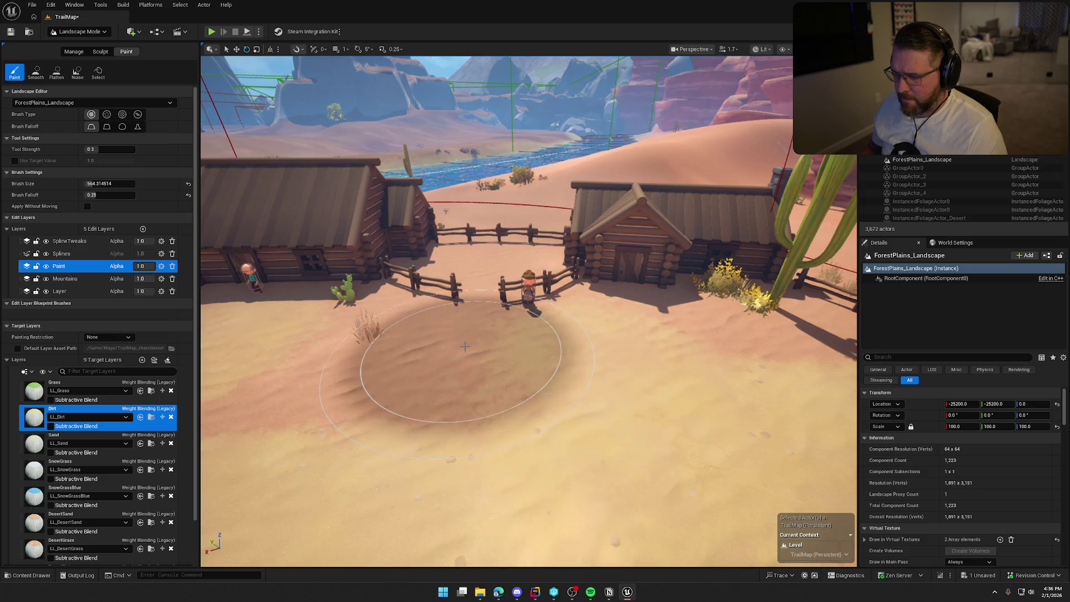
{"action": "left_click_drag", "start_coordinate": [444, 350], "coordinate": [645, 466]}
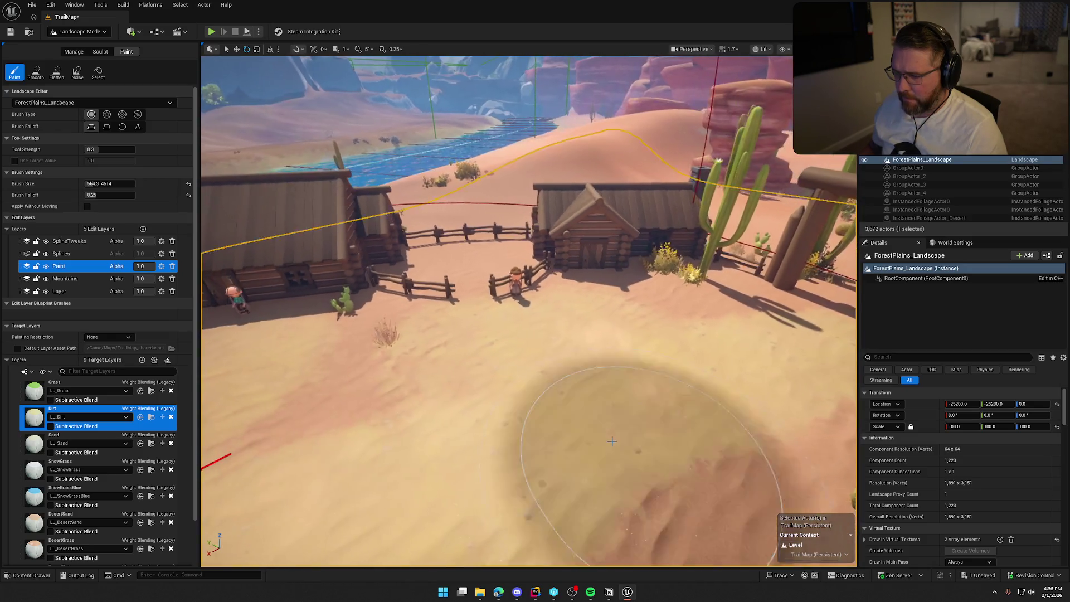
{"action": "left_click", "coordinate": [89, 32]}
{"action": "left_click", "coordinate": [89, 32]}
{"action": "left_click", "coordinate": [89, 32]}
{"action": "left_click", "coordinate": [72, 44]}
{"action": "mouse_move", "coordinate": [429, 312]}
{"action": "left_mouse_down"}
{"action": "mouse_move", "coordinate": [507, 312]}
{"action": "mouse_move", "coordinate": [524, 267]}
{"action": "left_mouse_up"}
{"action": "mouse_move", "coordinate": [335, 289]}
{"action": "left_mouse_down"}
{"action": "mouse_move", "coordinate": [356, 282]}
{"action": "mouse_move", "coordinate": [151, 307]}
{"action": "left_mouse_up"}
Step: Move the middle cabin together with its door SM_Cabin_Door17 slightly to the left
{"action": "left_click", "coordinate": [412, 303]}
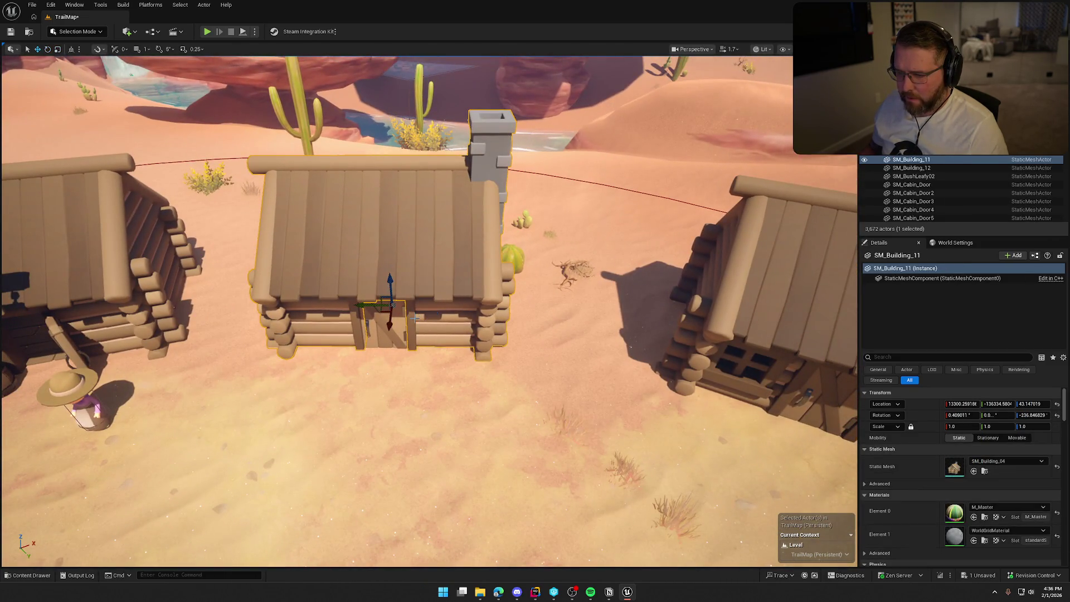
{"action": "left_click_drag", "start_coordinate": [378, 310], "coordinate": [352, 310]}
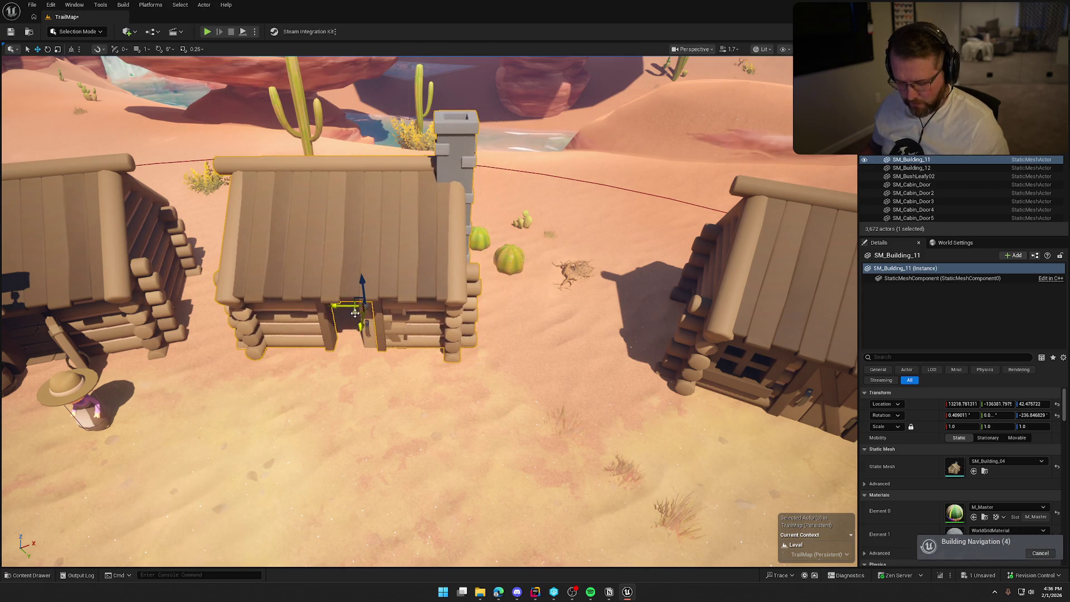
{"action": "key", "text": "ctrl+z"}
{"action": "left_click", "coordinate": [384, 319], "text": "ctrl"}
{"action": "mouse_move", "coordinate": [413, 349]}
{"action": "left_mouse_down"}
{"action": "mouse_move", "coordinate": [370, 358]}
{"action": "mouse_move", "coordinate": [416, 345]}
{"action": "left_mouse_up"}
{"action": "key", "text": "e"}
{"action": "key", "text": "Escape"}
{"action": "left_click_drag", "start_coordinate": [509, 382], "coordinate": [239, 157]}
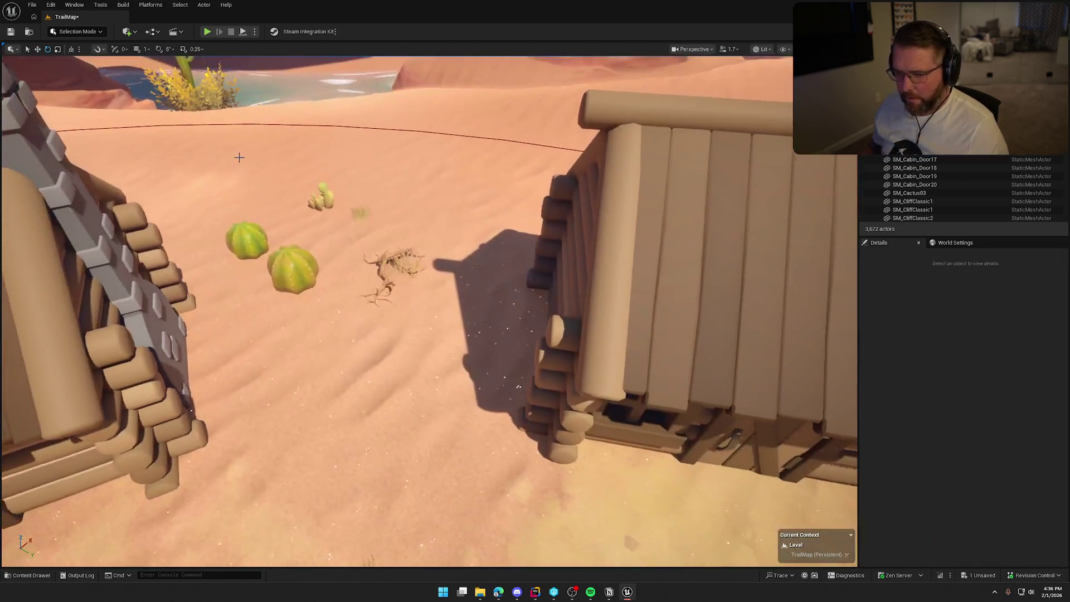
Step: Delete the barrel cactus and dry grass tuft between the cabins in Foliage Mode
{"action": "left_click", "coordinate": [77, 31]}
{"action": "left_click", "coordinate": [106, 65]}
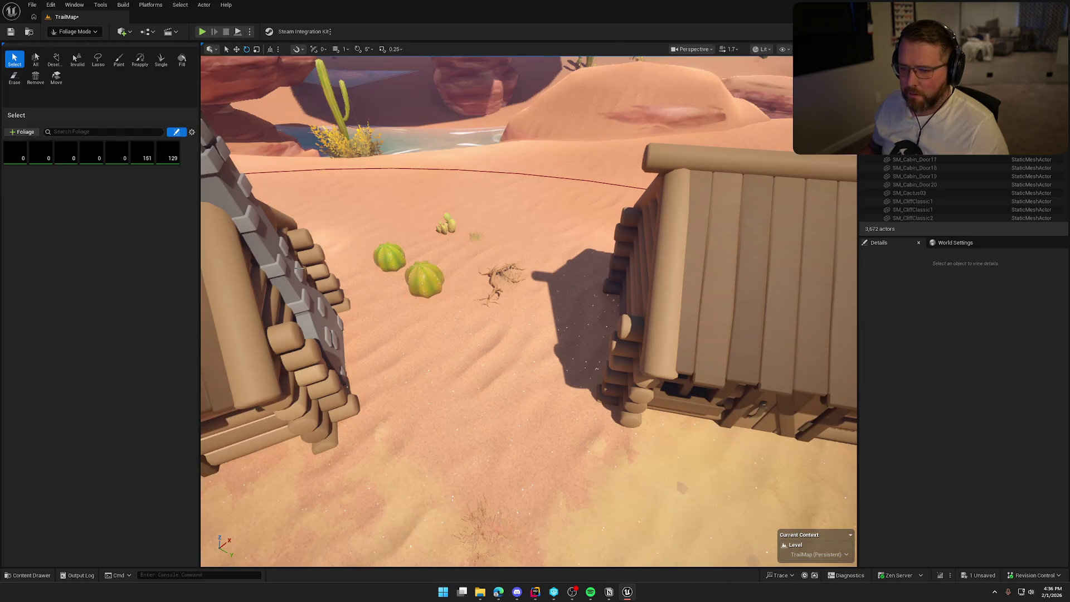
{"action": "left_click", "coordinate": [446, 278]}
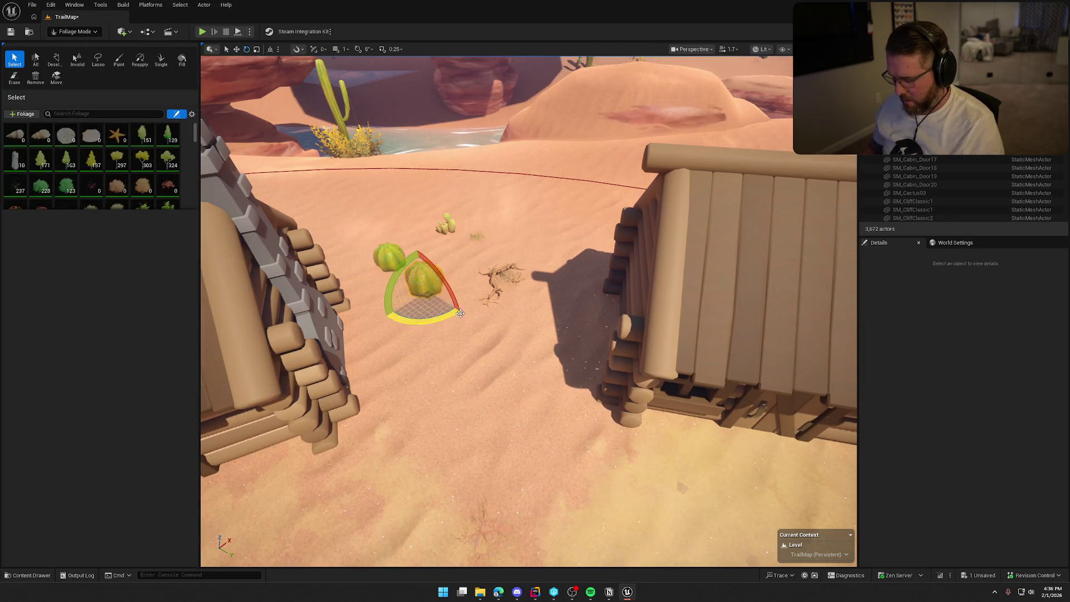
{"action": "key", "text": "Delete"}
{"action": "key", "text": "Delete"}
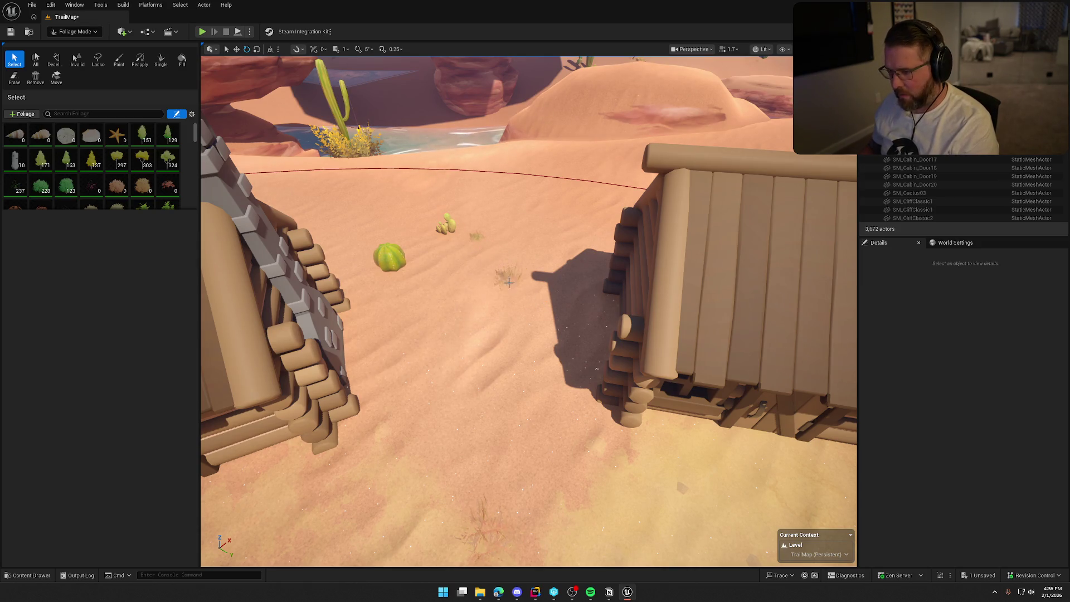
{"action": "key", "text": "ctrl+z"}
{"action": "key", "text": "Delete"}
Step: Return to Selection Mode and bring up the Content Drawer
{"action": "left_click", "coordinate": [75, 31]}
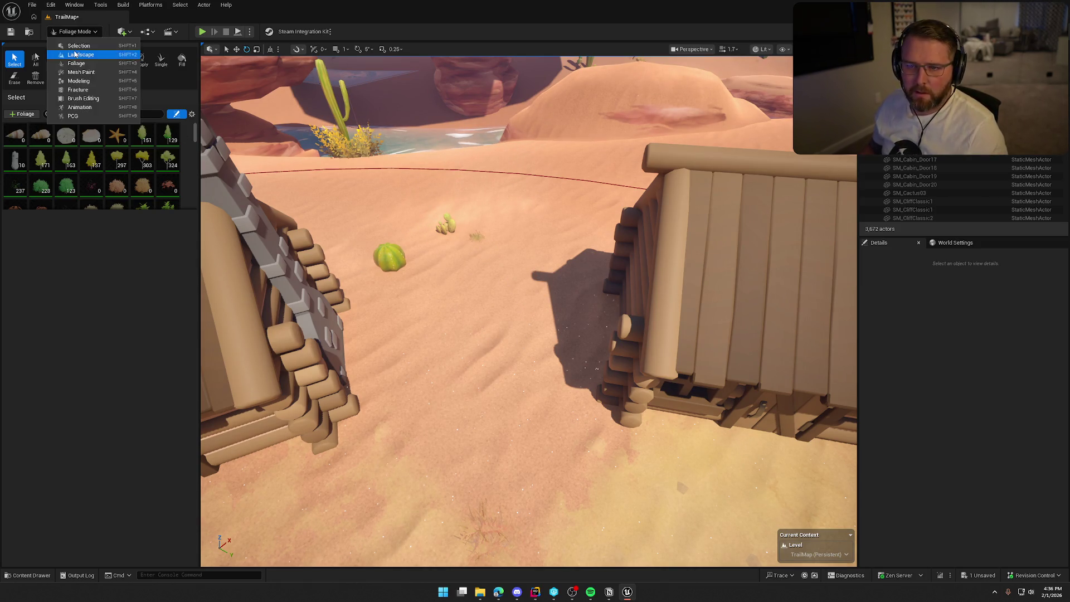
{"action": "left_click", "coordinate": [75, 53]}
{"action": "left_click", "coordinate": [76, 32]}
{"action": "left_click", "coordinate": [76, 34]}
{"action": "left_click", "coordinate": [76, 32]}
{"action": "left_click", "coordinate": [75, 43]}
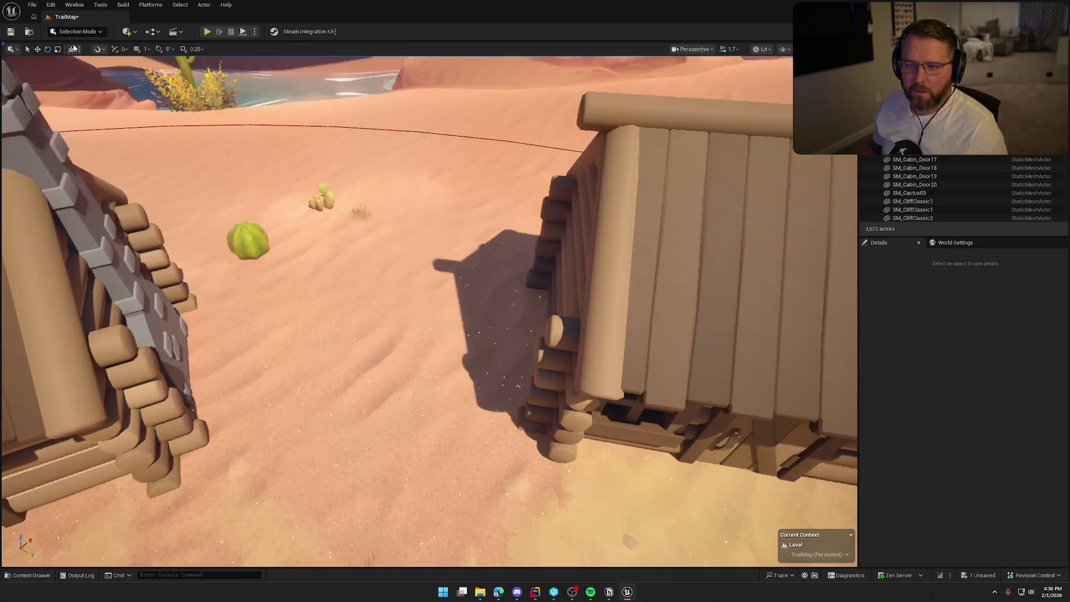
{"action": "key", "text": "ctrl+space"}
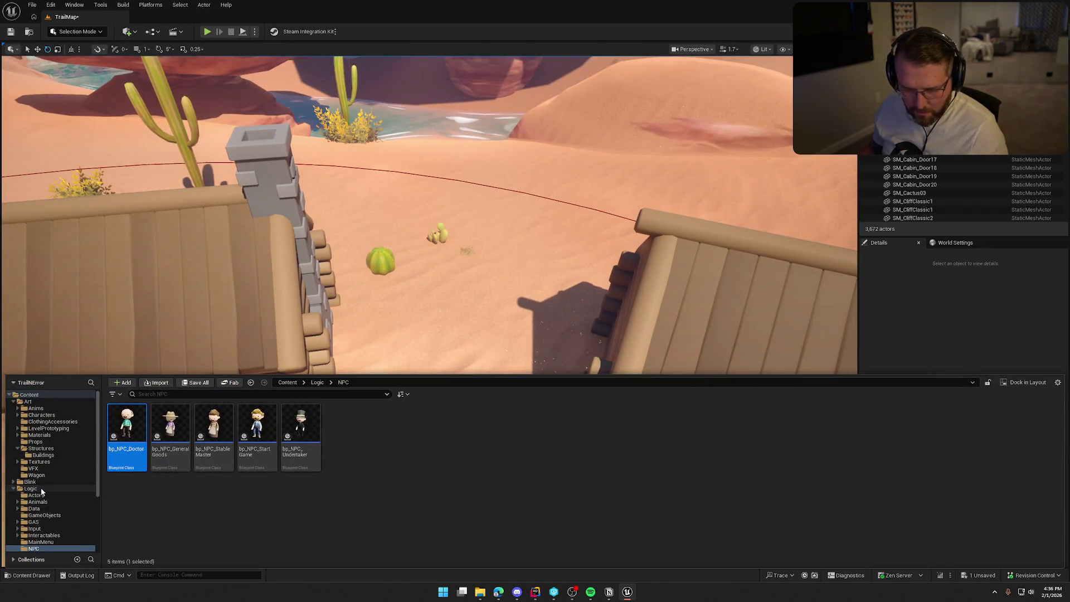
Step: Browse the Logic, Props and Structures folders, then filter Art by 'grav' to list SM_Gravestone and SM_Gravestone_Dirt
{"action": "left_click", "coordinate": [30, 489]}
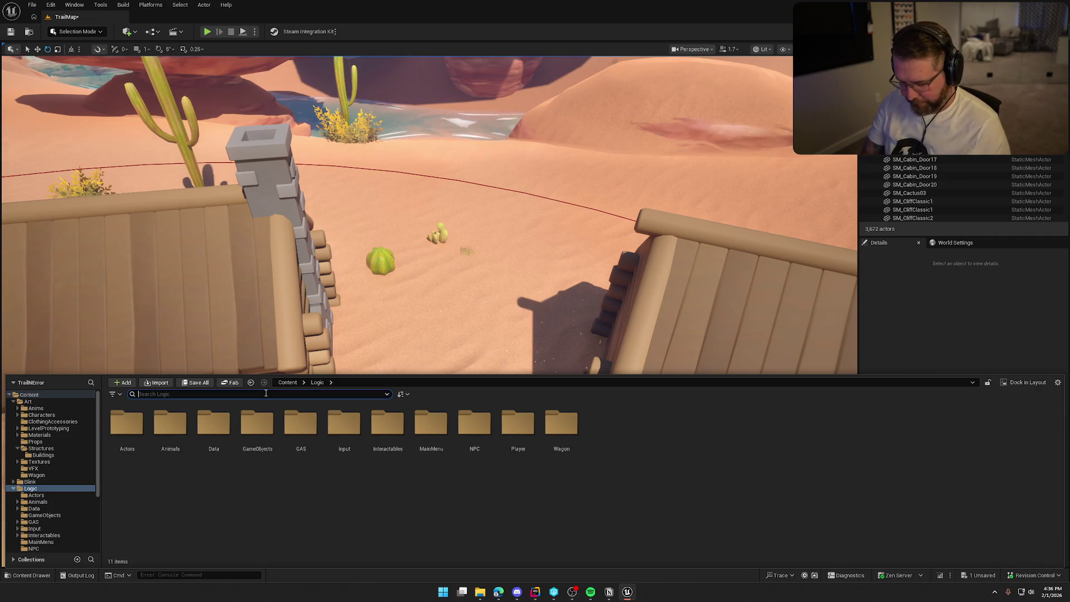
{"action": "type", "text": "grav"}
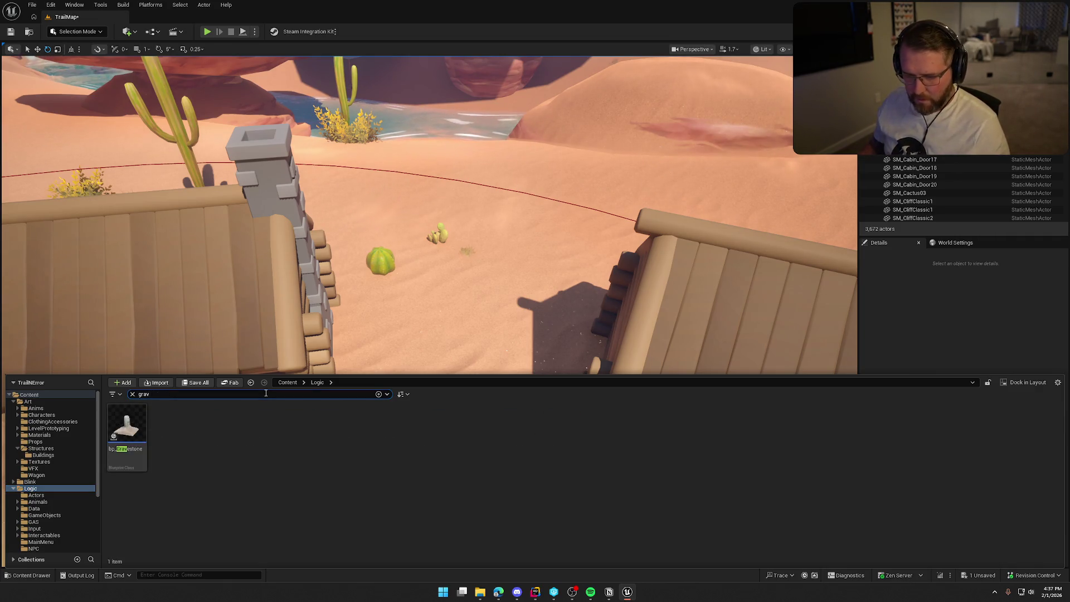
{"action": "type", "text": "tomb"}
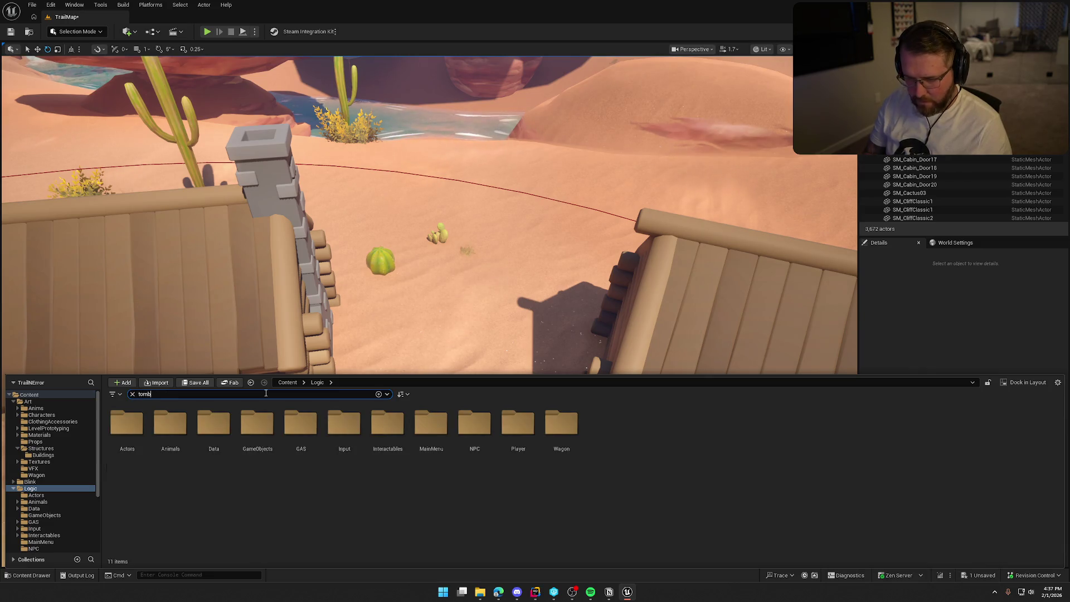
{"action": "key", "text": "BackSpace"}
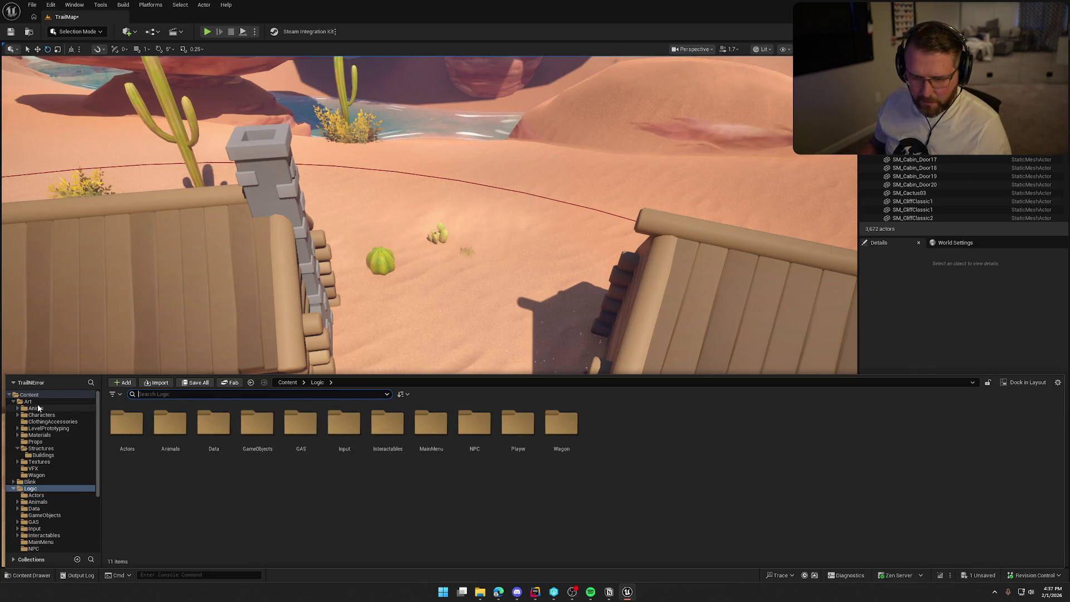
{"action": "left_click", "coordinate": [34, 402]}
{"action": "double_click", "coordinate": [344, 425]}
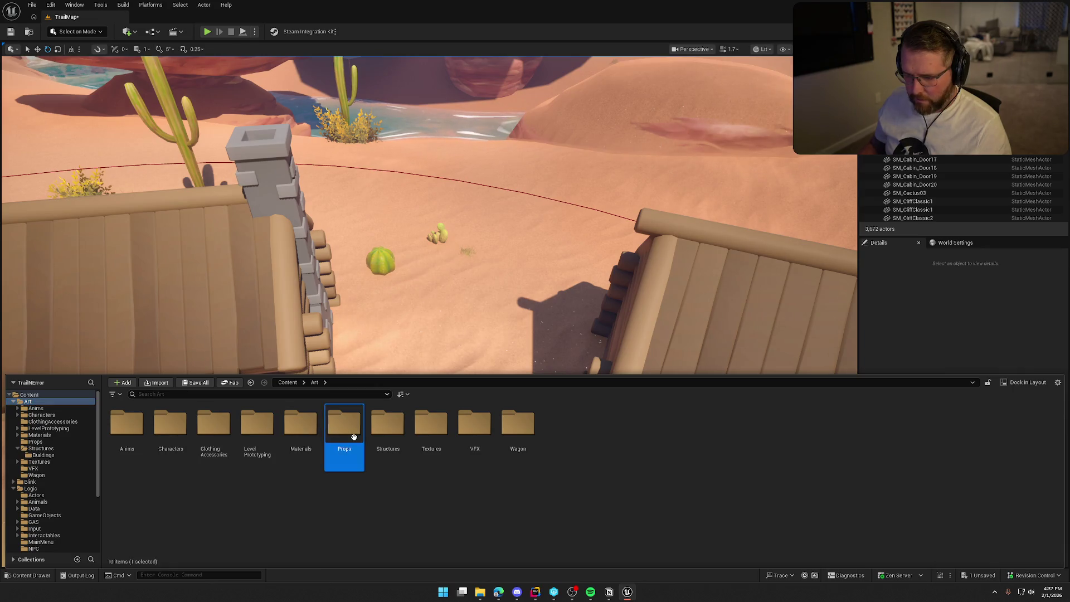
{"action": "scroll", "coordinate": [464, 498], "scroll_direction": "down", "scroll_amount": 2}
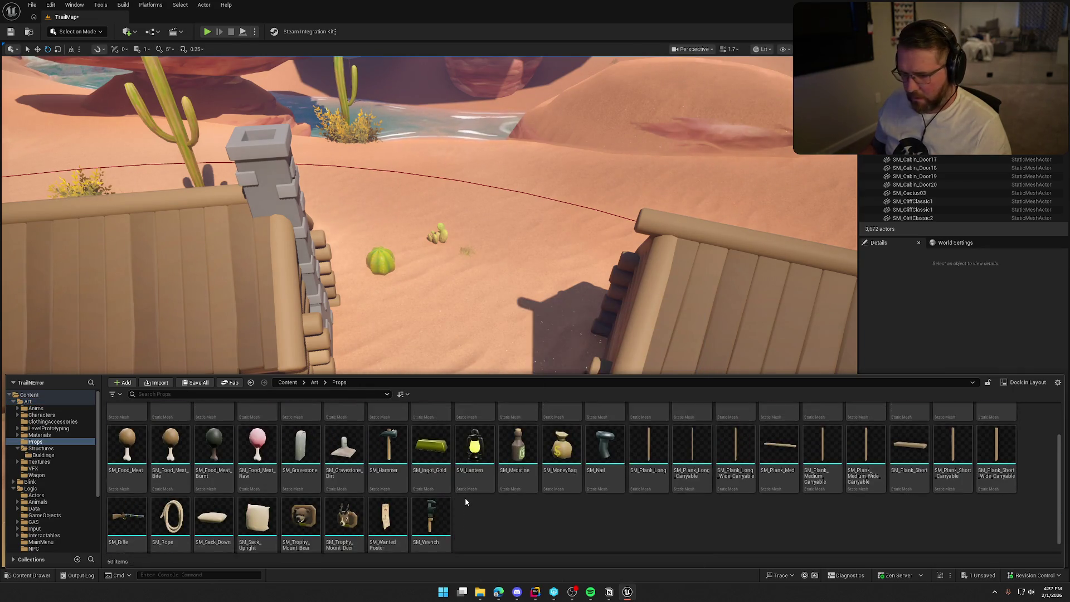
{"action": "scroll", "coordinate": [465, 497], "scroll_direction": "up", "scroll_amount": 2}
{"action": "left_click", "coordinate": [46, 451]}
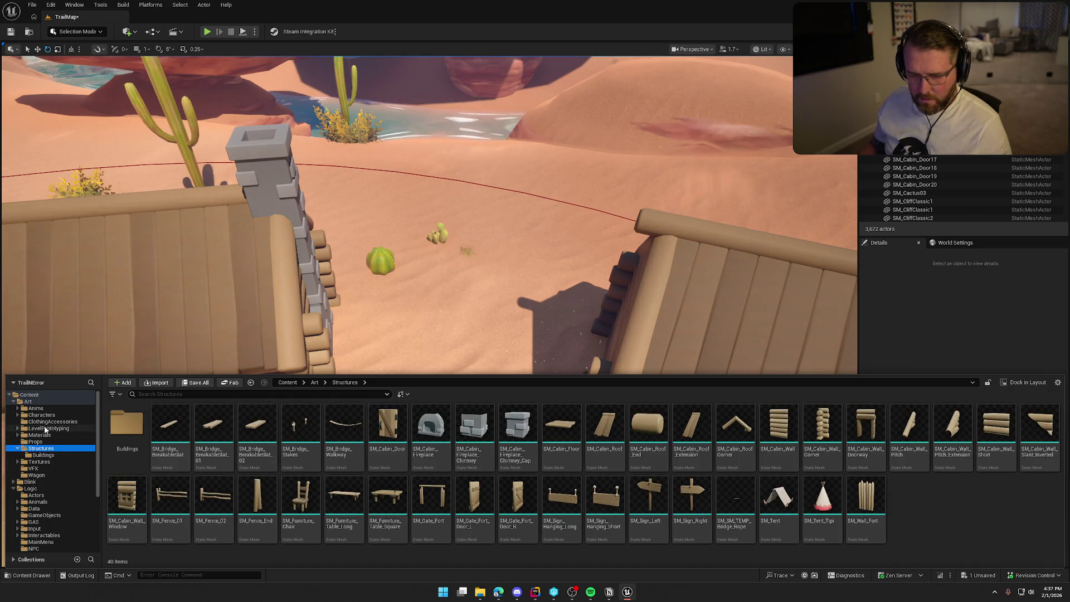
{"action": "left_click", "coordinate": [29, 402]}
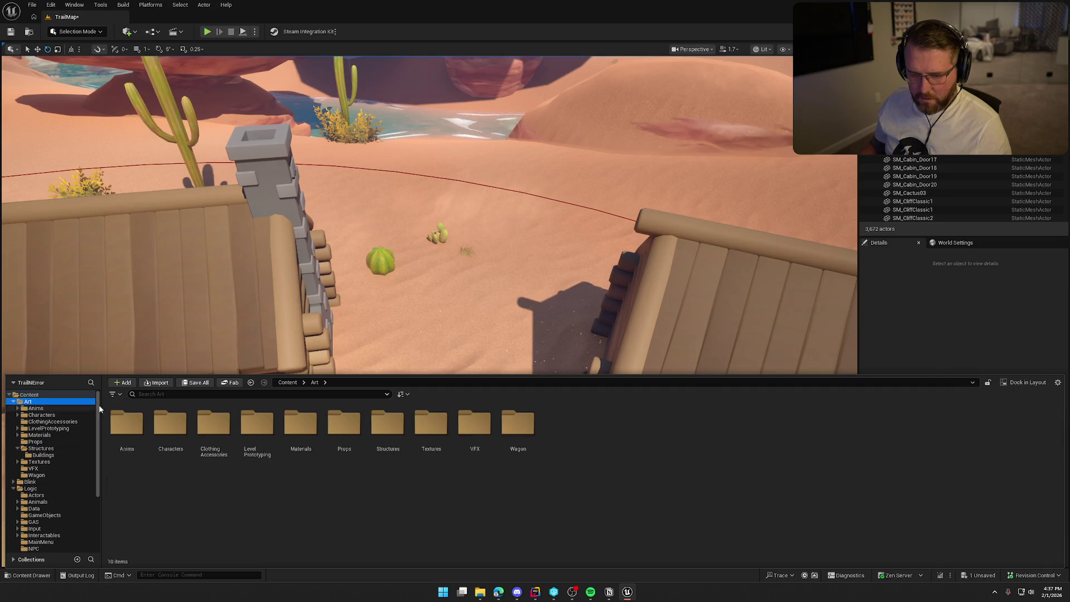
{"action": "type", "text": "grav"}
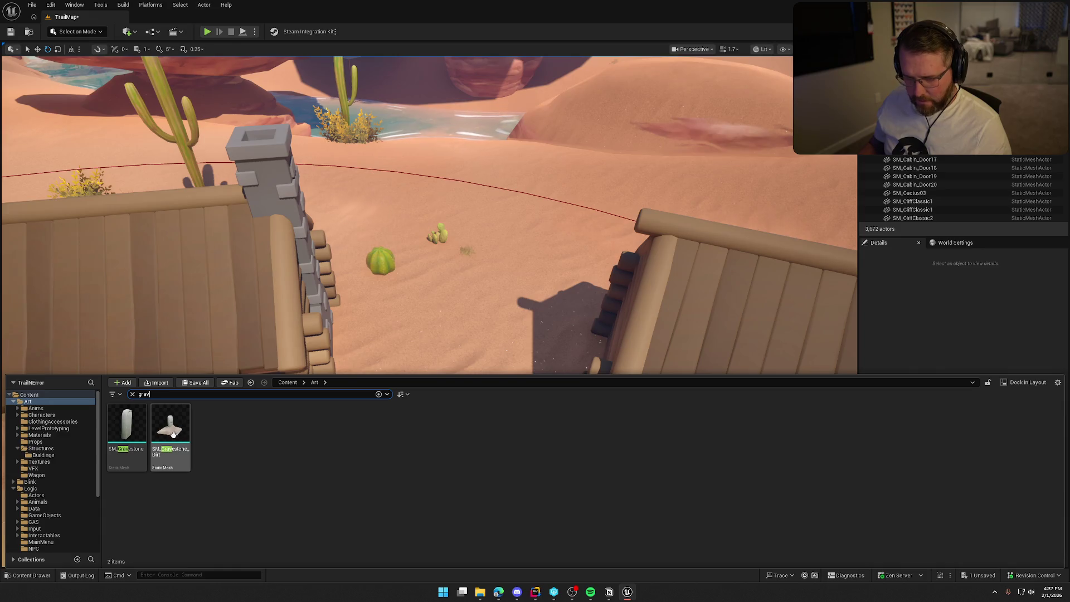
Step: Place an SM_Gravestone_Dirt between the cabins, turned about 118 degrees, and move it into position
{"action": "mouse_move", "coordinate": [170, 433]}
{"action": "mouse_move", "coordinate": [170, 433]}
{"action": "left_mouse_down"}
{"action": "mouse_move", "coordinate": [421, 335]}
{"action": "mouse_move", "coordinate": [418, 347]}
{"action": "left_mouse_up"}
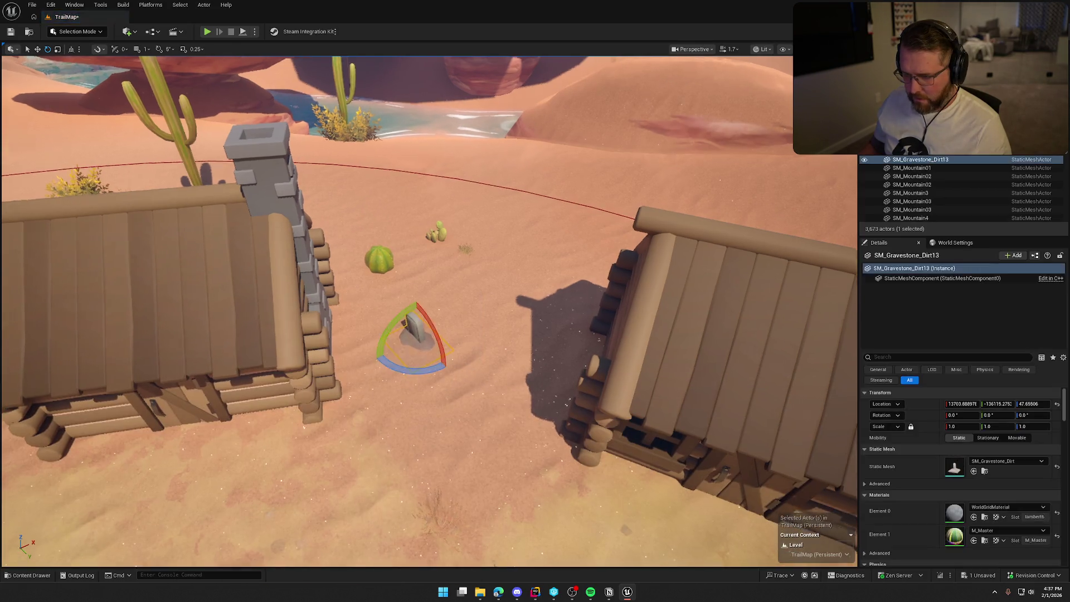
{"action": "key", "text": "f"}
{"action": "mouse_move", "coordinate": [446, 312]}
{"action": "left_mouse_down"}
{"action": "mouse_move", "coordinate": [437, 332]}
{"action": "mouse_move", "coordinate": [412, 332]}
{"action": "left_mouse_up"}
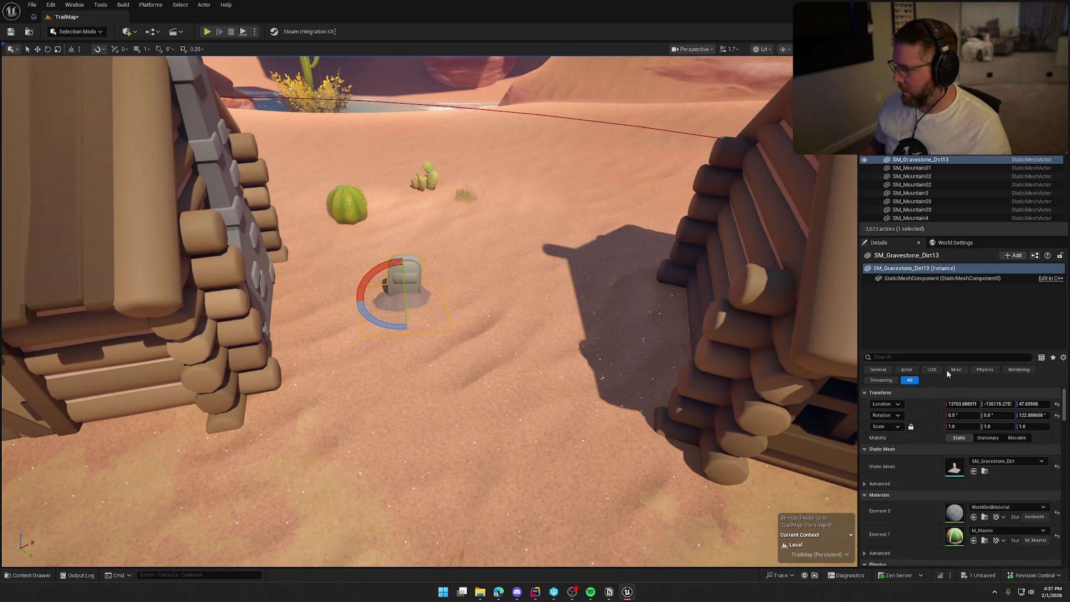
{"action": "type", "text": "nav"}
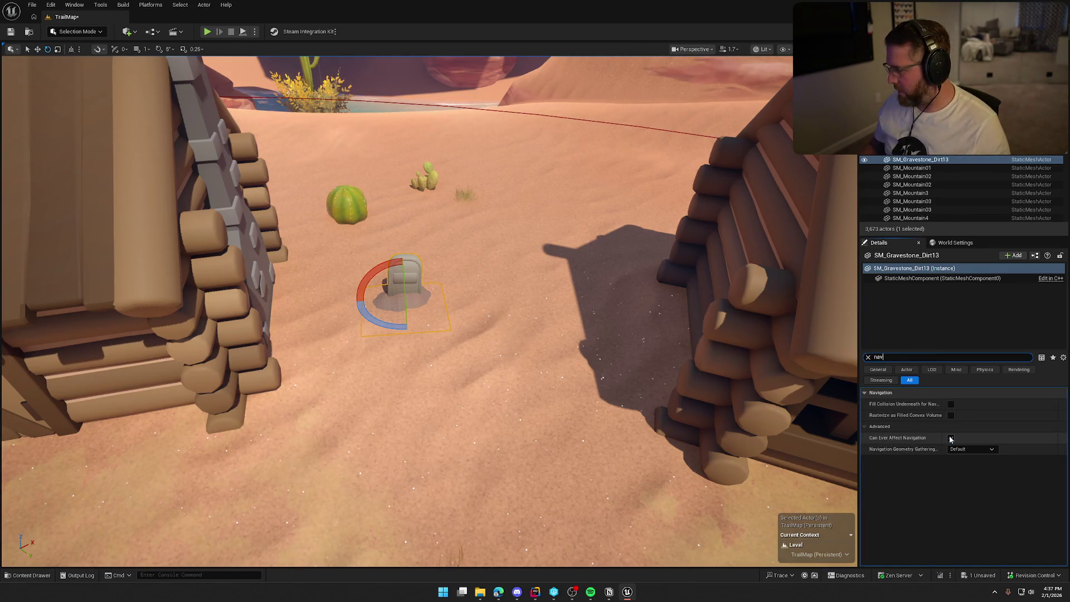
{"action": "left_click", "coordinate": [868, 357]}
{"action": "key", "text": "w"}
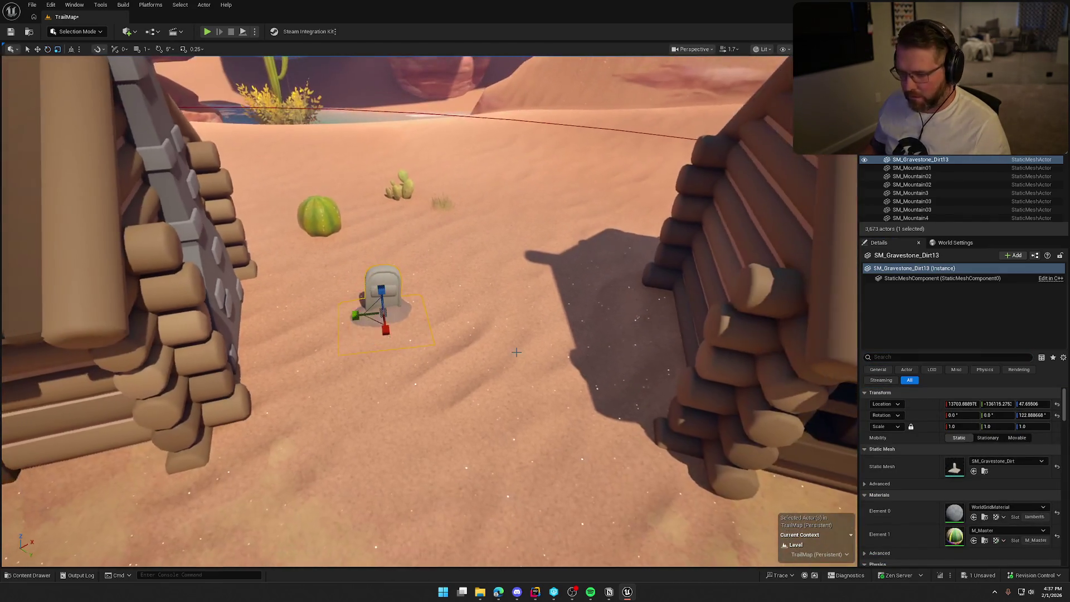
{"action": "mouse_move", "coordinate": [375, 323]}
{"action": "left_mouse_down"}
{"action": "mouse_move", "coordinate": [352, 284]}
{"action": "mouse_move", "coordinate": [453, 276]}
{"action": "mouse_move", "coordinate": [463, 306]}
{"action": "mouse_move", "coordinate": [505, 278]}
{"action": "mouse_move", "coordinate": [556, 281]}
{"action": "mouse_move", "coordinate": [572, 302]}
{"action": "left_mouse_up"}
Step: Alt-drag copies of the gravestone into a row of three, tilting one slightly
{"action": "key", "text": "w"}
{"action": "key", "text": "e"}
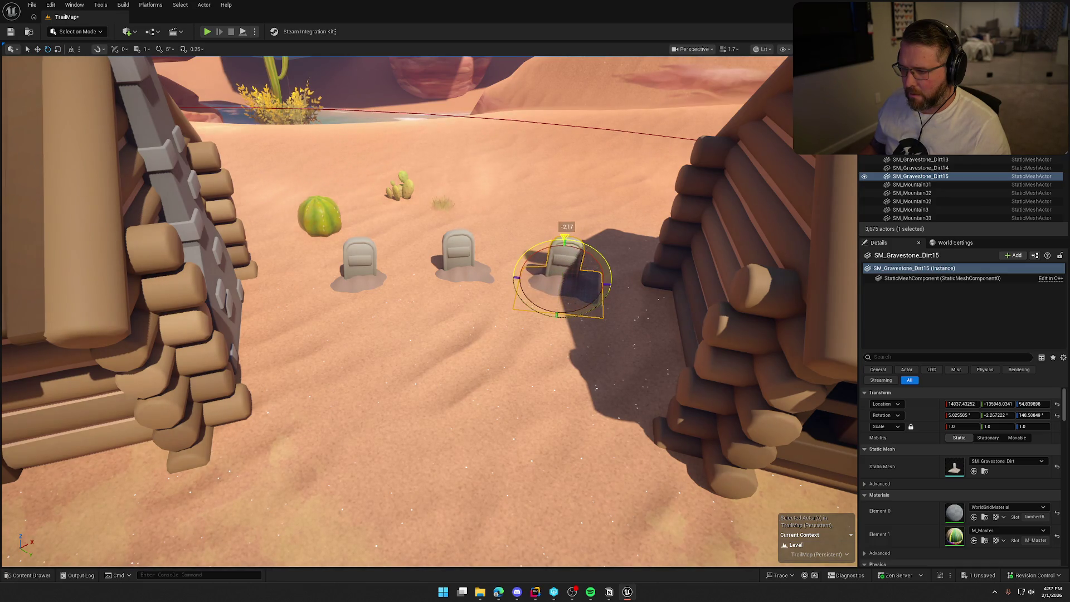
{"action": "left_click_drag", "start_coordinate": [557, 315], "coordinate": [557, 327]}
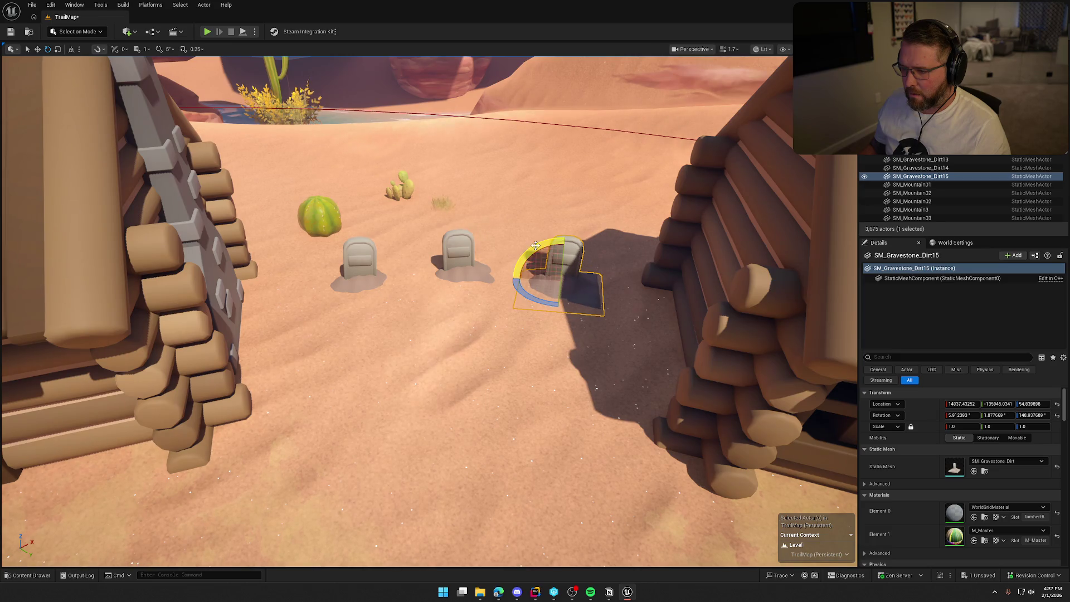
{"action": "key", "text": "Escape"}
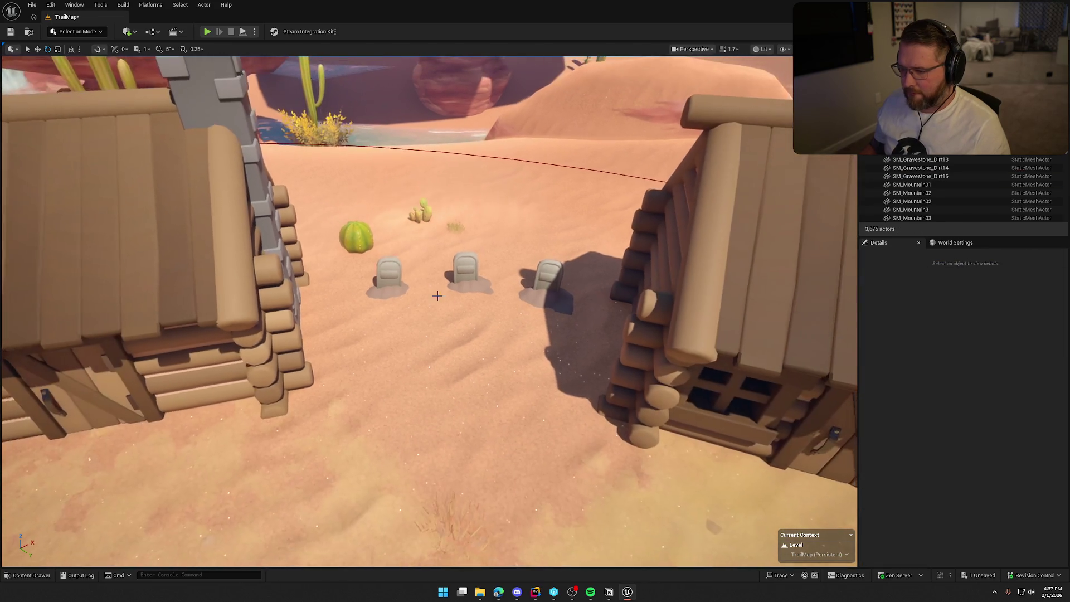
Step: Select the three gravestones and Alt-drag them into a second row
{"action": "left_click", "coordinate": [388, 273]}
{"action": "left_click", "coordinate": [465, 268], "text": "ctrl"}
{"action": "left_click", "coordinate": [554, 280], "text": "ctrl"}
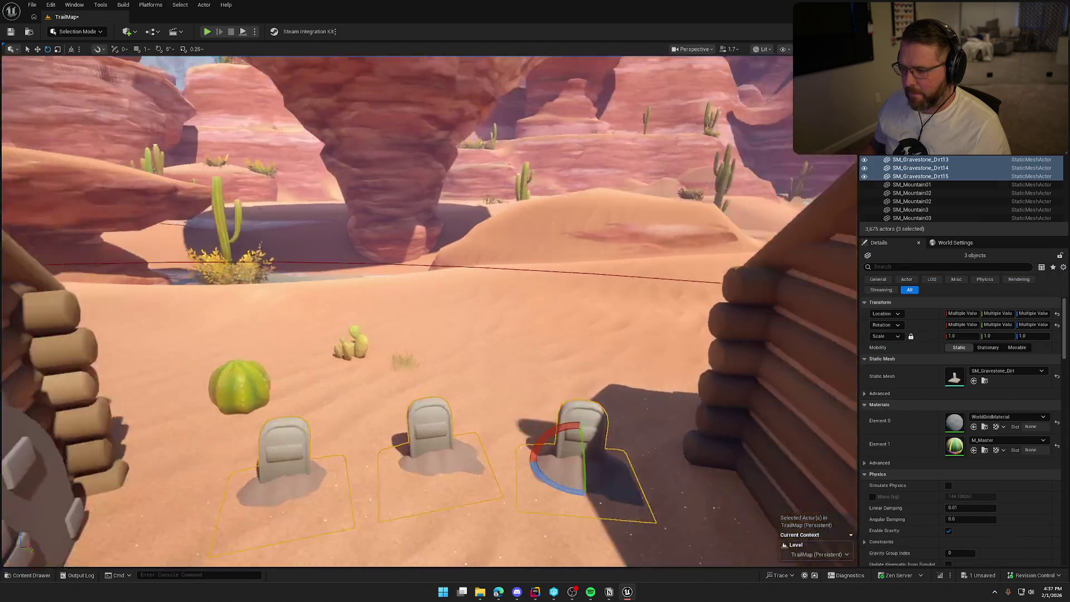
{"action": "mouse_move", "coordinate": [409, 243]}
{"action": "left_mouse_down"}
{"action": "mouse_move", "coordinate": [519, 239]}
{"action": "mouse_move", "coordinate": [479, 239]}
{"action": "mouse_move", "coordinate": [457, 261]}
{"action": "left_mouse_up"}
{"action": "left_click", "coordinate": [581, 333]}
{"action": "left_click_drag", "start_coordinate": [581, 332], "coordinate": [581, 333]}
{"action": "key", "text": "ctrl+space"}
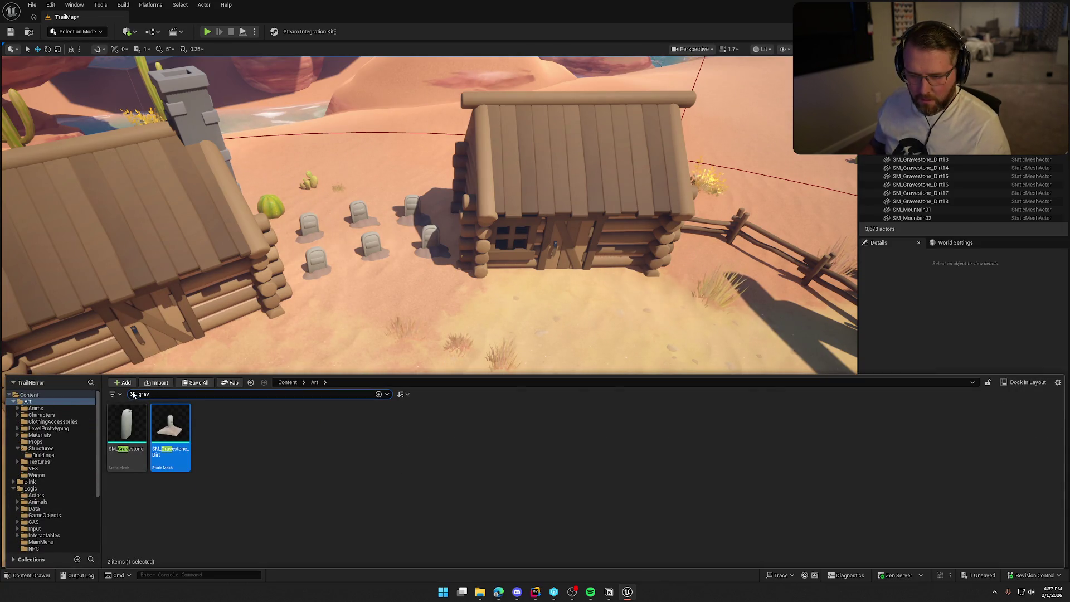
{"action": "key", "text": "Escape"}
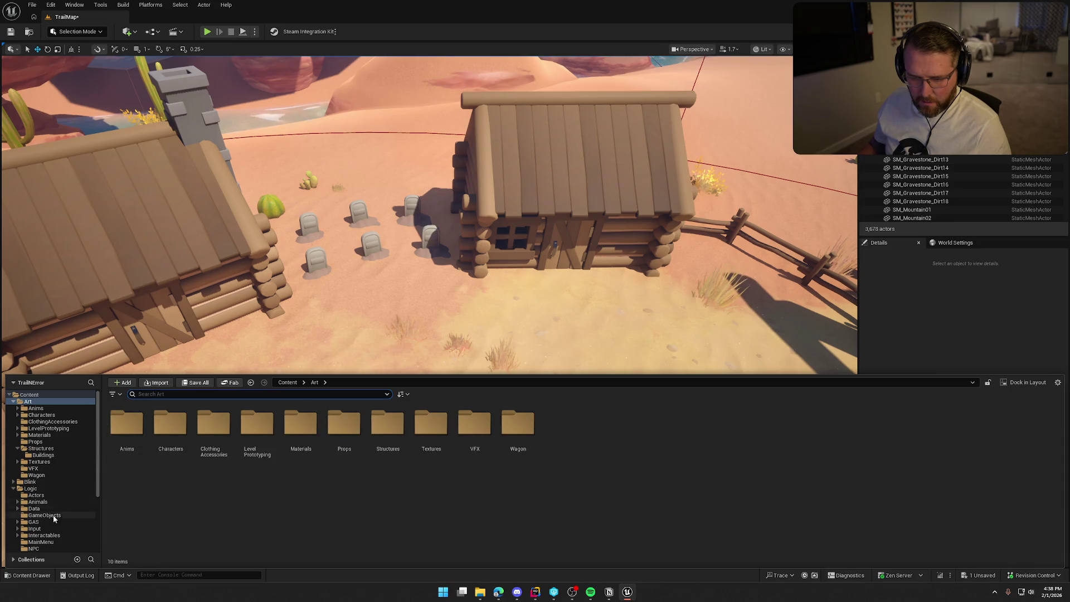
Step: Place the bp_NPC_Undertaker from the NPC folder beside the graveyard
{"action": "left_click", "coordinate": [41, 548]}
{"action": "mouse_move", "coordinate": [299, 423]}
{"action": "left_mouse_down"}
{"action": "mouse_move", "coordinate": [346, 408]}
{"action": "mouse_move", "coordinate": [415, 263]}
{"action": "mouse_move", "coordinate": [454, 291]}
{"action": "mouse_move", "coordinate": [471, 274]}
{"action": "left_mouse_up"}
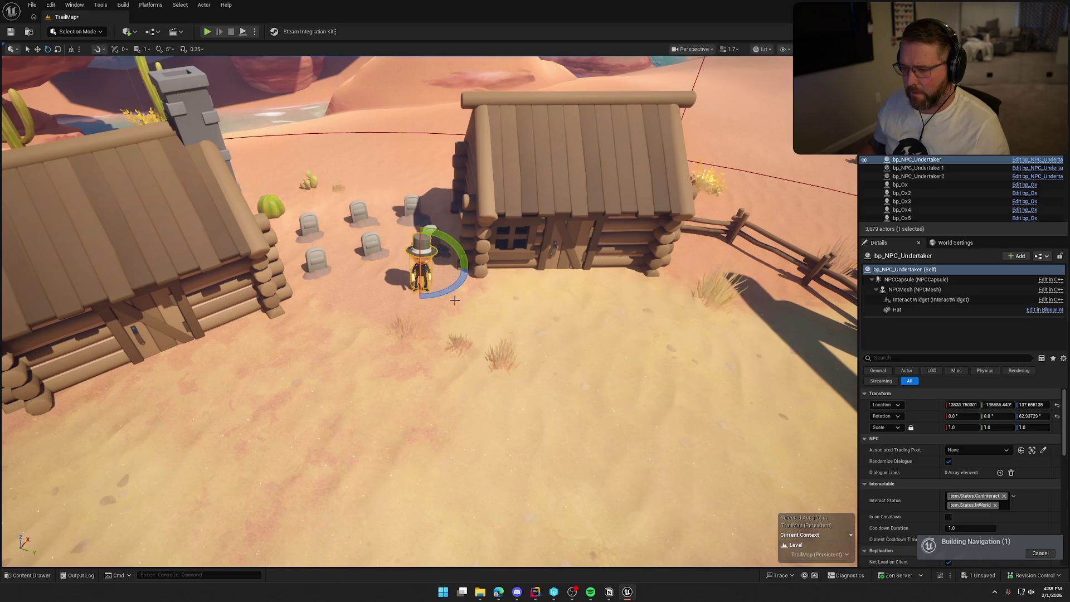
{"action": "left_click", "coordinate": [454, 301]}
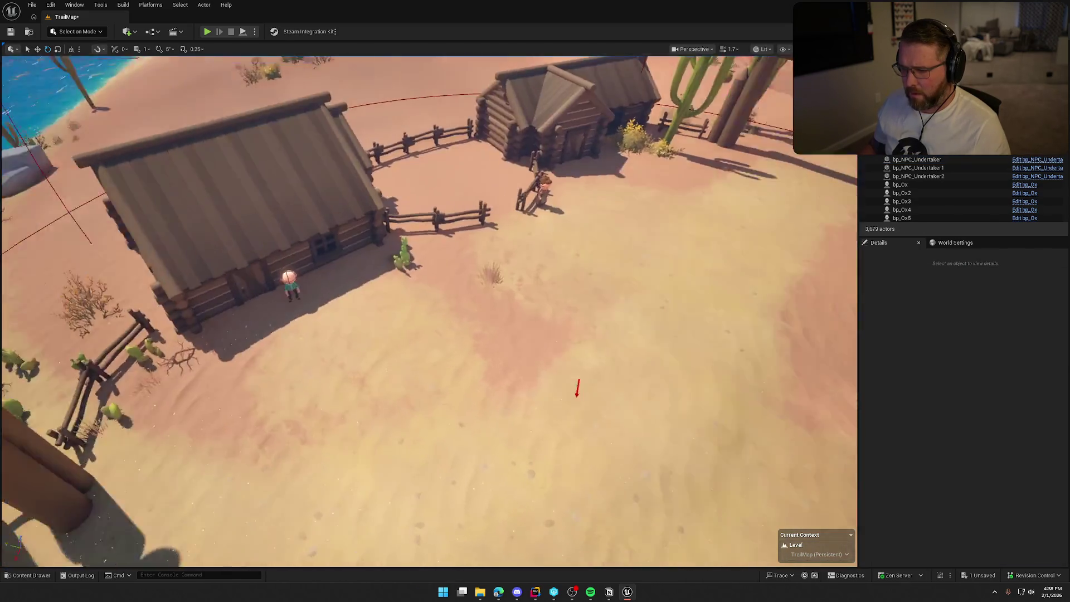
Step: Fly over the town and select the DesertTradingPost actor to show its settings
{"action": "key", "text": "w"}
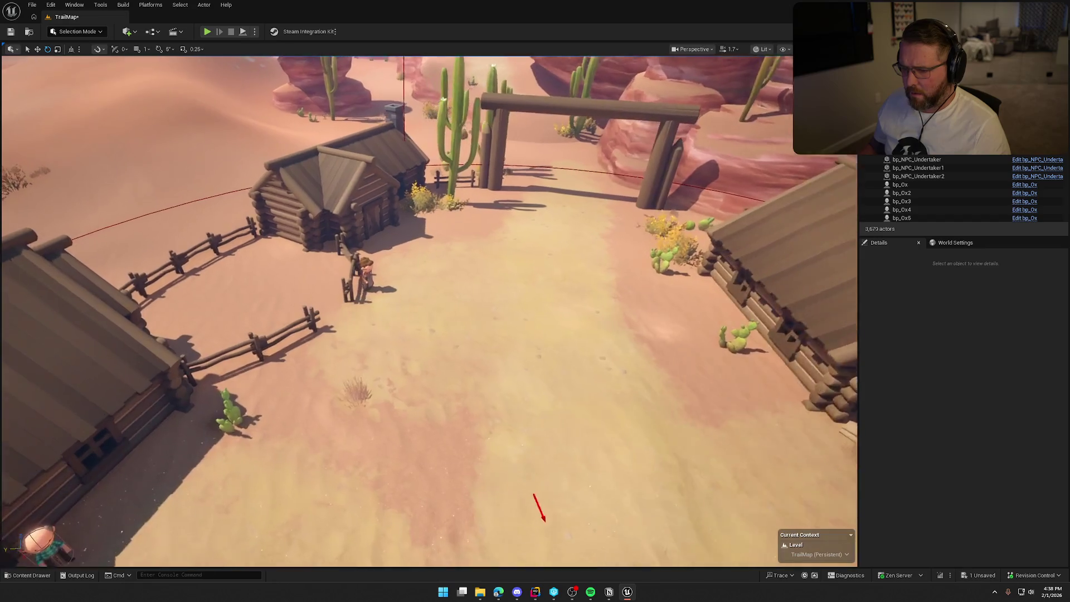
{"action": "left_click", "coordinate": [374, 273]}
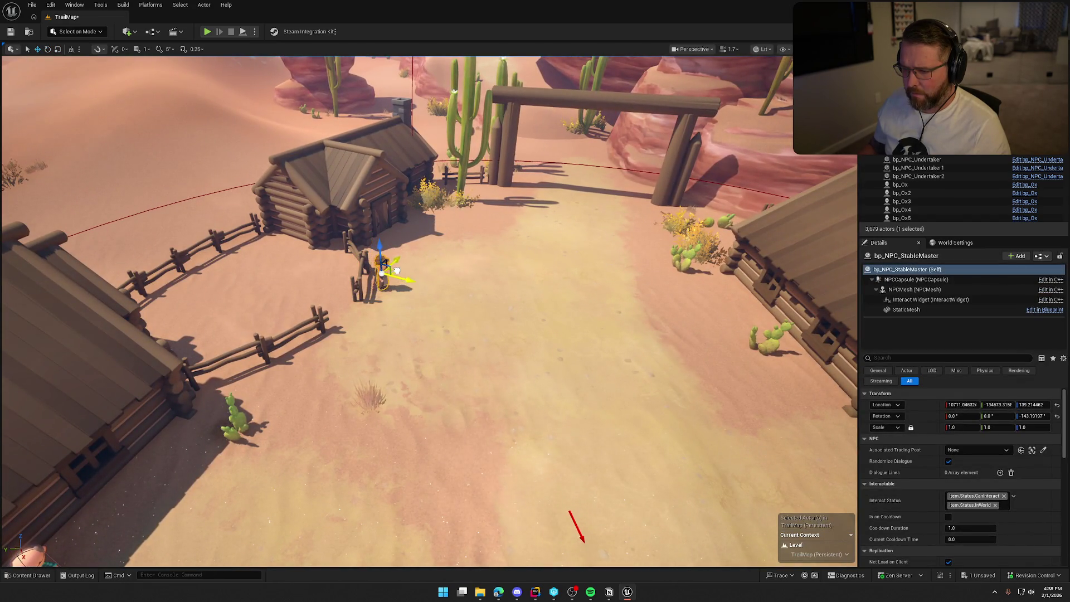
{"action": "key", "text": "Escape"}
{"action": "key", "text": "w"}
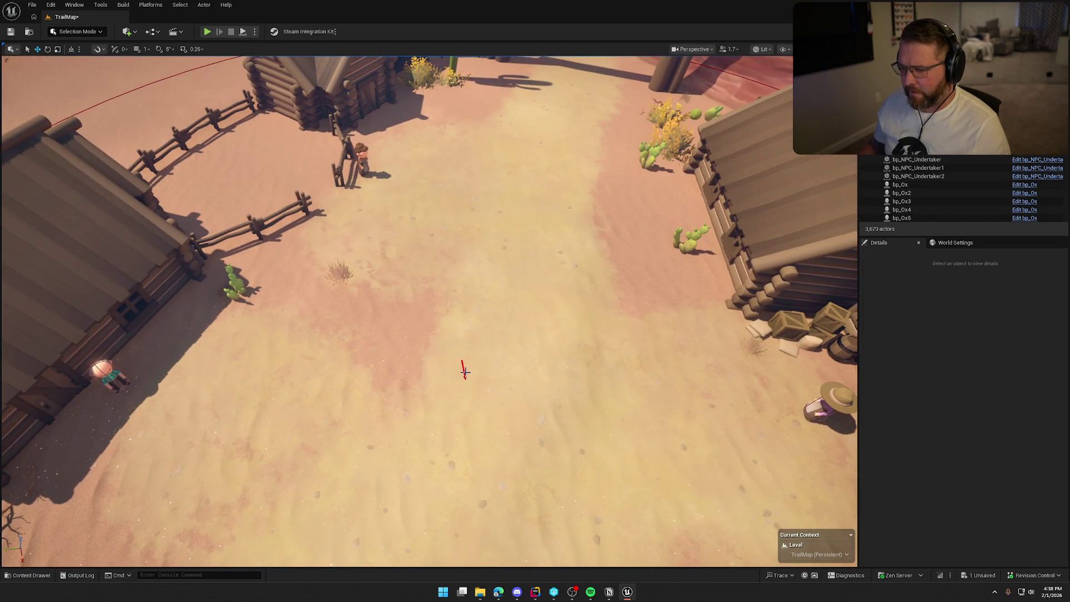
{"action": "left_click", "coordinate": [464, 370]}
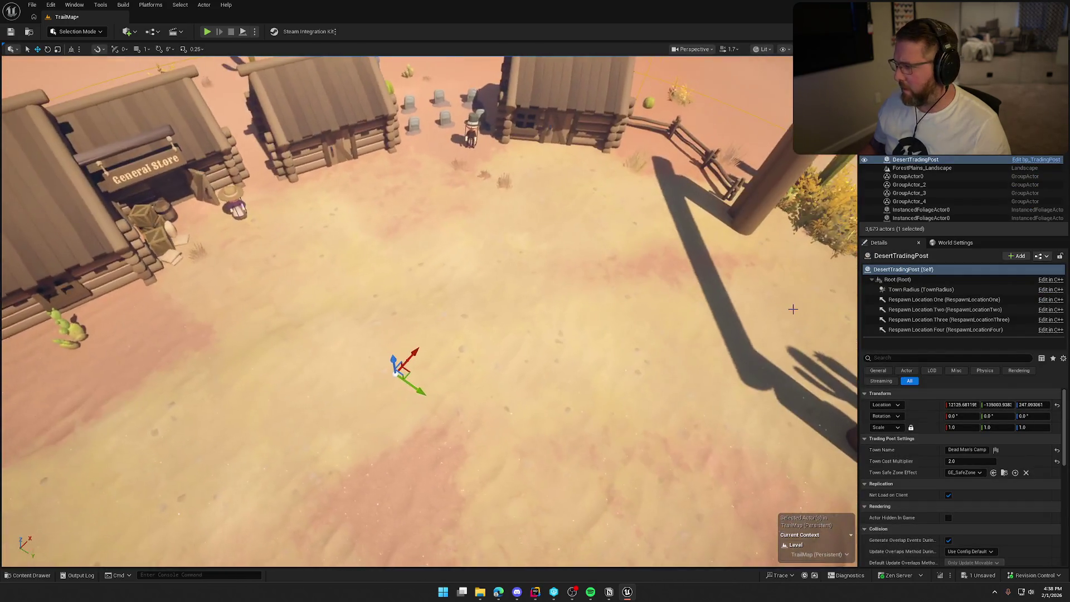
Step: Drag Respawn Location One near the tombstones and enter 50 as its height
{"action": "left_click", "coordinate": [926, 301]}
{"action": "mouse_move", "coordinate": [399, 365]}
{"action": "left_mouse_down"}
{"action": "mouse_move", "coordinate": [430, 133]}
{"action": "mouse_move", "coordinate": [422, 163]}
{"action": "mouse_move", "coordinate": [479, 223]}
{"action": "mouse_move", "coordinate": [569, 246]}
{"action": "left_mouse_up"}
{"action": "key", "text": "e"}
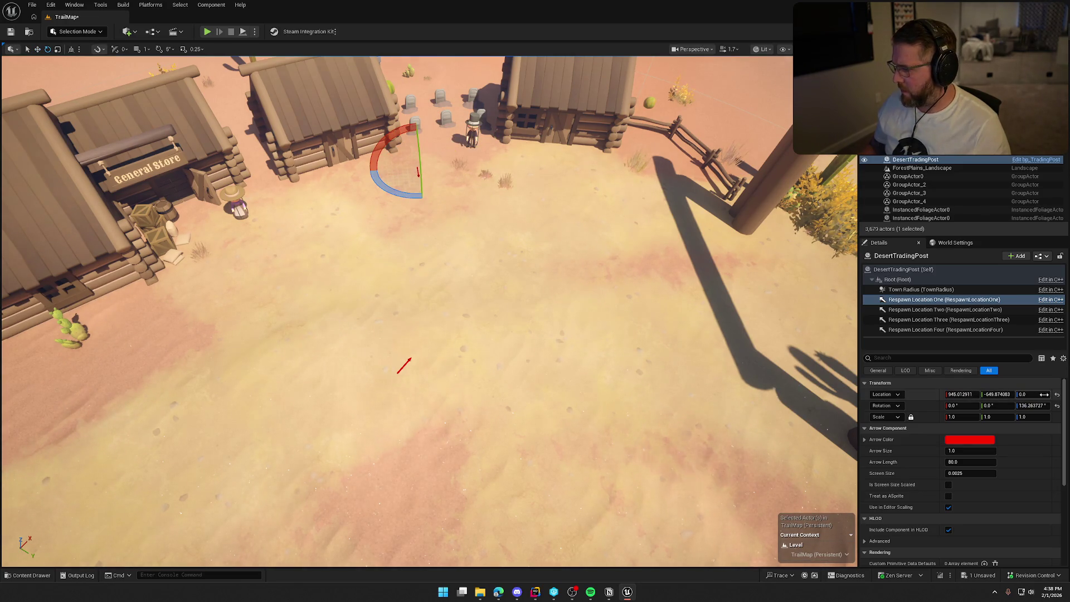
{"action": "type", "text": "50"}
{"action": "key", "text": "Return"}
{"action": "left_click_drag", "start_coordinate": [607, 291], "coordinate": [318, 221]}
{"action": "key", "text": "w"}
{"action": "mouse_move", "coordinate": [411, 216]}
{"action": "left_mouse_down"}
{"action": "mouse_move", "coordinate": [411, 245]}
{"action": "mouse_move", "coordinate": [446, 250]}
{"action": "mouse_move", "coordinate": [480, 223]}
{"action": "mouse_move", "coordinate": [468, 287]}
{"action": "left_mouse_up"}
Step: Select the undertaker, then the respawn arrow, and enter a height of 137
{"action": "scroll", "coordinate": [667, 417], "scroll_direction": "up", "scroll_amount": 3}
{"action": "left_click_drag", "start_coordinate": [667, 418], "coordinate": [543, 268]}
{"action": "left_click", "coordinate": [543, 268]}
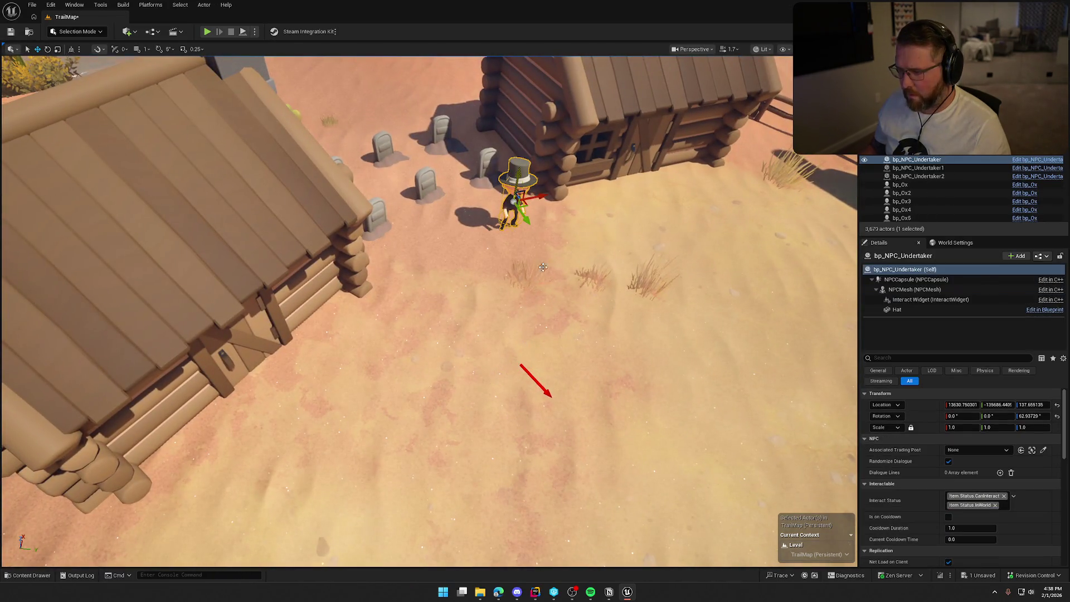
{"action": "left_click", "coordinate": [543, 388]}
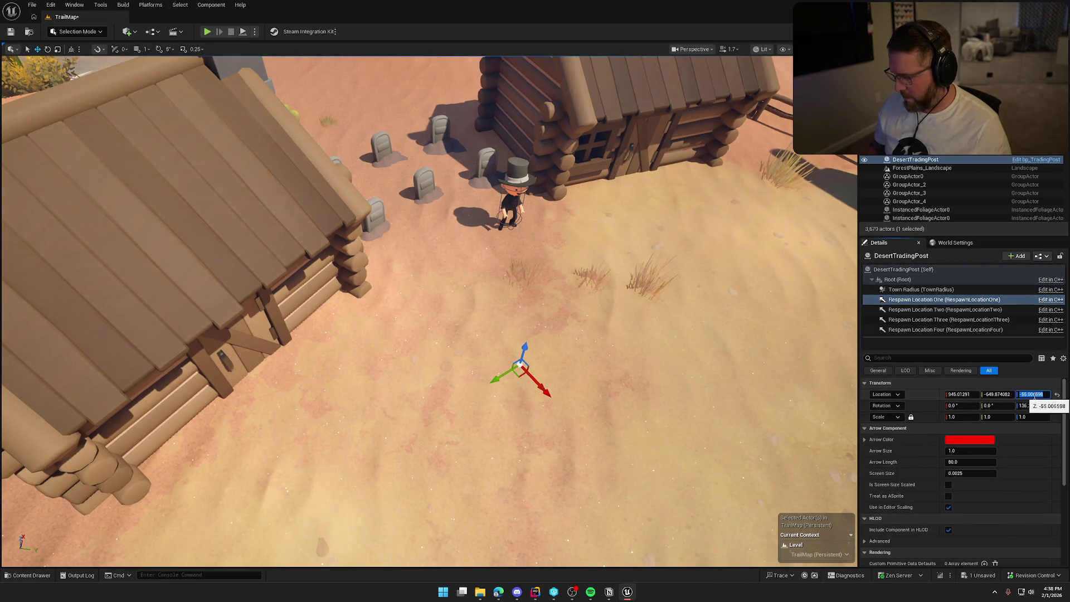
{"action": "type", "text": "137"}
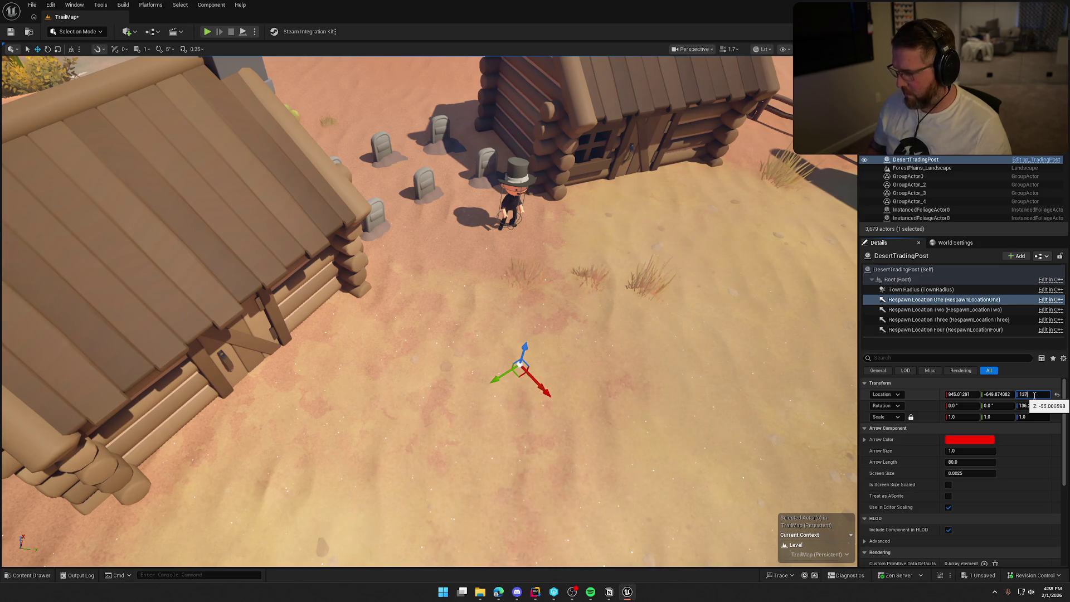
{"action": "key", "text": "Return"}
Step: Lower Respawn Location One onto the sand near the house at Z -75
{"action": "mouse_move", "coordinate": [390, 278]}
{"action": "left_mouse_down"}
{"action": "mouse_move", "coordinate": [258, 251]}
{"action": "mouse_move", "coordinate": [198, 290]}
{"action": "left_mouse_up"}
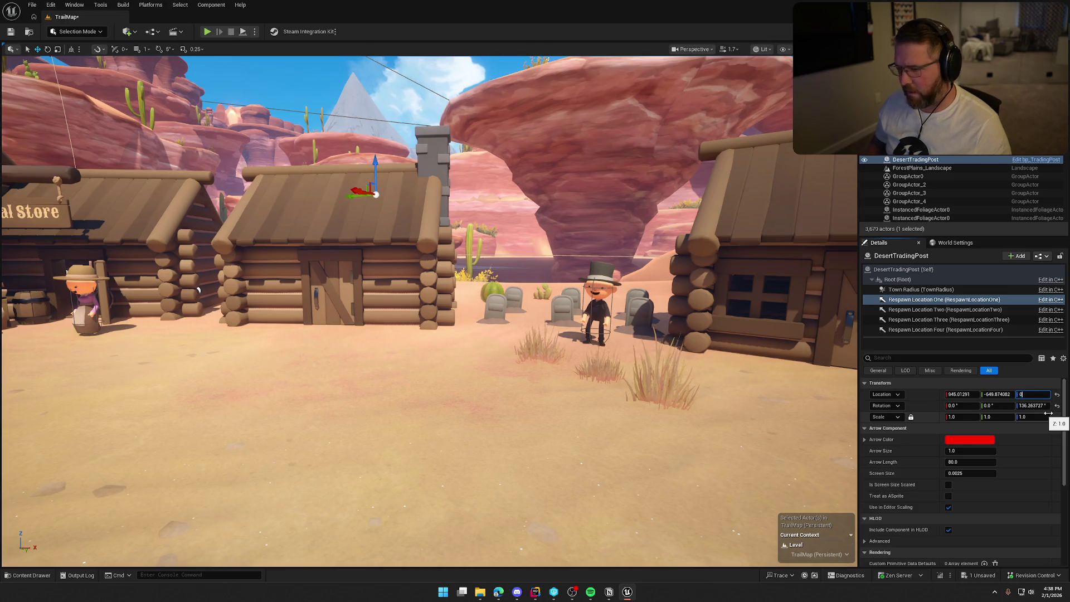
{"action": "left_click_drag", "start_coordinate": [376, 237], "coordinate": [379, 270]}
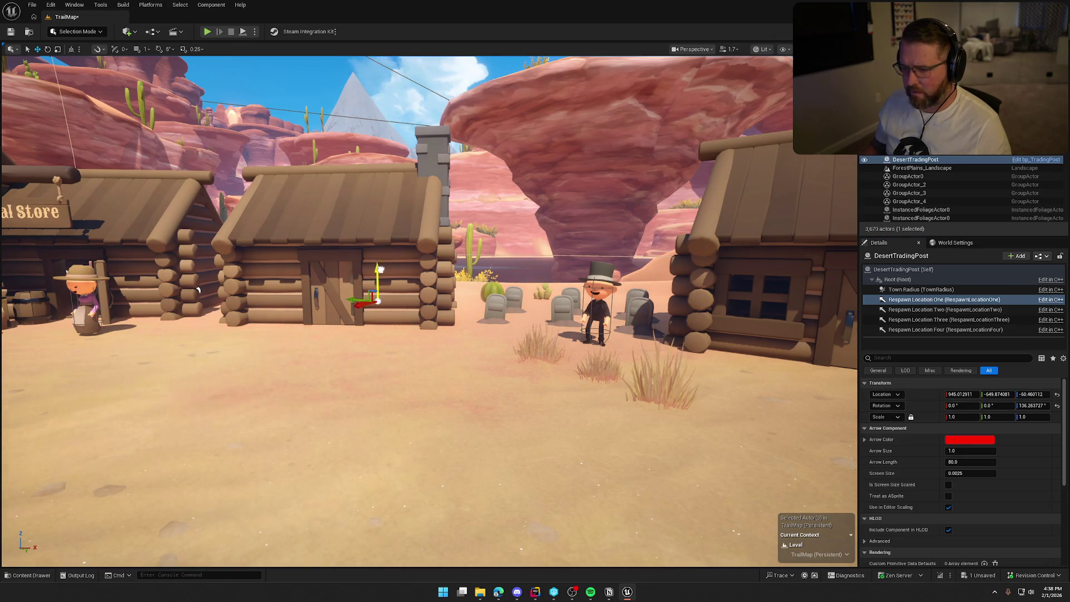
{"action": "key", "text": "f"}
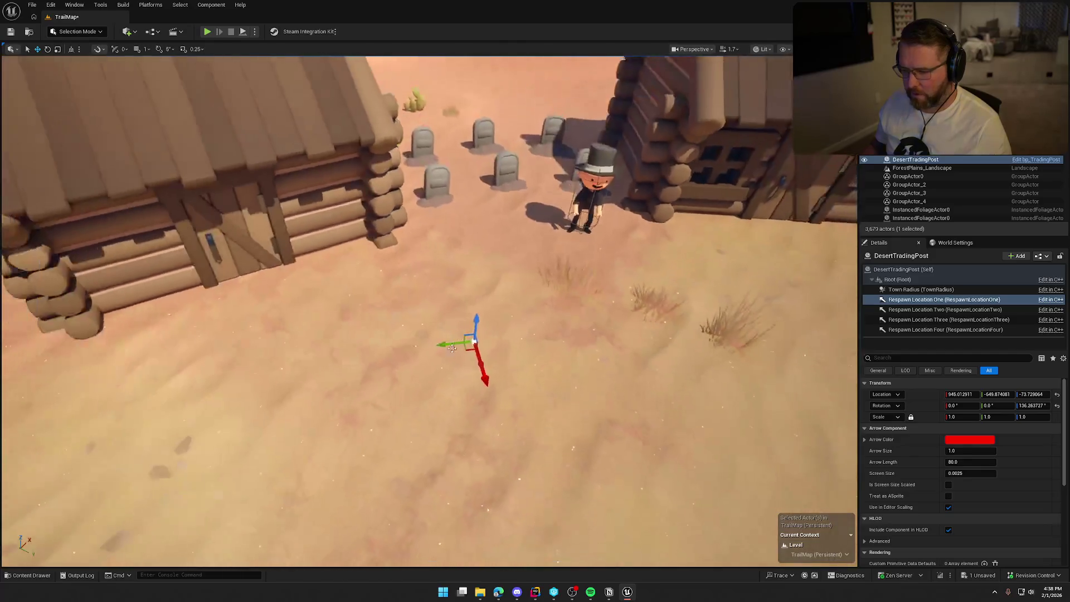
{"action": "mouse_move", "coordinate": [469, 350]}
{"action": "left_mouse_down"}
{"action": "mouse_move", "coordinate": [430, 251]}
{"action": "mouse_move", "coordinate": [428, 260]}
{"action": "left_mouse_up"}
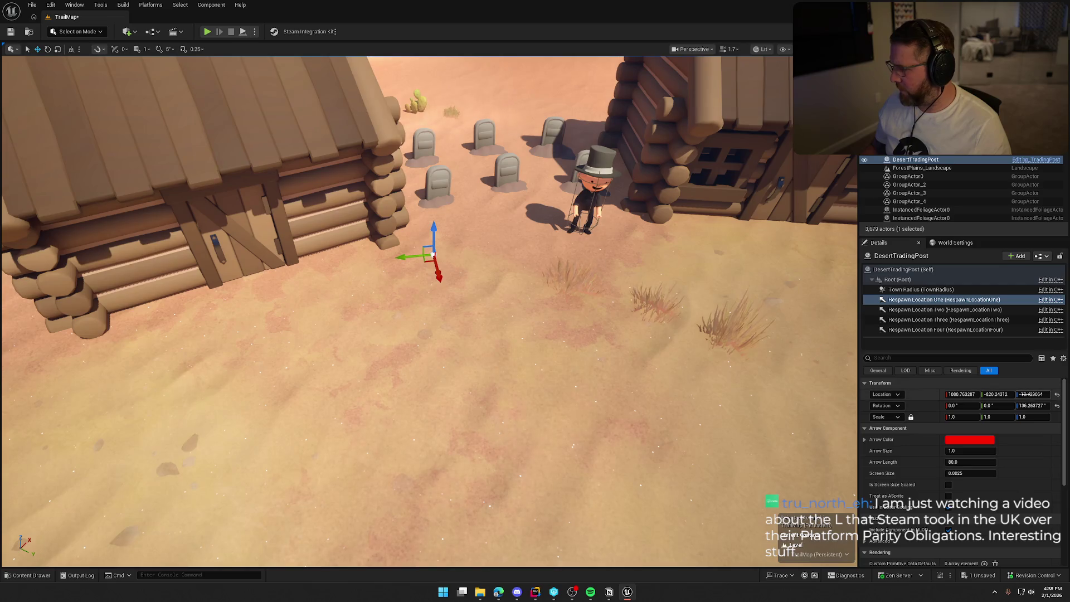
{"action": "type", "text": "-75"}
{"action": "key", "text": "Return"}
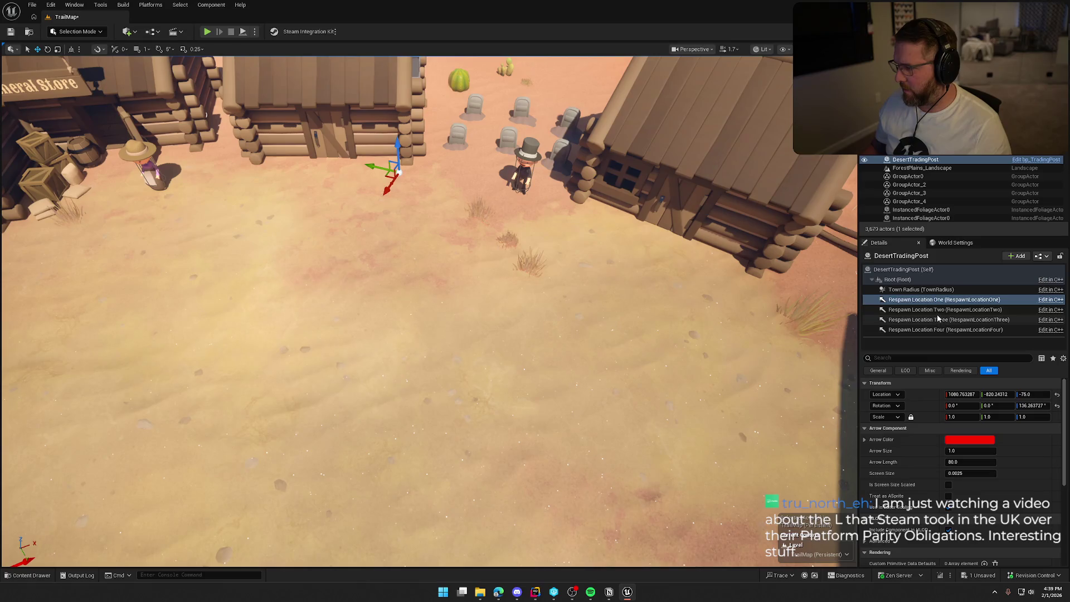
{"action": "left_click", "coordinate": [947, 309]}
Step: Move Respawn Location Two near the graveyard at Z -75 and turn it slightly
{"action": "key", "text": "f"}
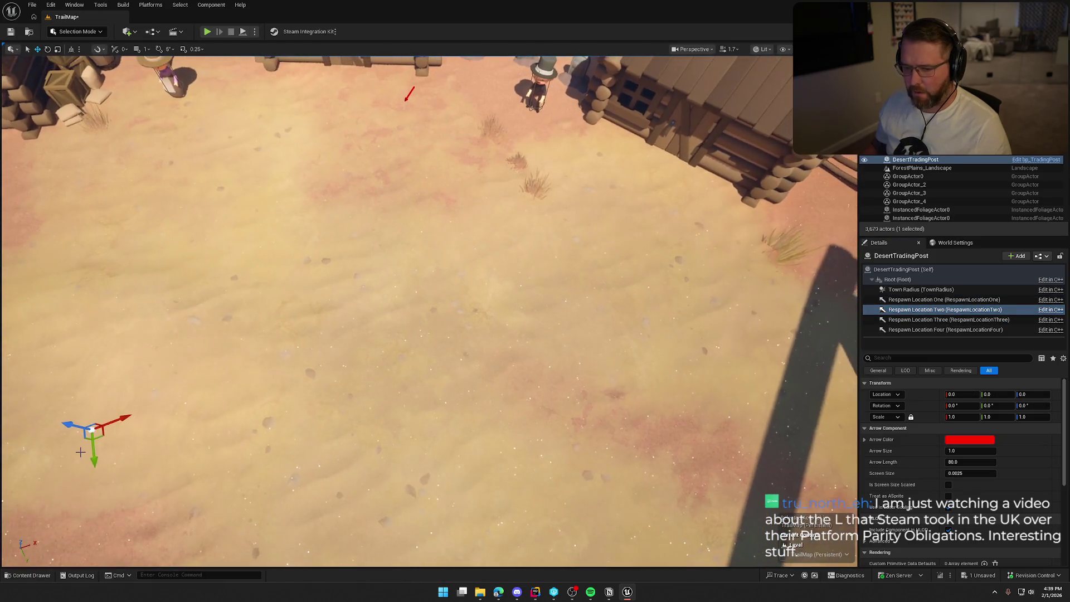
{"action": "mouse_move", "coordinate": [104, 435]}
{"action": "left_mouse_down"}
{"action": "mouse_move", "coordinate": [454, 112]}
{"action": "mouse_move", "coordinate": [484, 107]}
{"action": "mouse_move", "coordinate": [390, 141]}
{"action": "left_mouse_up"}
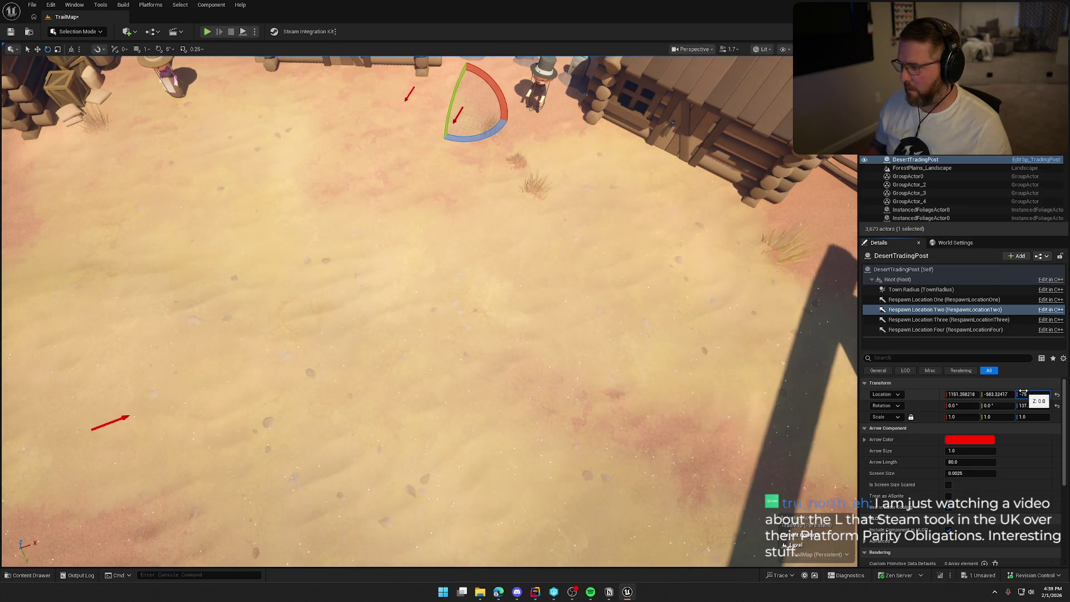
{"action": "key", "text": "Return"}
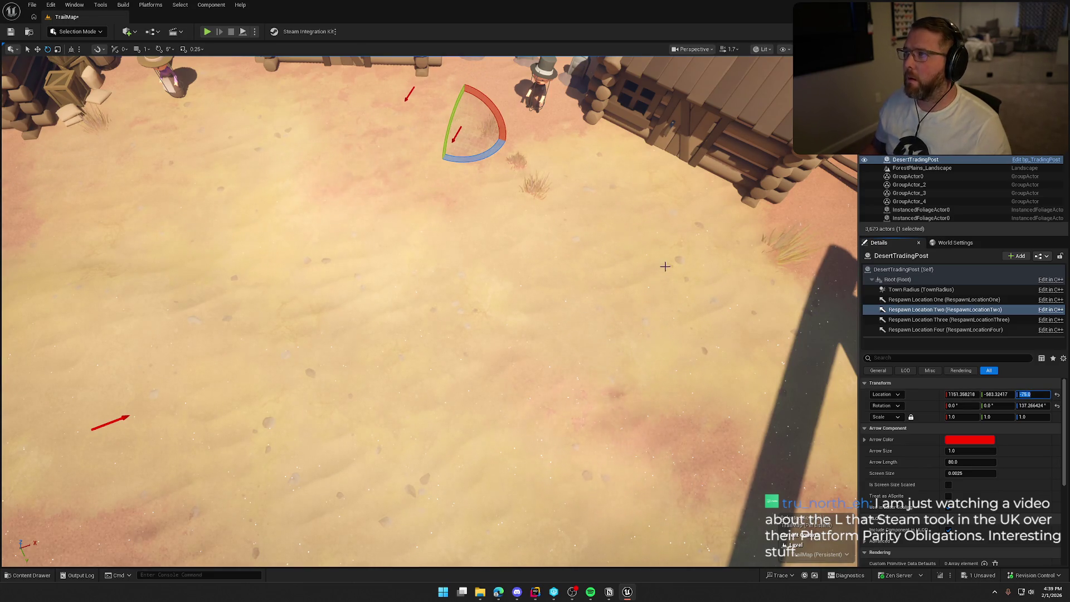
{"action": "left_click_drag", "start_coordinate": [490, 109], "coordinate": [482, 124]}
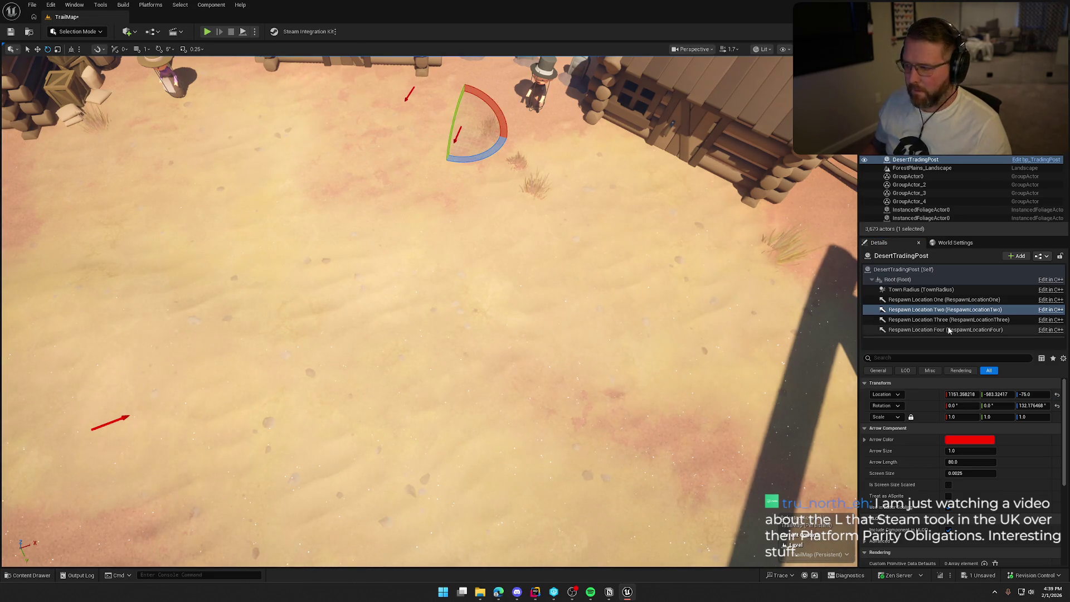
Step: Set Respawn Location Three to Z -75 and turn it to face the yard
{"action": "left_click", "coordinate": [940, 321]}
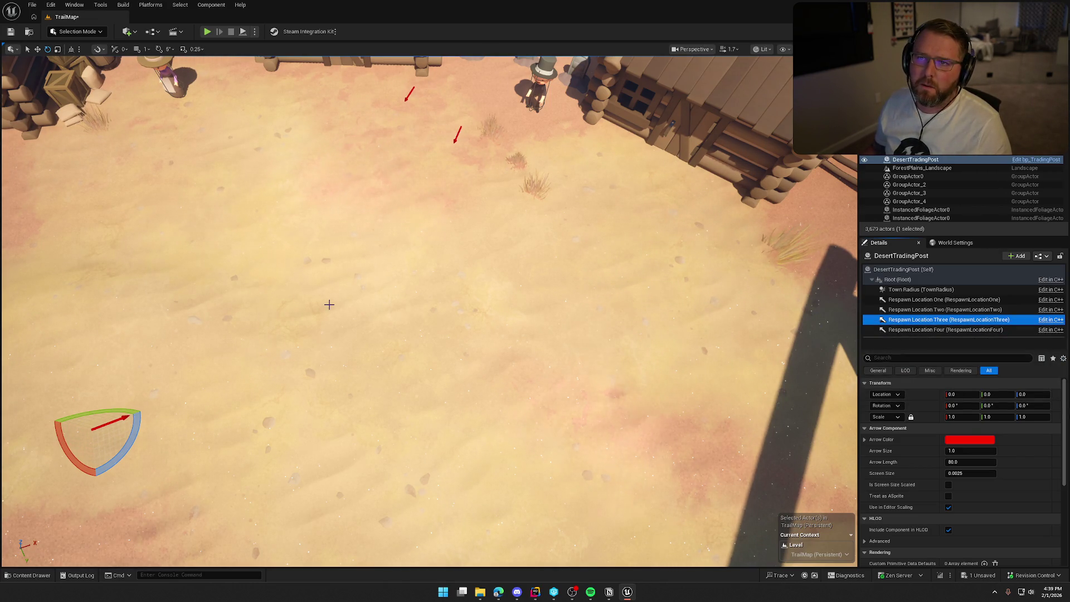
{"action": "key", "text": "w"}
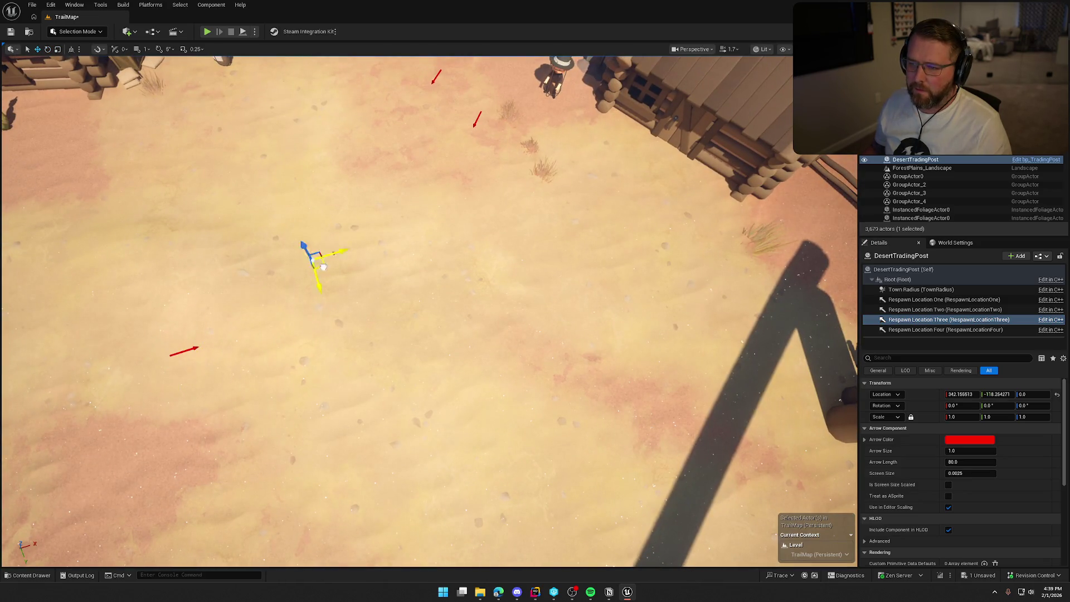
{"action": "scroll", "coordinate": [493, 188], "scroll_direction": "down", "scroll_amount": 5}
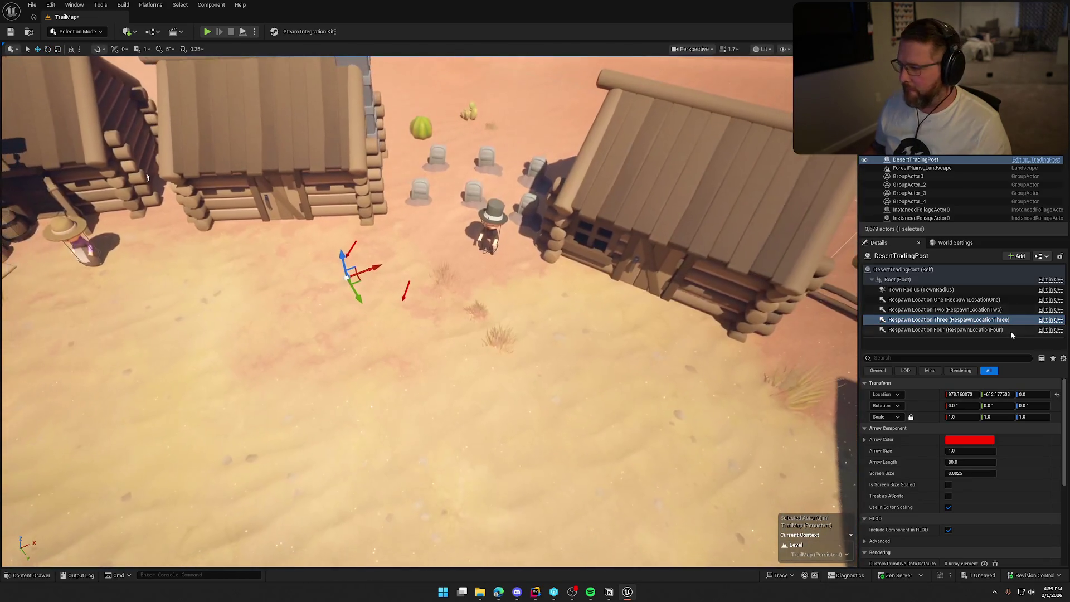
{"action": "type", "text": "-75"}
{"action": "key", "text": "Return"}
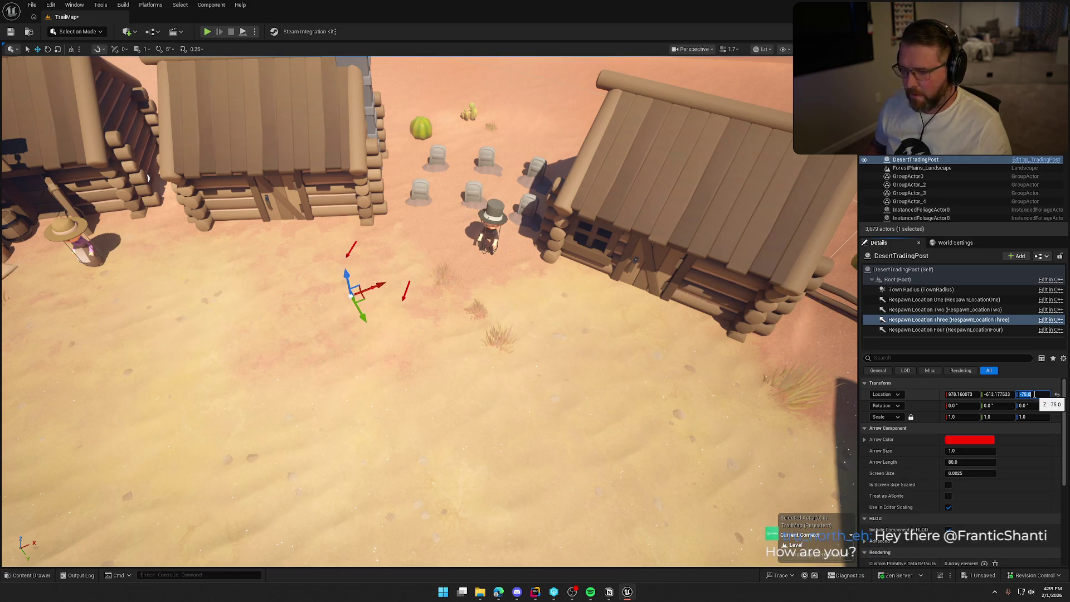
{"action": "scroll", "coordinate": [380, 350], "scroll_direction": "up", "scroll_amount": 1}
{"action": "key", "text": "e"}
{"action": "left_click_drag", "start_coordinate": [381, 350], "coordinate": [334, 368]}
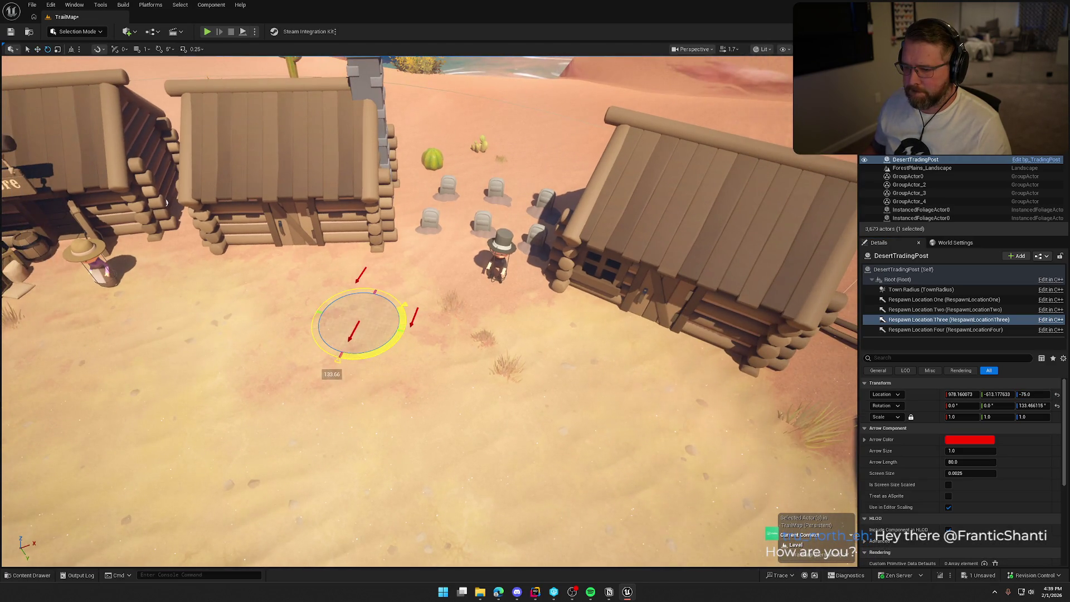
{"action": "key", "text": "w"}
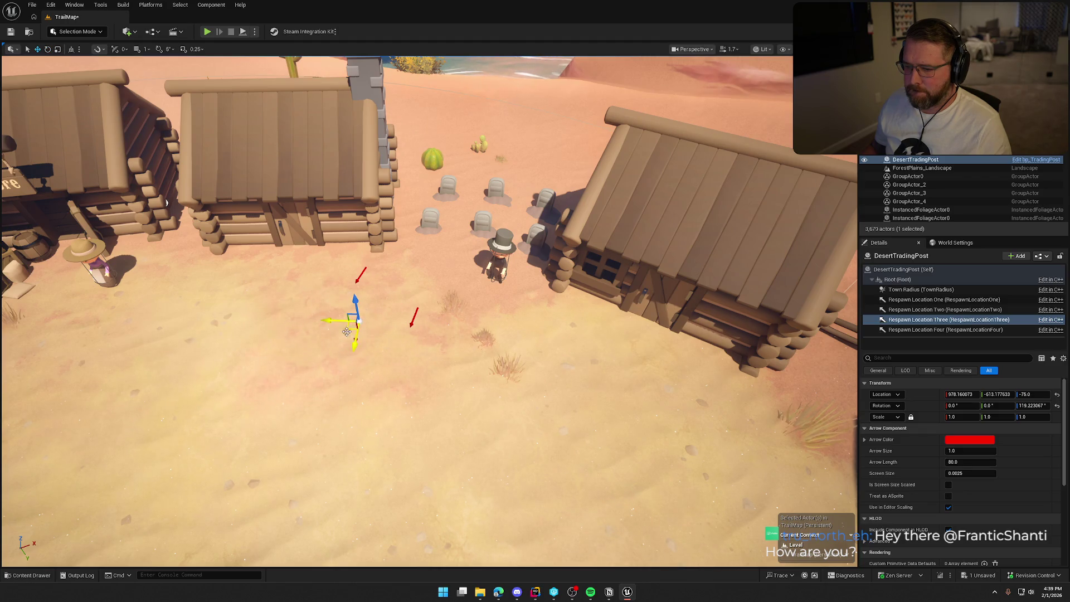
{"action": "scroll", "coordinate": [517, 368], "scroll_direction": "down", "scroll_amount": 2}
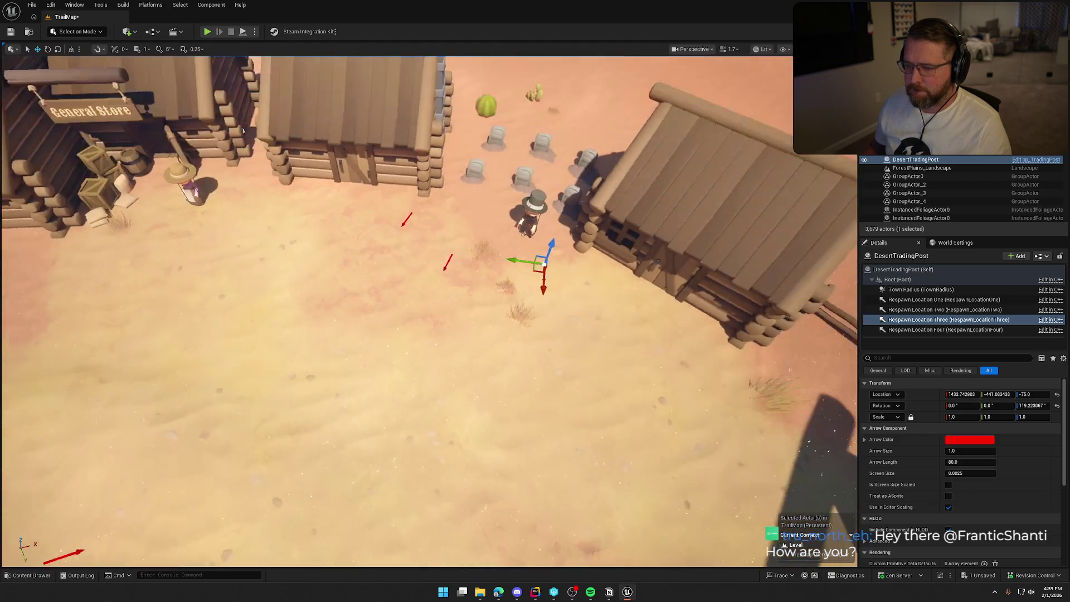
Step: Set Respawn Location Four to Z -75 beside the graves, turned about 136.6° toward the yard
{"action": "left_click", "coordinate": [953, 329]}
{"action": "left_click_drag", "start_coordinate": [245, 136], "coordinate": [138, 415]}
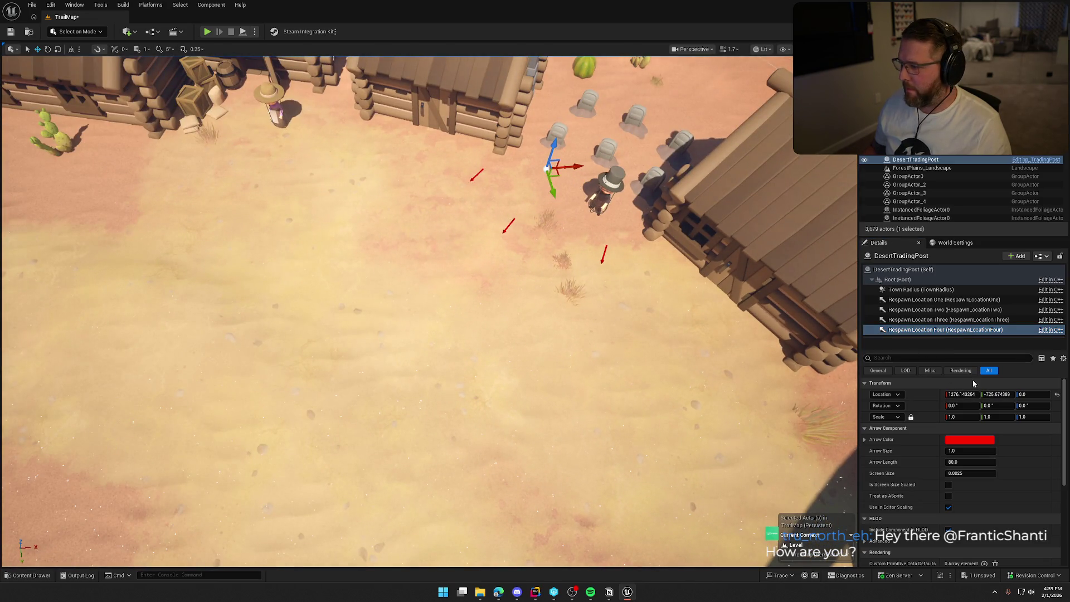
{"action": "type", "text": "-78"}
{"action": "key", "text": "Return"}
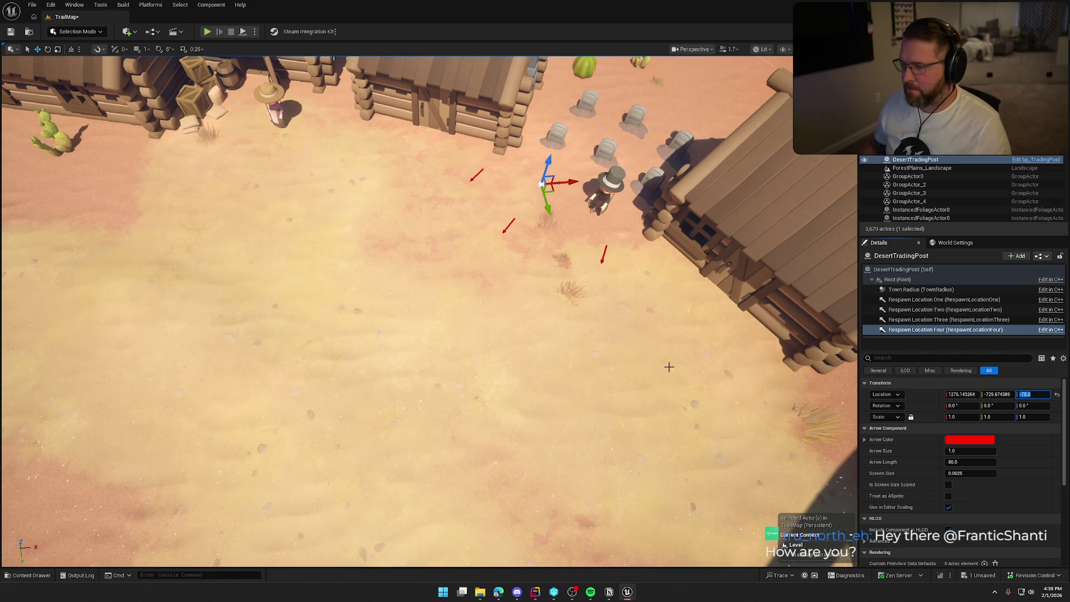
{"action": "key", "text": "f"}
{"action": "key", "text": "e"}
{"action": "mouse_move", "coordinate": [406, 361]}
{"action": "left_mouse_down"}
{"action": "mouse_move", "coordinate": [442, 346]}
{"action": "mouse_move", "coordinate": [363, 370]}
{"action": "left_mouse_up"}
{"action": "key", "text": "w"}
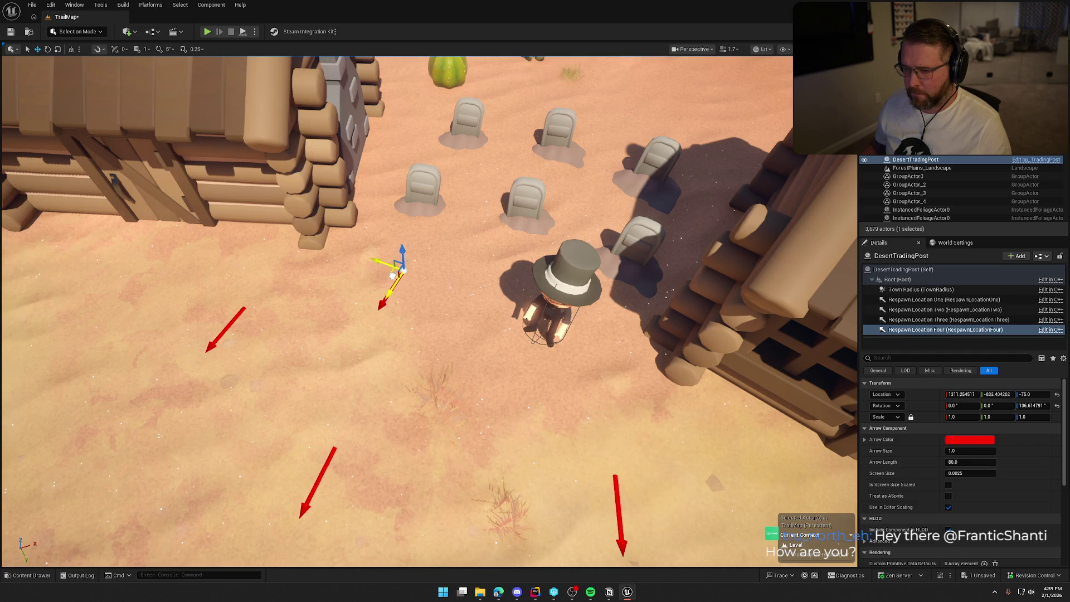
{"action": "key", "text": "Escape"}
{"action": "scroll", "coordinate": [546, 338], "scroll_direction": "down", "scroll_amount": 10}
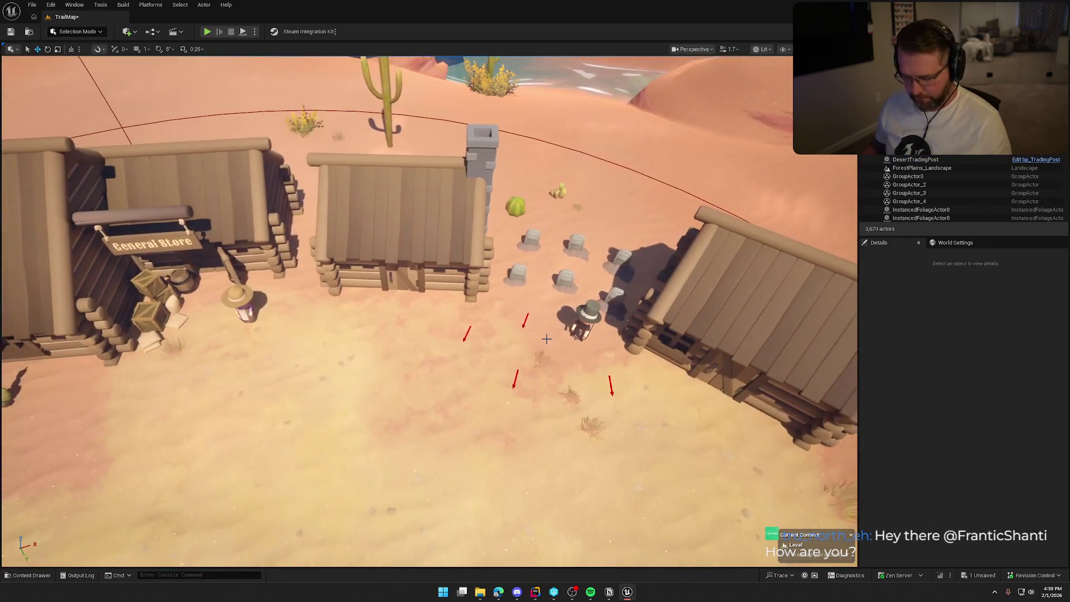
Step: Save the level, then place a bp_Ox from Logic > Animals into the fenced pen
{"action": "key", "text": "ctrl+s"}
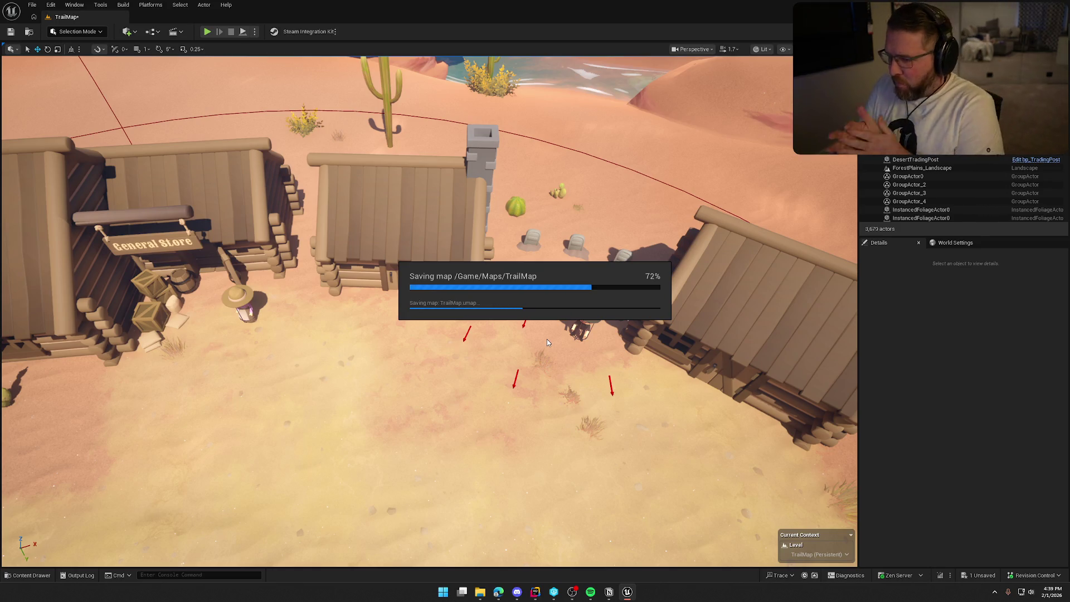
{"action": "left_click_drag", "start_coordinate": [523, 311], "coordinate": [523, 310]}
{"action": "key", "text": "ctrl+space"}
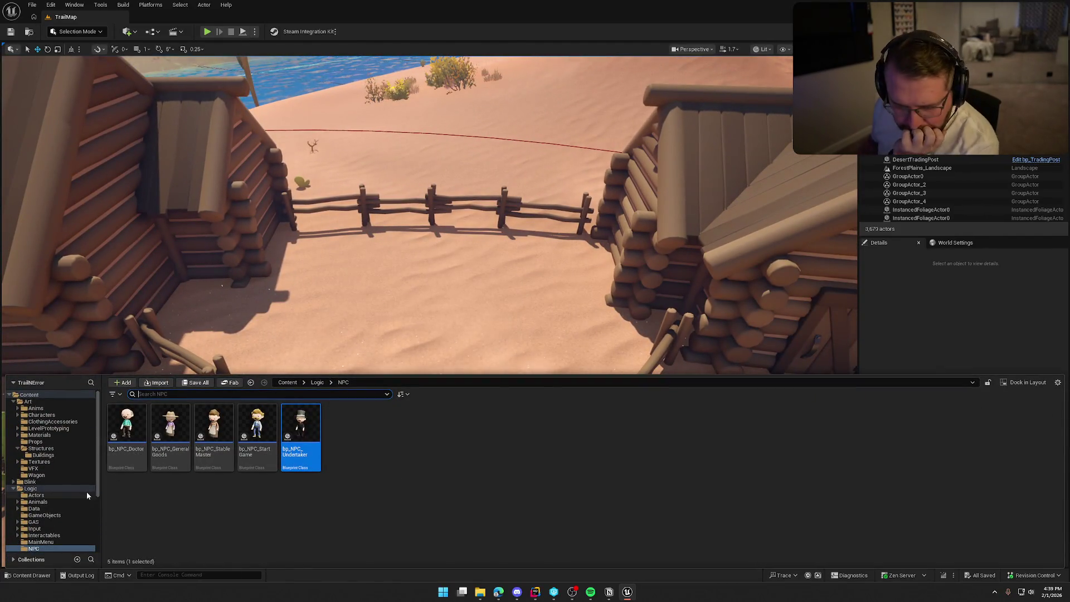
{"action": "left_click", "coordinate": [36, 495]}
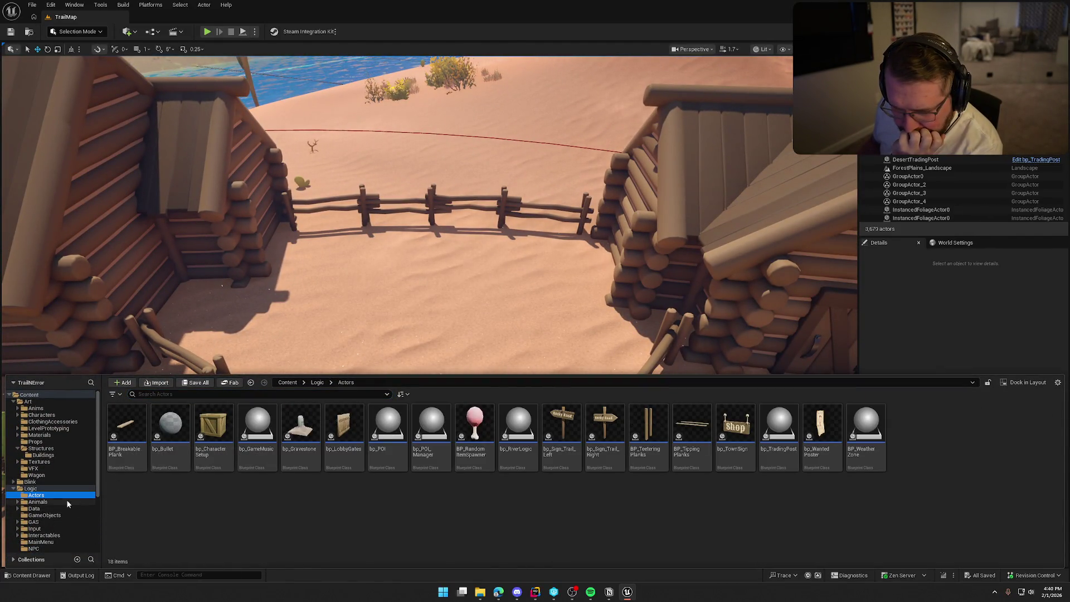
{"action": "left_click", "coordinate": [38, 502]}
{"action": "mouse_move", "coordinate": [257, 423]}
{"action": "left_mouse_down"}
{"action": "mouse_move", "coordinate": [334, 309]}
{"action": "mouse_move", "coordinate": [348, 311]}
{"action": "mouse_move", "coordinate": [311, 298]}
{"action": "mouse_move", "coordinate": [329, 268]}
{"action": "mouse_move", "coordinate": [490, 384]}
{"action": "mouse_move", "coordinate": [440, 250]}
{"action": "mouse_move", "coordinate": [438, 259]}
{"action": "mouse_move", "coordinate": [391, 173]}
{"action": "mouse_move", "coordinate": [436, 258]}
{"action": "left_mouse_up"}
{"action": "key", "text": "e"}
{"action": "key", "text": "Delete"}
Step: Add two more oxen, including a lying one, turned different ways, and save the map
{"action": "key", "text": "ctrl+space"}
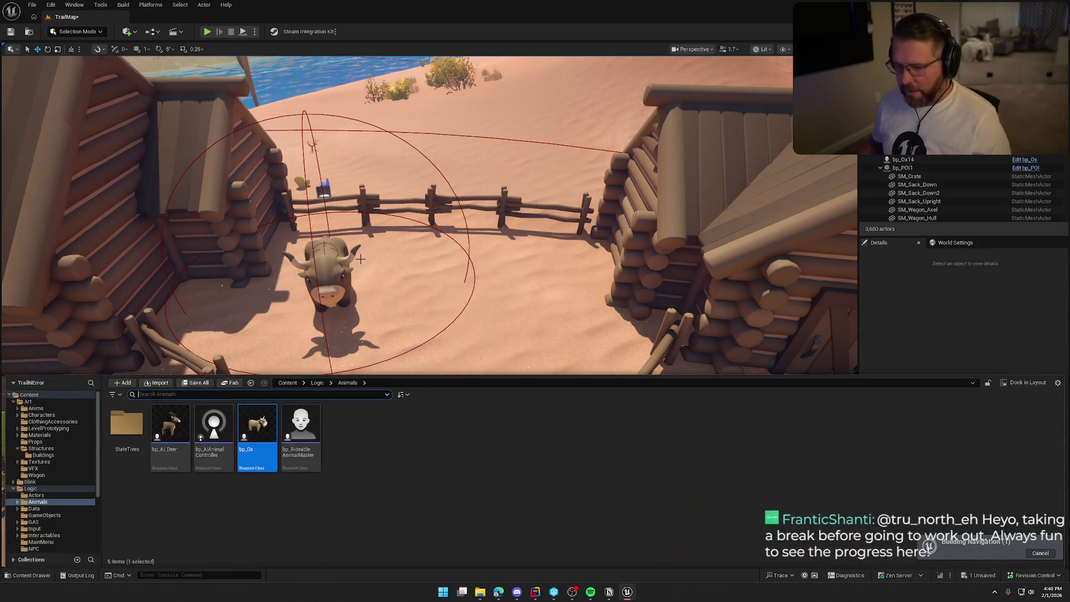
{"action": "mouse_move", "coordinate": [256, 435]}
{"action": "left_mouse_down"}
{"action": "mouse_move", "coordinate": [446, 273]}
{"action": "mouse_move", "coordinate": [512, 262]}
{"action": "mouse_move", "coordinate": [524, 276]}
{"action": "mouse_move", "coordinate": [514, 279]}
{"action": "left_mouse_up"}
{"action": "key", "text": "e"}
{"action": "key", "text": "r"}
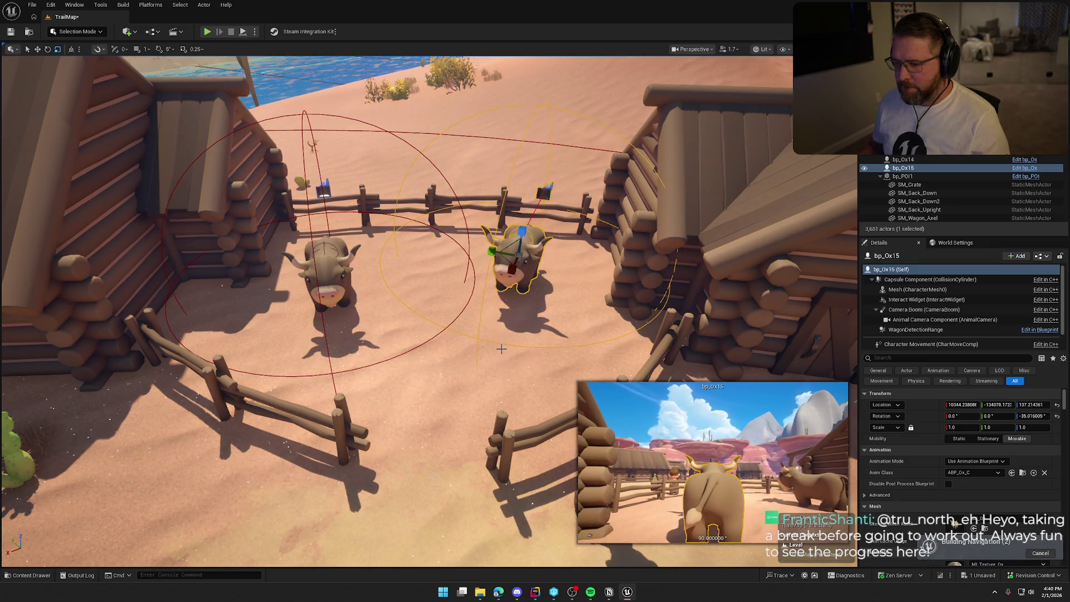
{"action": "key", "text": "ctrl+space"}
{"action": "mouse_move", "coordinate": [256, 440]}
{"action": "left_mouse_down"}
{"action": "mouse_move", "coordinate": [424, 357]}
{"action": "mouse_move", "coordinate": [421, 426]}
{"action": "left_mouse_up"}
{"action": "key", "text": "Escape"}
{"action": "scroll", "coordinate": [435, 413], "scroll_direction": "down", "scroll_amount": 5}
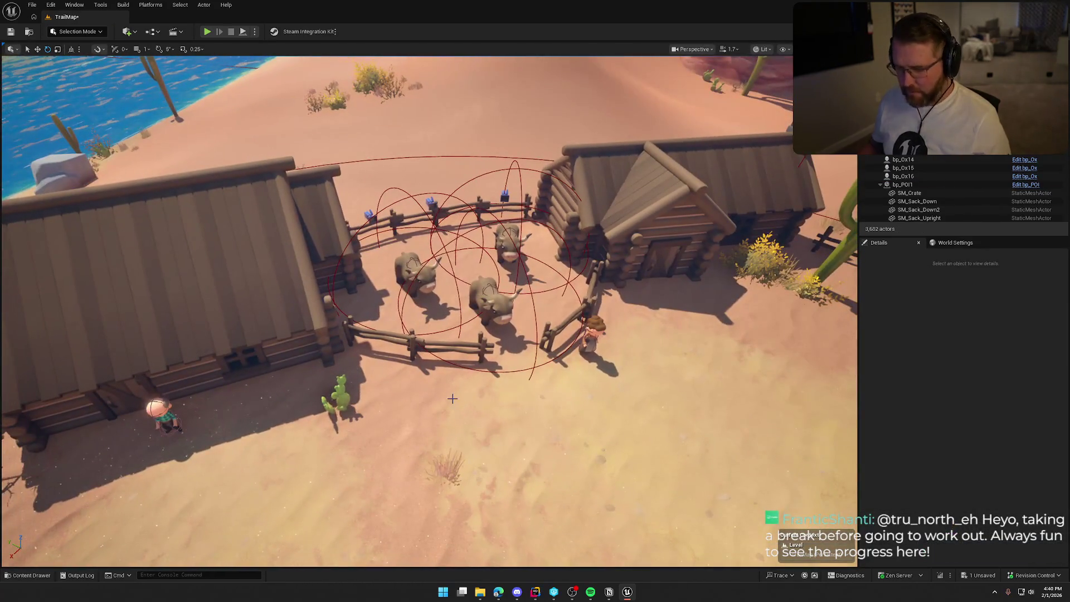
{"action": "key", "text": "ctrl+s"}
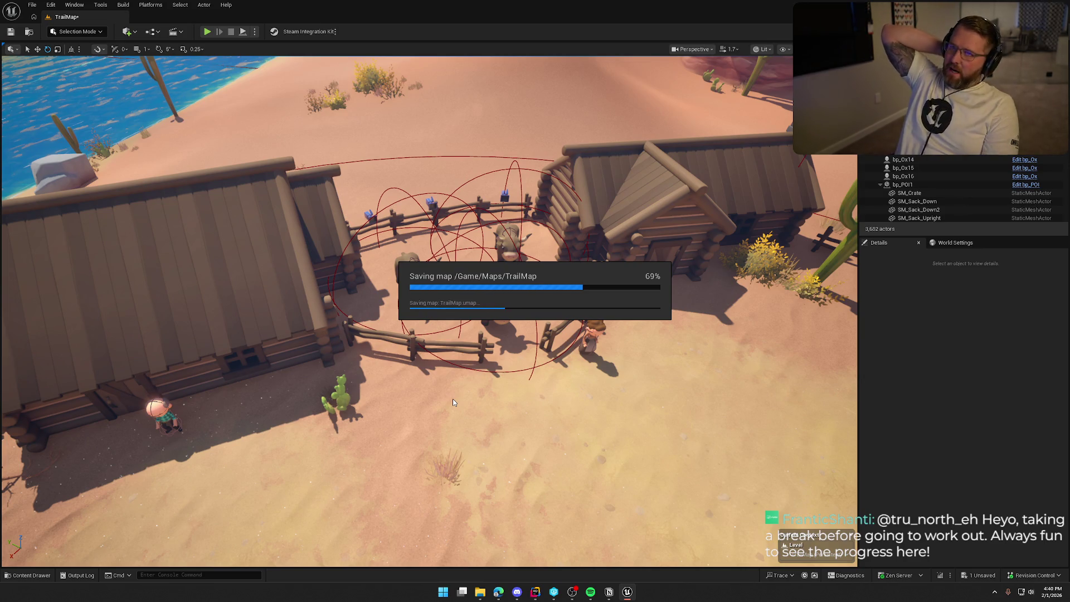
Step: Delete the bp_AVSWagon_Debug12 wagon on the riverbank and save
{"action": "mouse_move", "coordinate": [435, 474]}
{"action": "left_mouse_down"}
{"action": "mouse_move", "coordinate": [470, 376]}
{"action": "mouse_move", "coordinate": [390, 387]}
{"action": "mouse_move", "coordinate": [375, 363]}
{"action": "mouse_move", "coordinate": [366, 387]}
{"action": "mouse_move", "coordinate": [571, 288]}
{"action": "left_mouse_up"}
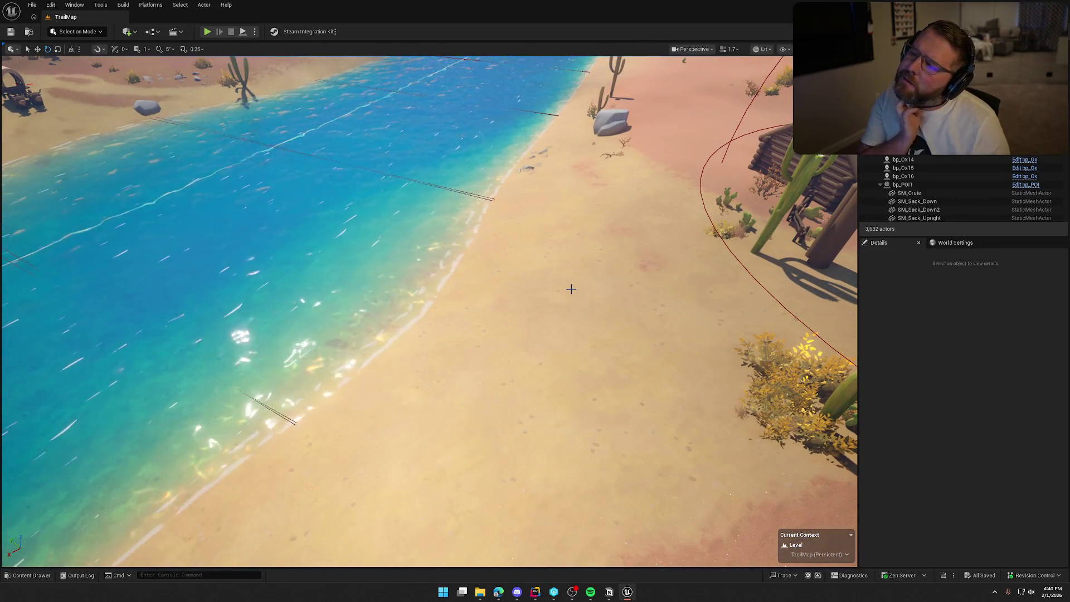
{"action": "left_click_drag", "start_coordinate": [571, 288], "coordinate": [328, 122]}
{"action": "left_click", "coordinate": [235, 137]}
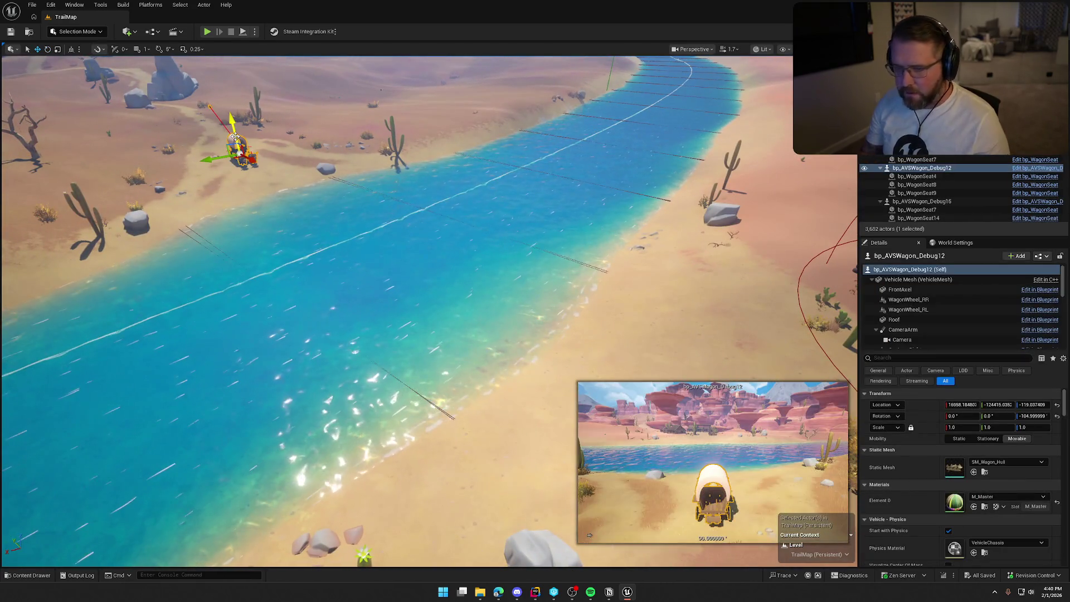
{"action": "key", "text": "Delete"}
{"action": "key", "text": "ctrl+s"}
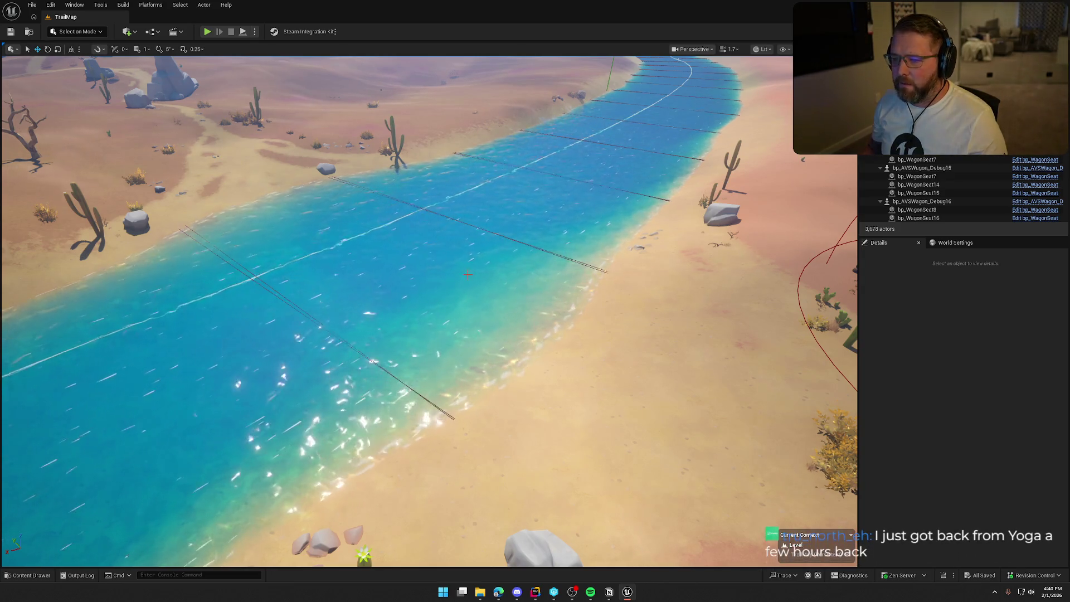
Step: Jump to another bookmarked view and fly up the river
{"action": "key", "text": "1"}
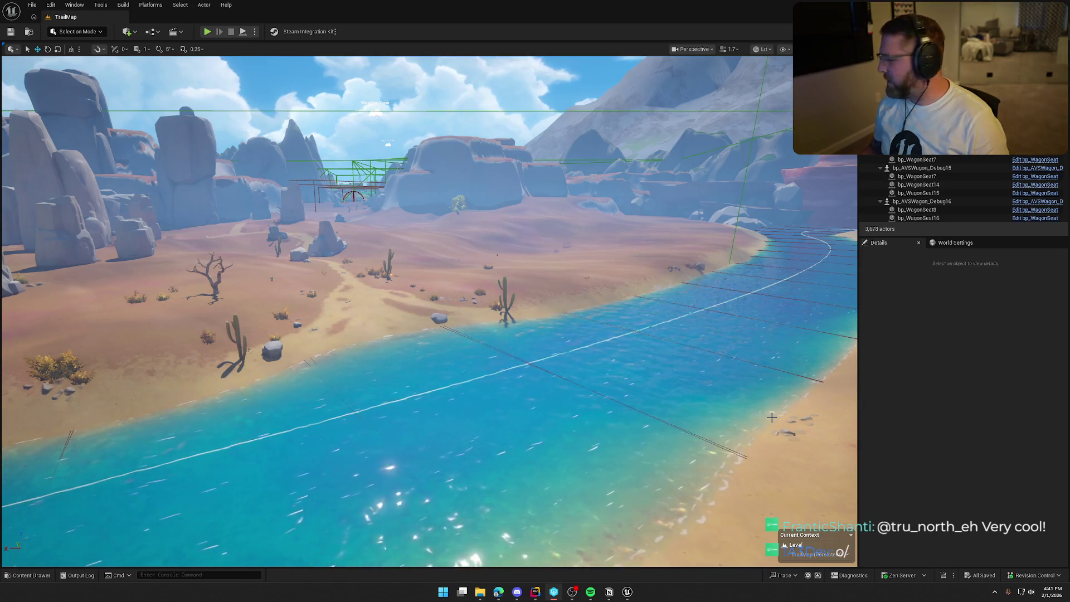
{"action": "mouse_move", "coordinate": [771, 417]}
{"action": "left_mouse_down"}
{"action": "mouse_move", "coordinate": [551, 291]}
{"action": "mouse_move", "coordinate": [407, 287]}
{"action": "mouse_move", "coordinate": [418, 297]}
{"action": "left_mouse_up"}
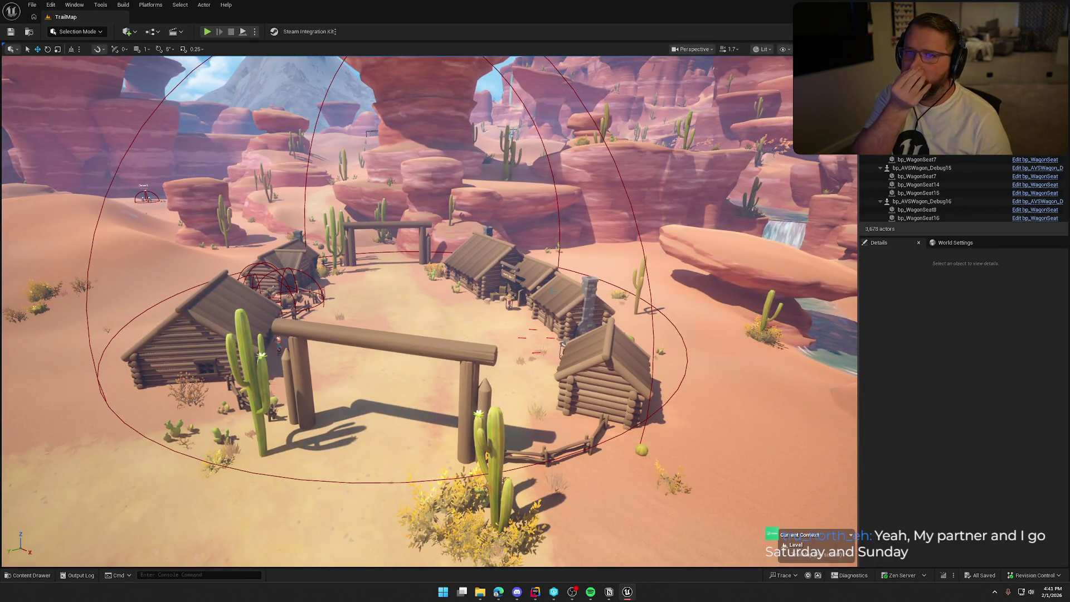
{"action": "scroll", "coordinate": [446, 283], "scroll_direction": "down", "scroll_amount": 3}
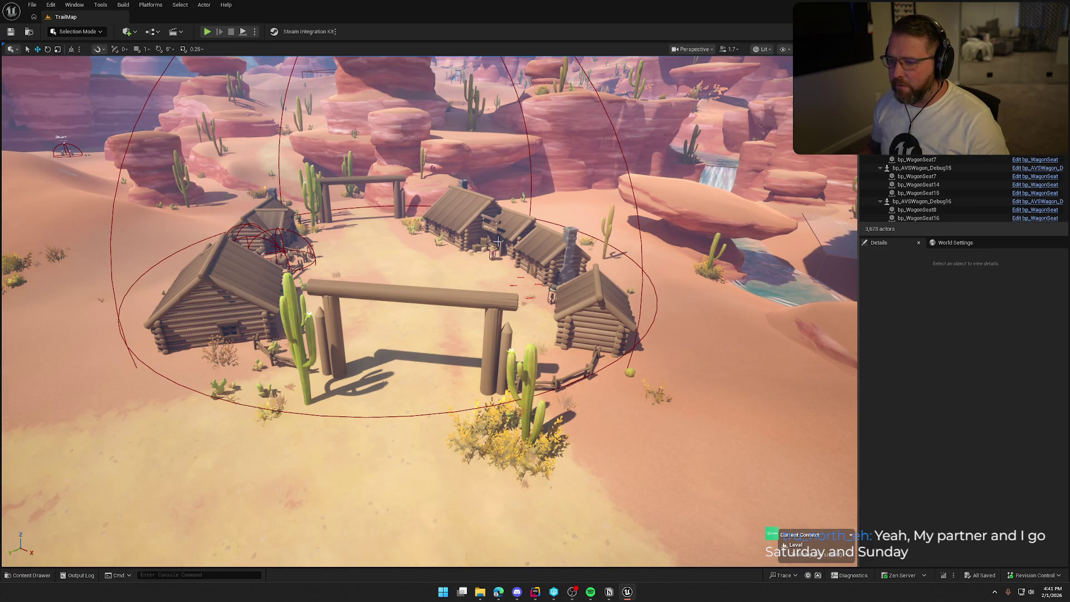
Step: Select the Doctor, Stable and General Store signs at the fenced fort
{"action": "key", "text": "2"}
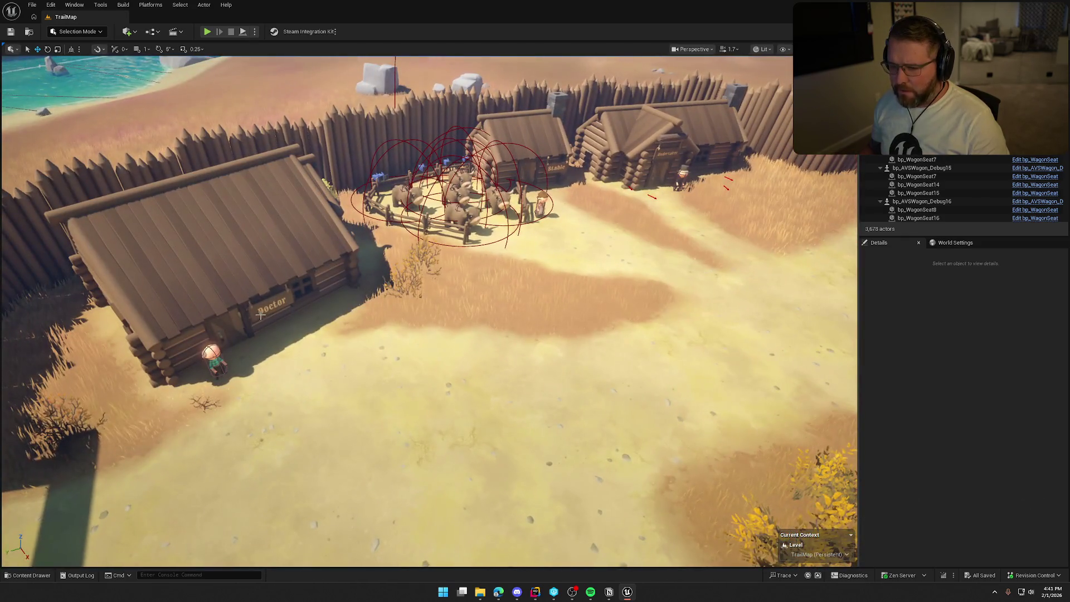
{"action": "left_click", "coordinate": [272, 307]}
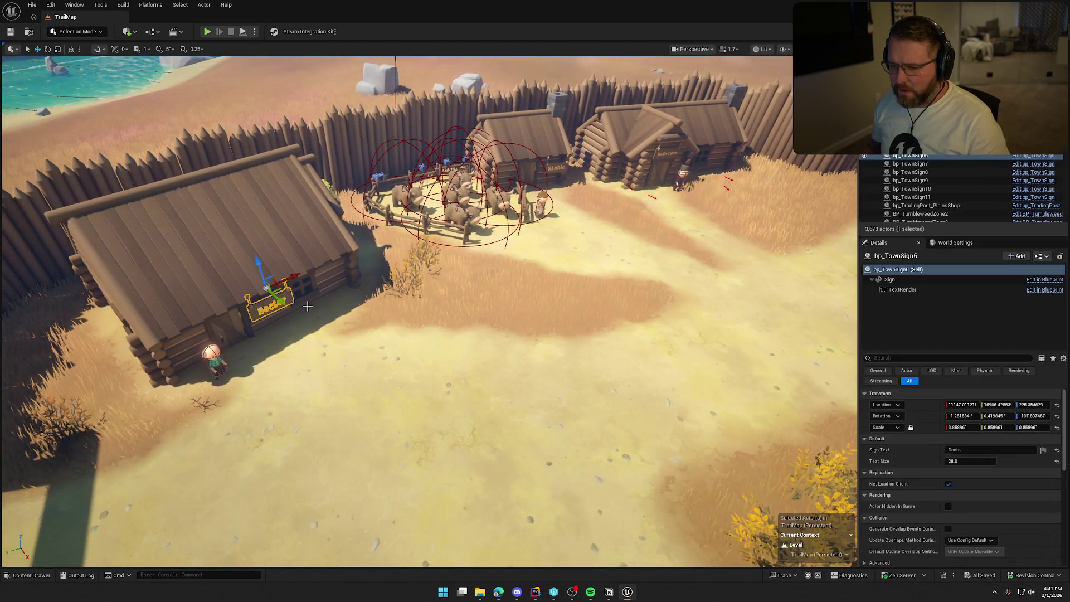
{"action": "left_click", "coordinate": [556, 166], "text": "ctrl"}
{"action": "left_click", "coordinate": [671, 159], "text": "ctrl"}
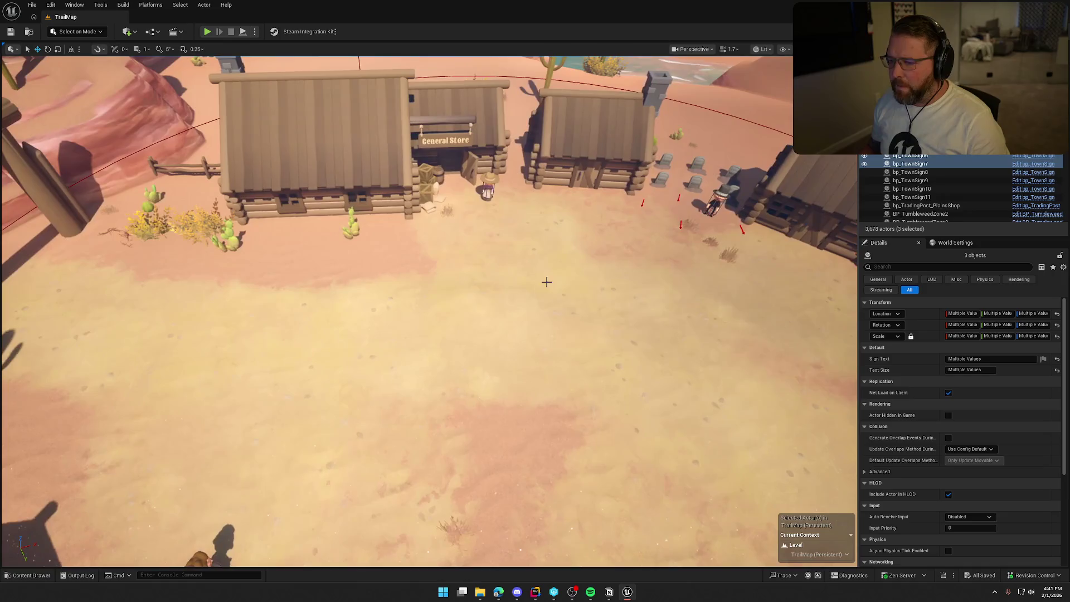
Step: Paste the three signs on the ground near the General Store and slide them left
{"action": "right_click", "coordinate": [560, 272]}
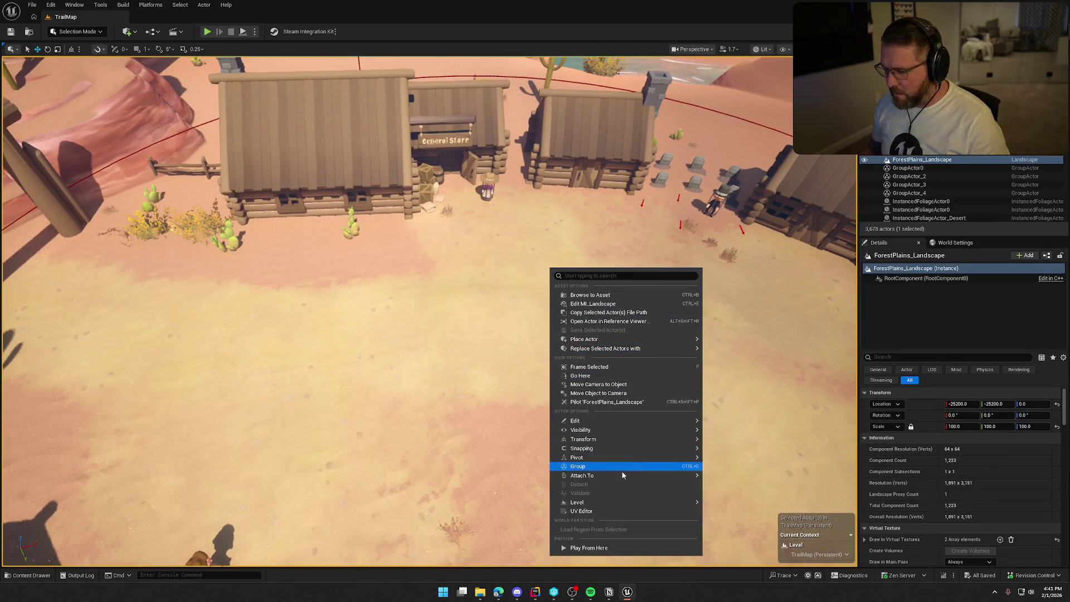
{"action": "mouse_move", "coordinate": [612, 437]}
{"action": "mouse_move", "coordinate": [662, 420]}
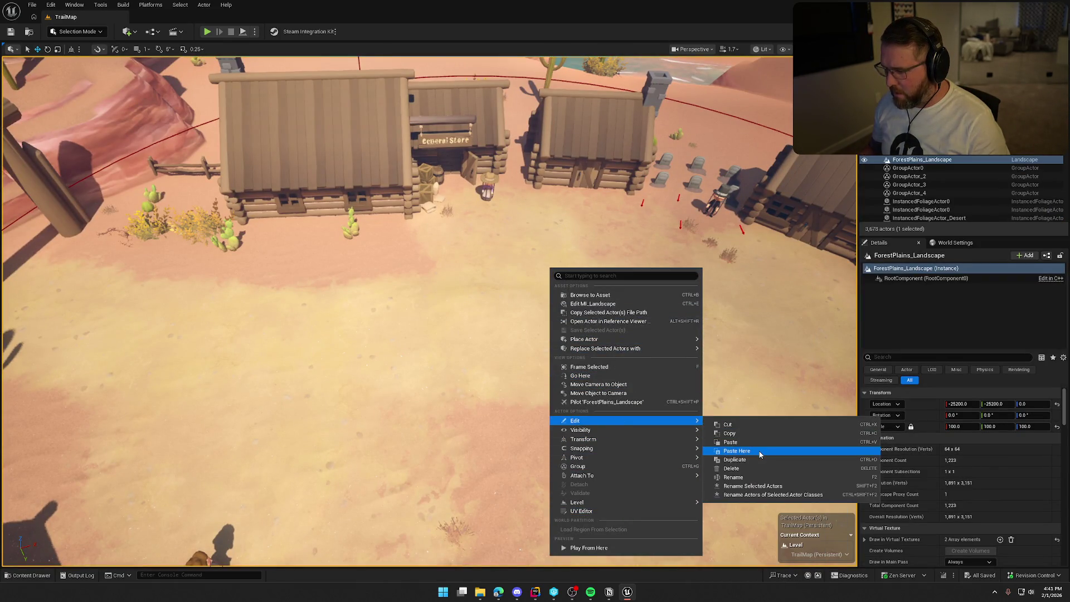
{"action": "left_click", "coordinate": [737, 450]}
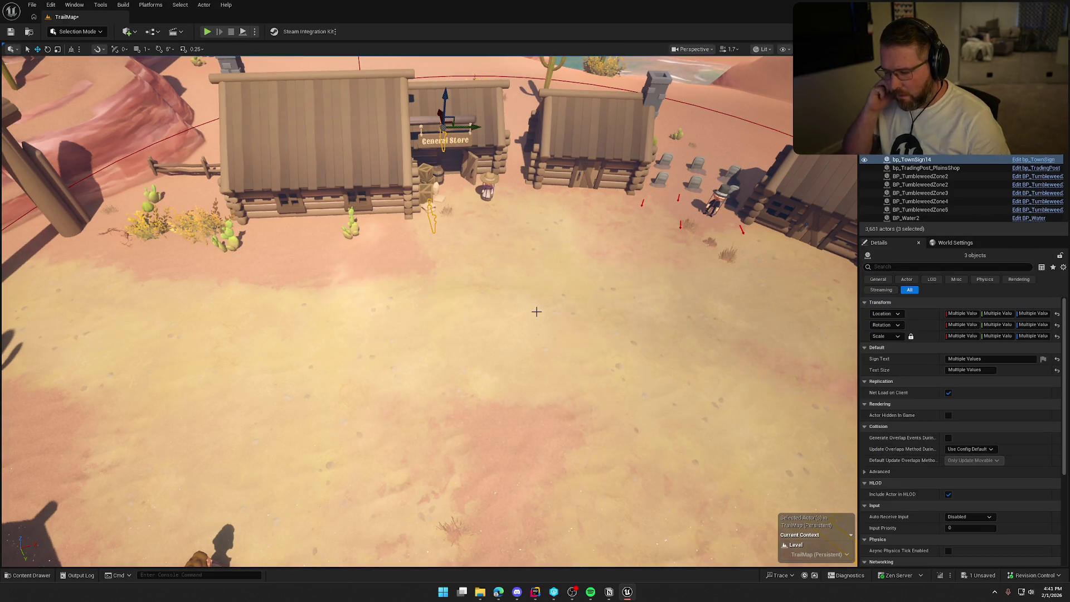
{"action": "left_click_drag", "start_coordinate": [536, 312], "coordinate": [726, 295]}
{"action": "mouse_move", "coordinate": [541, 290]}
{"action": "left_mouse_down"}
{"action": "mouse_move", "coordinate": [466, 291]}
{"action": "mouse_move", "coordinate": [438, 201]}
{"action": "mouse_move", "coordinate": [438, 177]}
{"action": "mouse_move", "coordinate": [519, 177]}
{"action": "left_mouse_up"}
{"action": "left_click", "coordinate": [241, 199]}
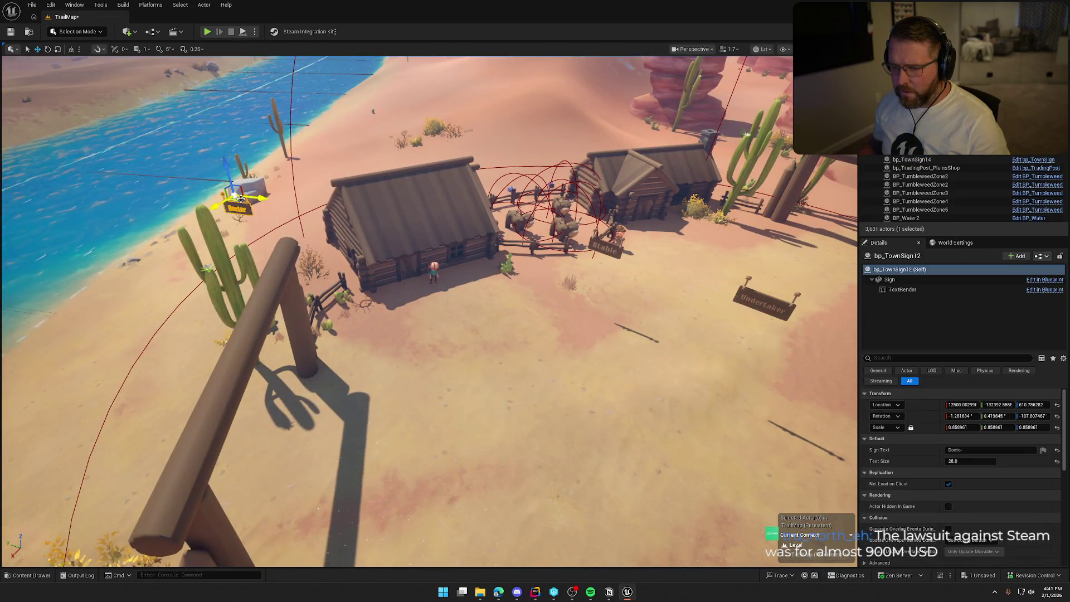
Step: Move the Doctor sign to the cabin front, facing outward and raised up the wall
{"action": "mouse_move", "coordinate": [323, 225]}
{"action": "left_mouse_down"}
{"action": "mouse_move", "coordinate": [413, 229]}
{"action": "mouse_move", "coordinate": [420, 280]}
{"action": "mouse_move", "coordinate": [413, 273]}
{"action": "left_mouse_up"}
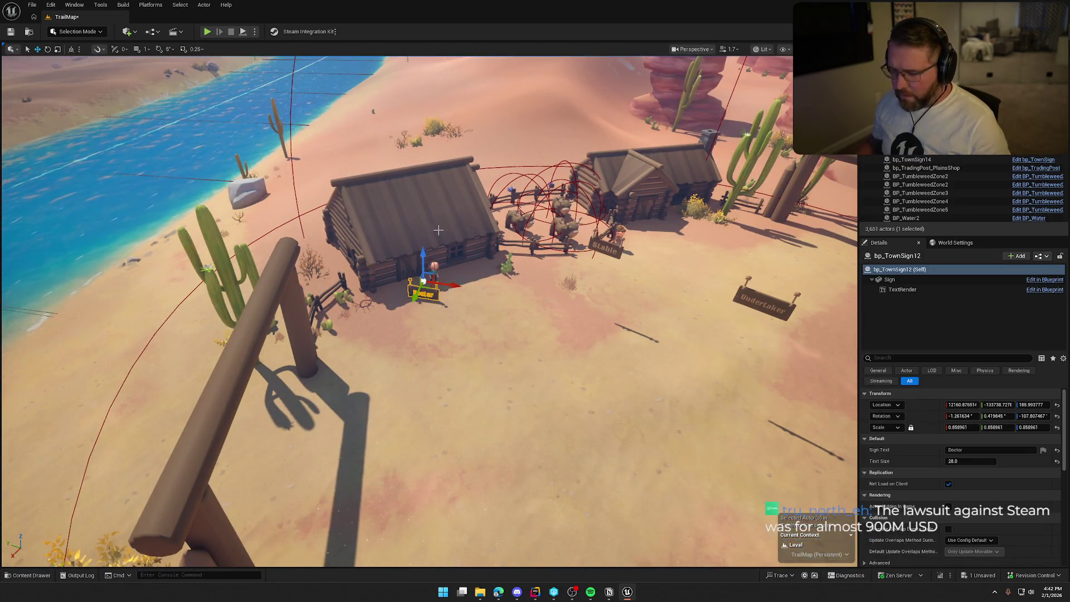
{"action": "scroll", "coordinate": [478, 259], "scroll_direction": "up", "scroll_amount": 3}
{"action": "key", "text": "f"}
{"action": "key", "text": "e"}
{"action": "left_click_drag", "start_coordinate": [505, 323], "coordinate": [526, 317]}
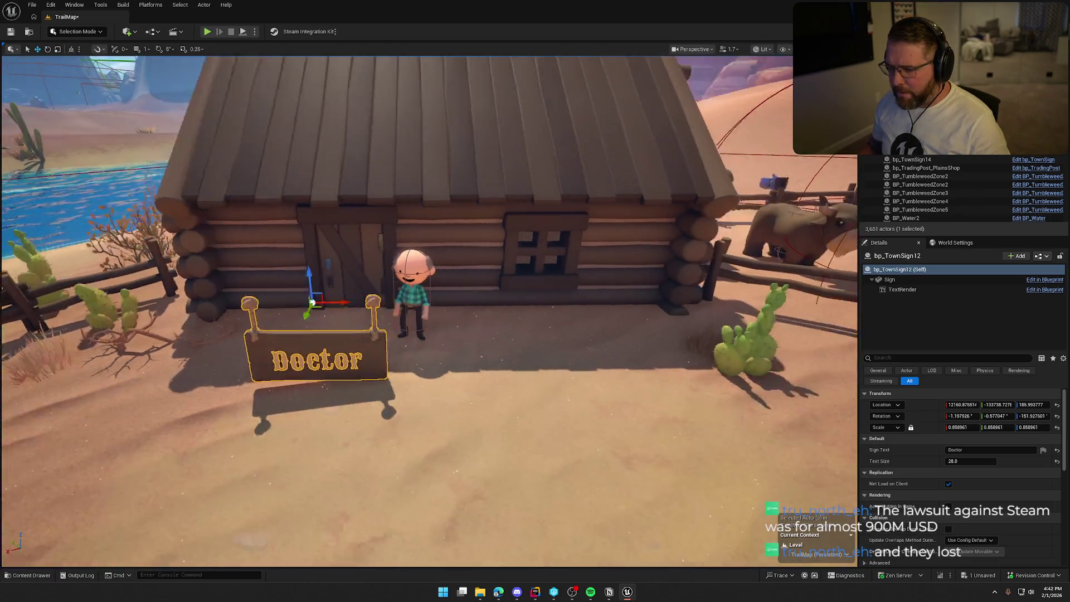
{"action": "key", "text": "w"}
{"action": "left_click_drag", "start_coordinate": [273, 298], "coordinate": [503, 272]}
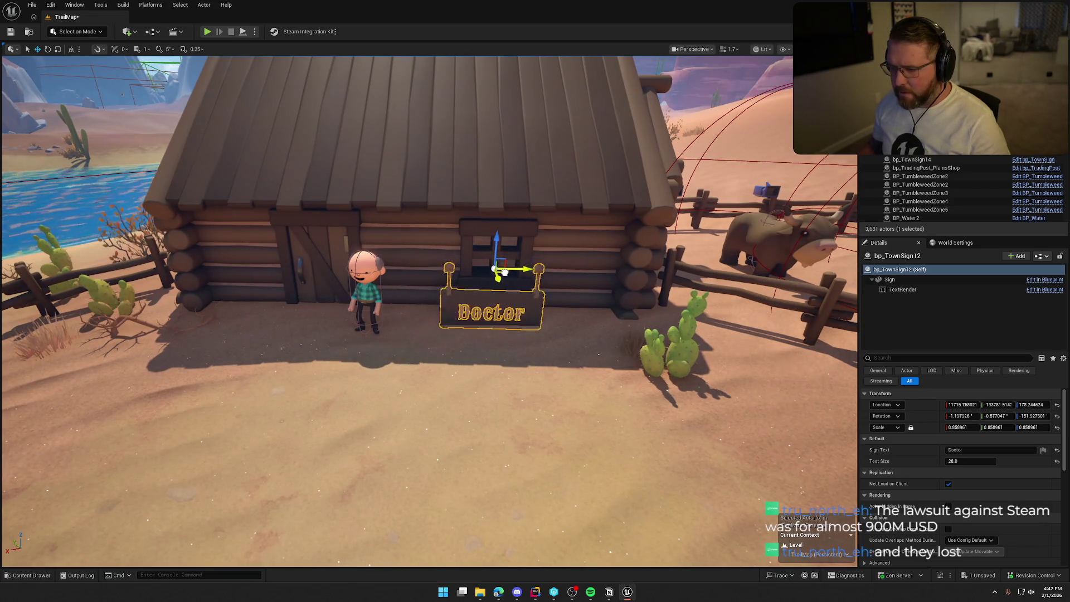
{"action": "mouse_move", "coordinate": [495, 207]}
{"action": "left_mouse_down"}
{"action": "mouse_move", "coordinate": [494, 172]}
{"action": "mouse_move", "coordinate": [483, 181]}
{"action": "left_mouse_up"}
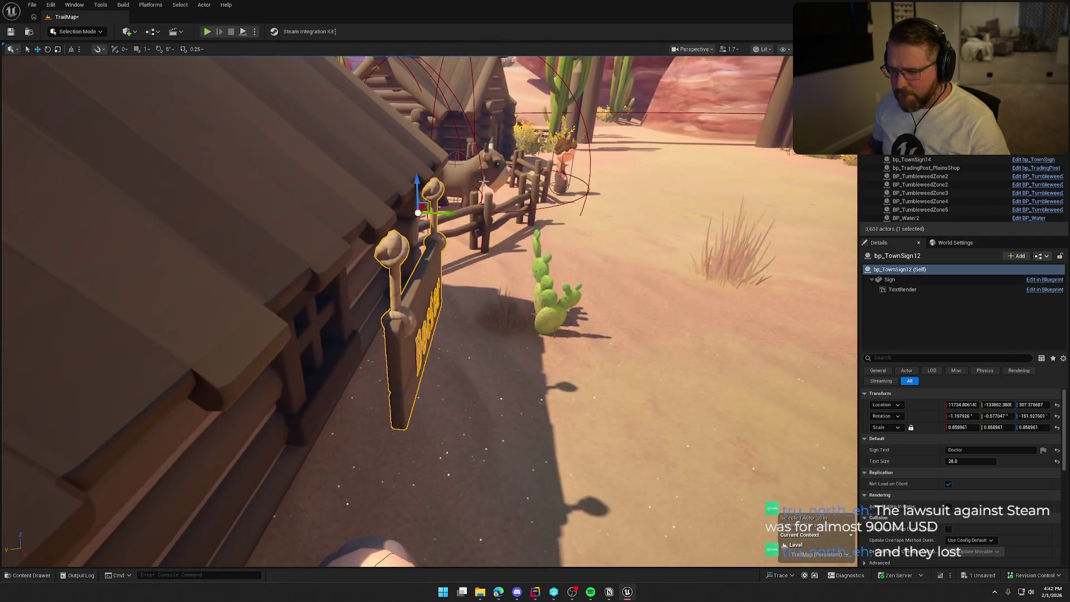
{"action": "mouse_move", "coordinate": [450, 214]}
{"action": "left_mouse_down"}
{"action": "mouse_move", "coordinate": [385, 206]}
{"action": "mouse_move", "coordinate": [390, 217]}
{"action": "left_mouse_up"}
Step: Tilt the Doctor sign upright and nudge it into place over the window
{"action": "key", "text": "e"}
{"action": "left_click_drag", "start_coordinate": [505, 203], "coordinate": [527, 242]}
{"action": "key", "text": "w"}
{"action": "mouse_move", "coordinate": [474, 215]}
{"action": "left_mouse_down"}
{"action": "mouse_move", "coordinate": [294, 199]}
{"action": "mouse_move", "coordinate": [606, 202]}
{"action": "mouse_move", "coordinate": [594, 203]}
{"action": "left_mouse_up"}
{"action": "key", "text": "f"}
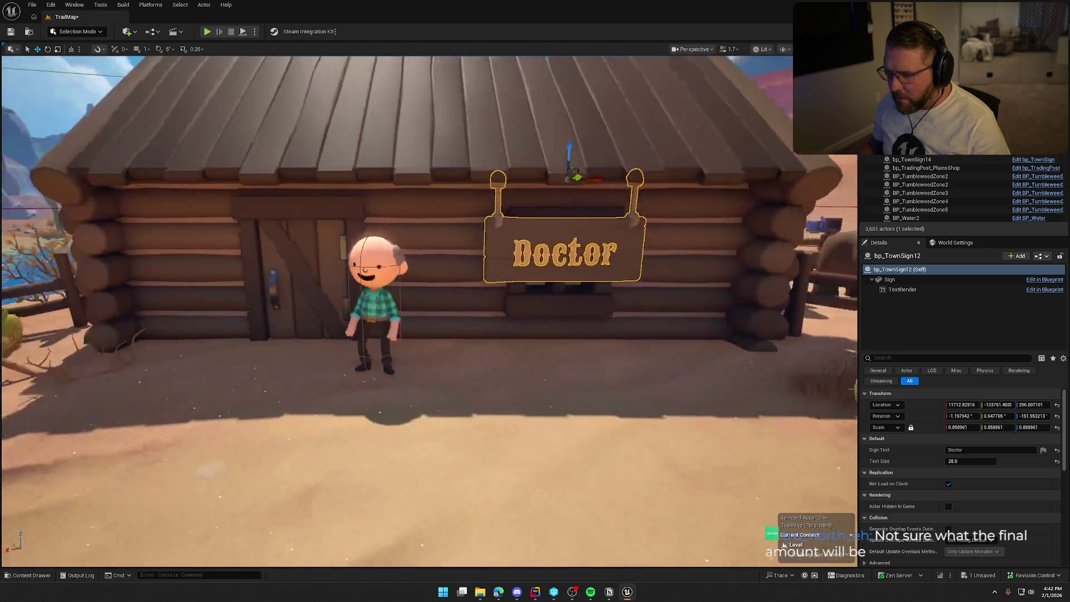
{"action": "scroll", "coordinate": [553, 217], "scroll_direction": "down", "scroll_amount": 3}
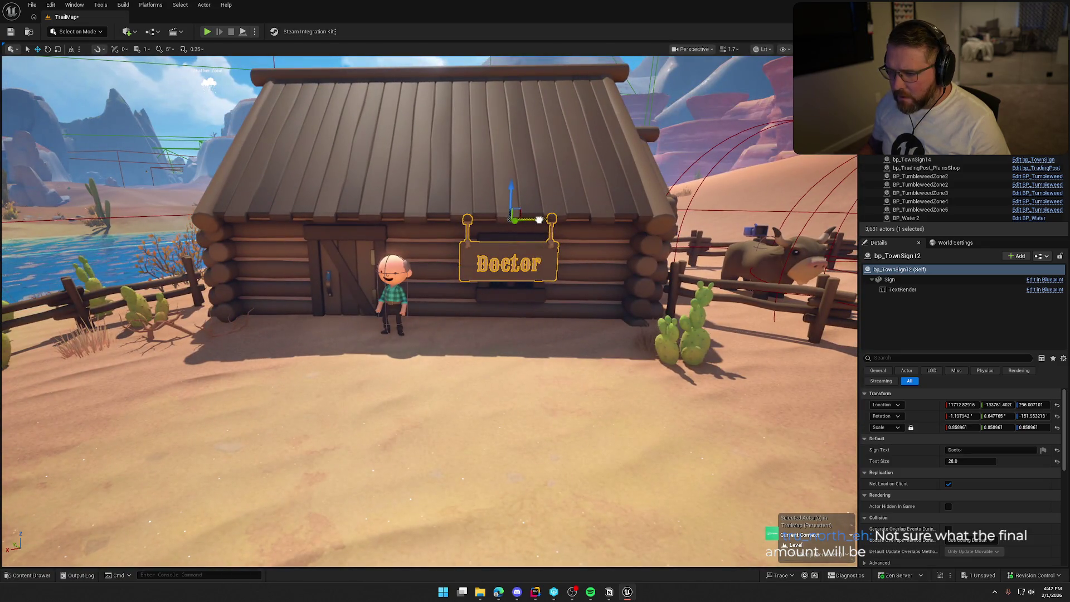
{"action": "left_click_drag", "start_coordinate": [474, 223], "coordinate": [511, 211]}
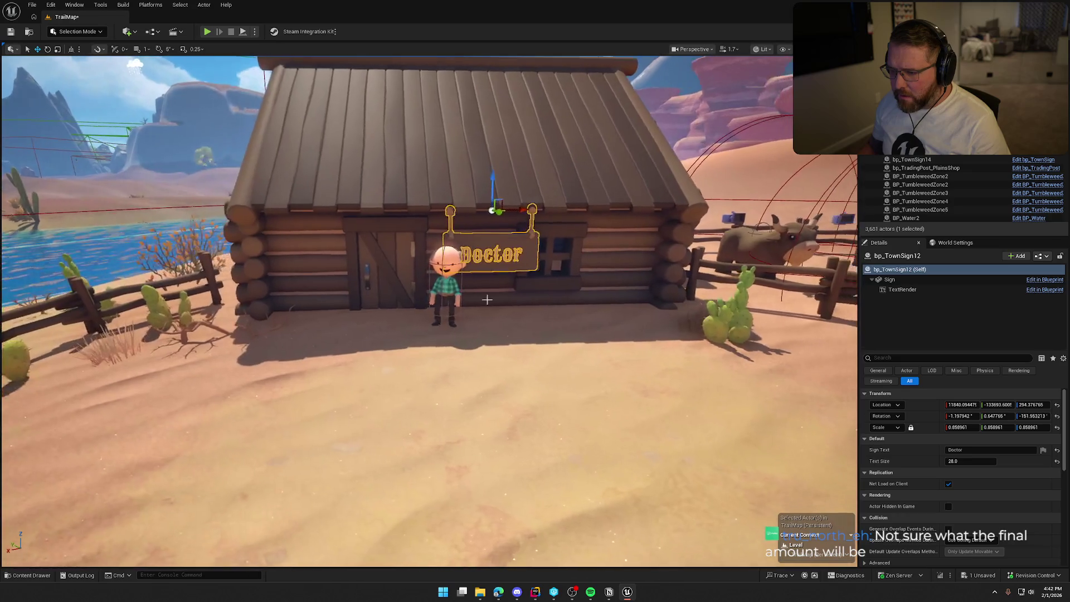
Step: Move the doctor NPC beside the cabin door
{"action": "left_click", "coordinate": [447, 281]}
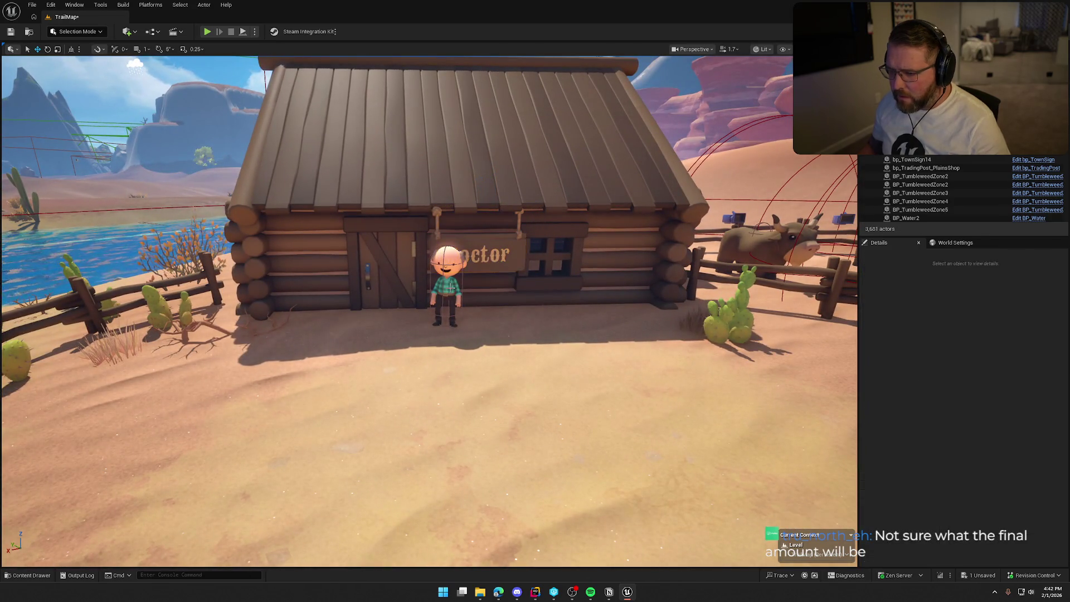
{"action": "key", "text": "f"}
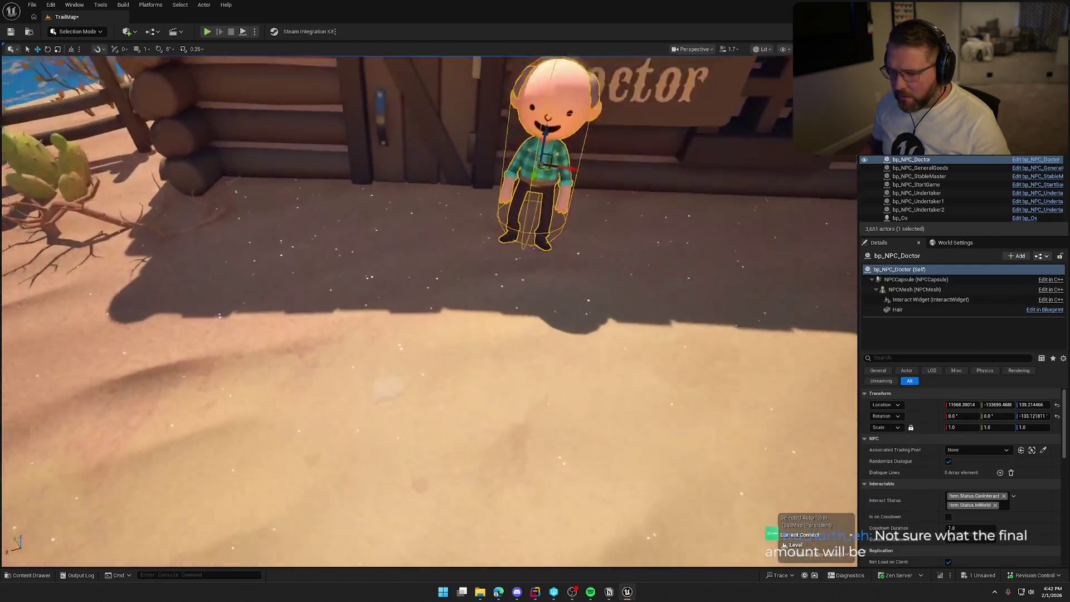
{"action": "scroll", "coordinate": [501, 240], "scroll_direction": "down", "scroll_amount": 3}
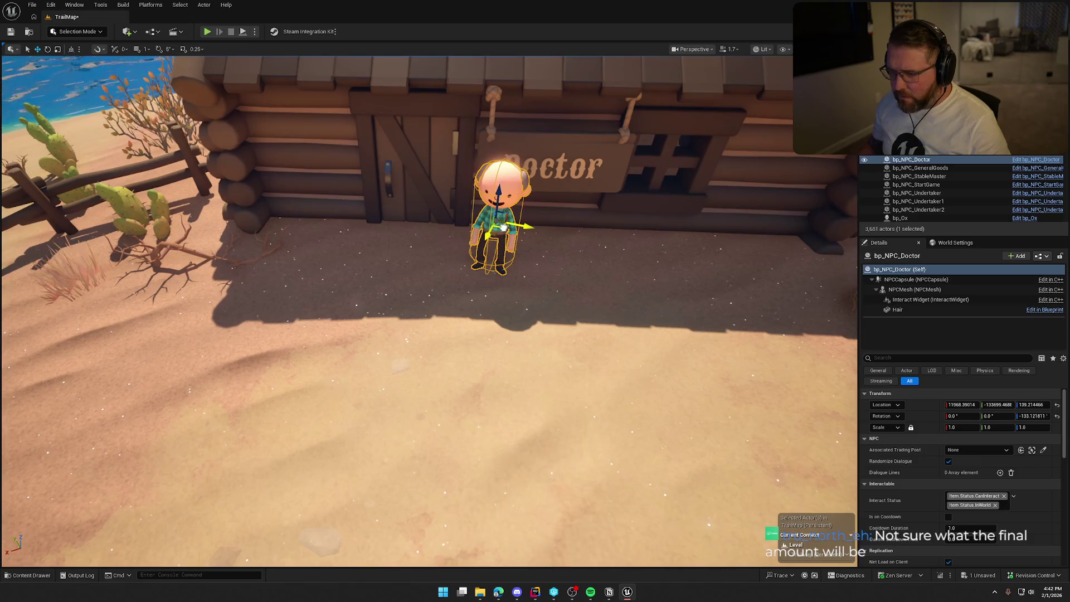
{"action": "left_click_drag", "start_coordinate": [504, 228], "coordinate": [355, 226]}
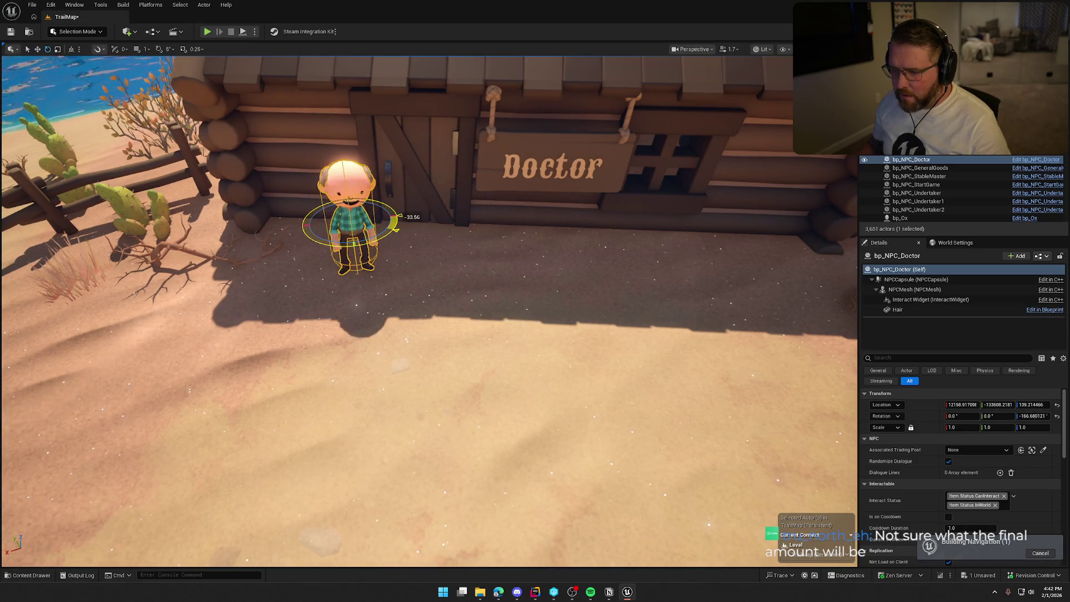
{"action": "key", "text": "Escape"}
{"action": "scroll", "coordinate": [429, 240], "scroll_direction": "down", "scroll_amount": 3}
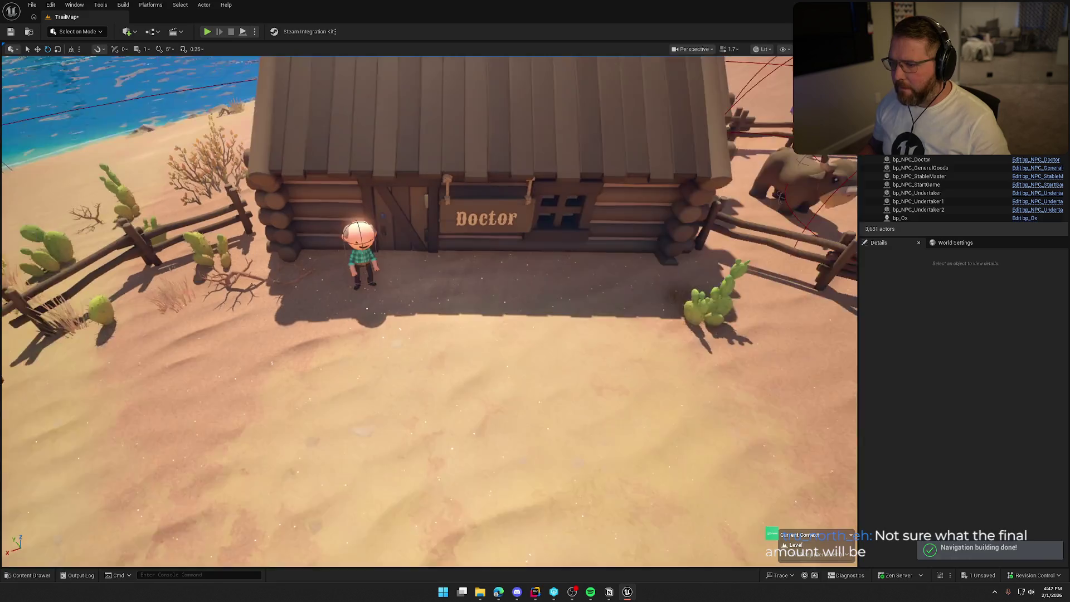
{"action": "scroll", "coordinate": [521, 250], "scroll_direction": "up", "scroll_amount": 5}
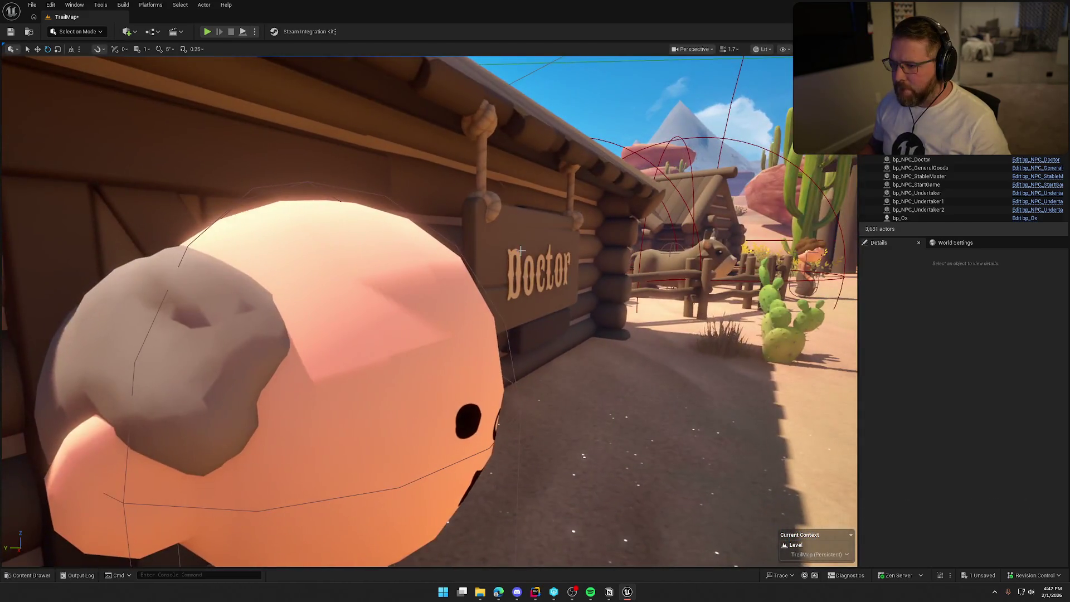
{"action": "left_click", "coordinate": [521, 250]}
{"action": "key", "text": "f"}
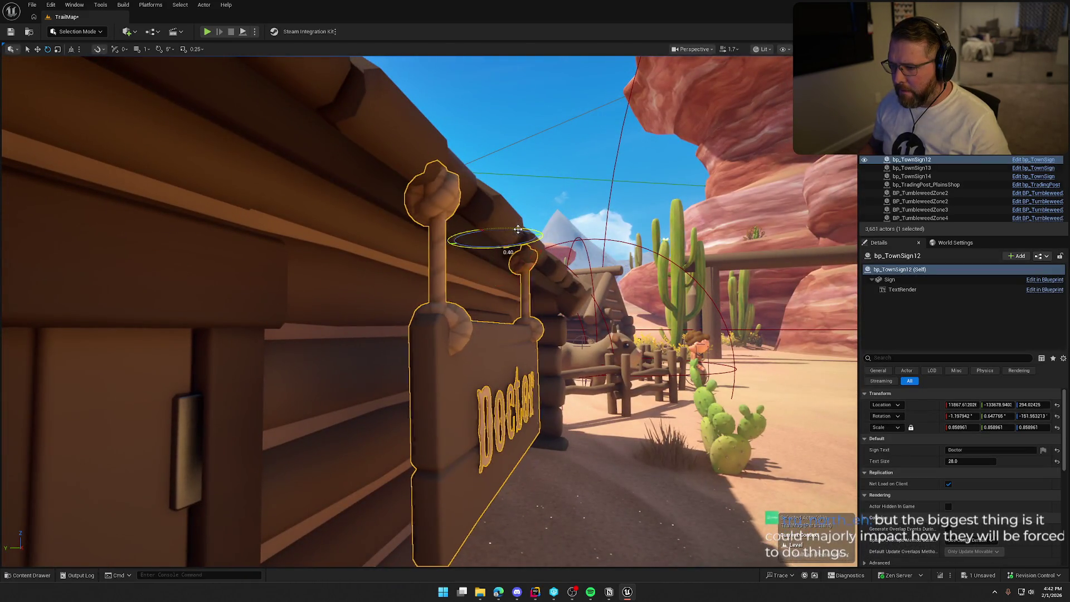
{"action": "left_click_drag", "start_coordinate": [518, 230], "coordinate": [557, 310]}
{"action": "left_click_drag", "start_coordinate": [543, 315], "coordinate": [552, 339]}
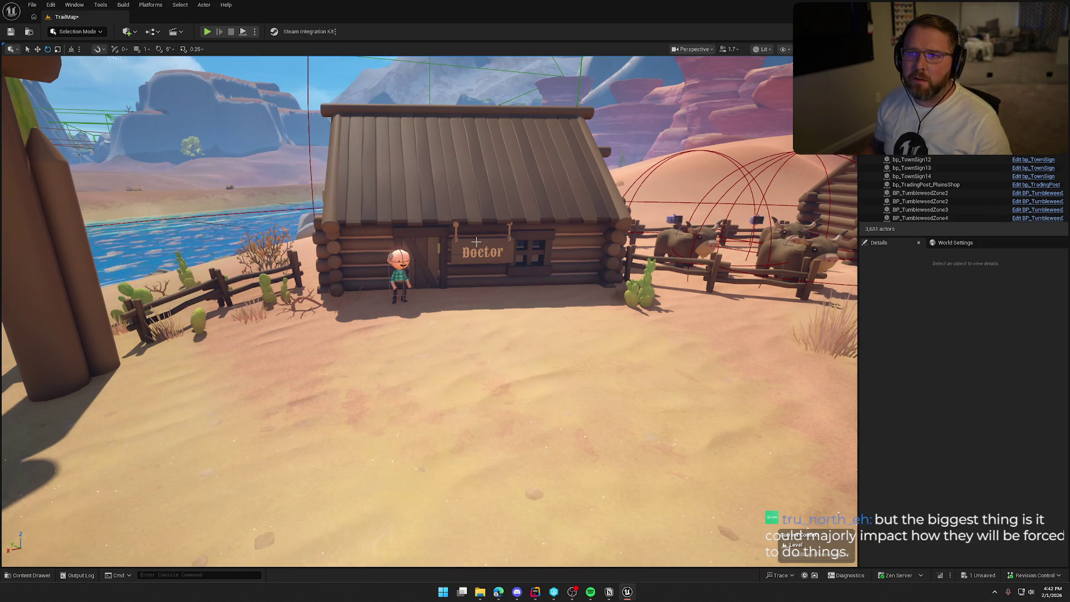
{"action": "left_click_drag", "start_coordinate": [437, 217], "coordinate": [518, 111]}
Step: Drop the Stable sign bp_TownSign13 to the ground and slide it over to the stable cabin
{"action": "mouse_move", "coordinate": [455, 260]}
{"action": "left_mouse_down"}
{"action": "mouse_move", "coordinate": [455, 234]}
{"action": "mouse_move", "coordinate": [456, 259]}
{"action": "left_mouse_up"}
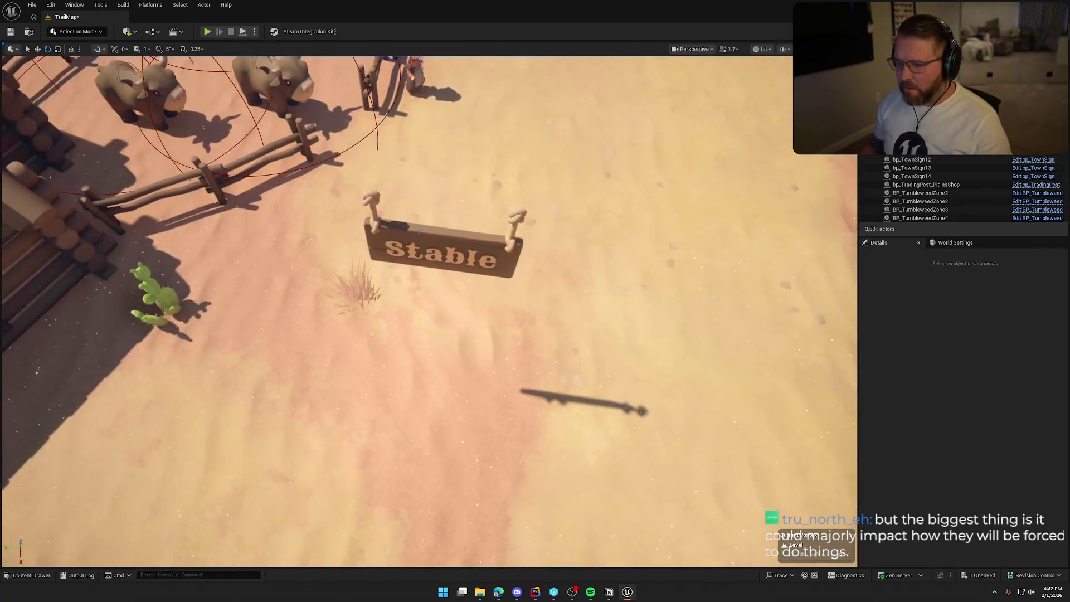
{"action": "left_click", "coordinate": [456, 259]}
{"action": "key", "text": "w"}
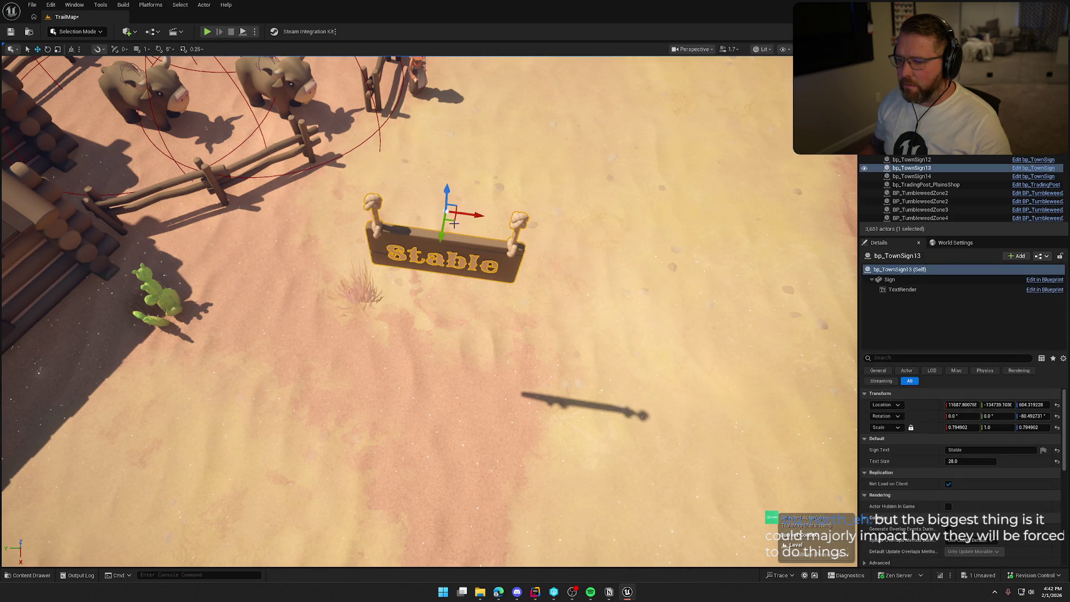
{"action": "key", "text": "End"}
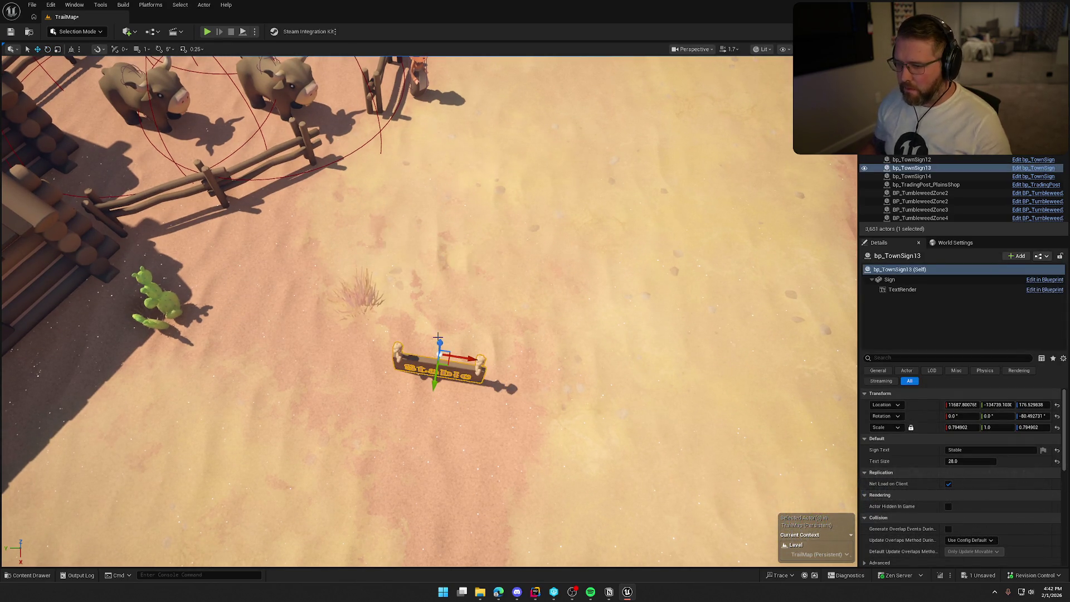
{"action": "mouse_move", "coordinate": [446, 367]}
{"action": "left_mouse_down"}
{"action": "mouse_move", "coordinate": [426, 295]}
{"action": "mouse_move", "coordinate": [430, 361]}
{"action": "mouse_move", "coordinate": [394, 359]}
{"action": "mouse_move", "coordinate": [513, 347]}
{"action": "mouse_move", "coordinate": [508, 363]}
{"action": "mouse_move", "coordinate": [517, 358]}
{"action": "left_mouse_up"}
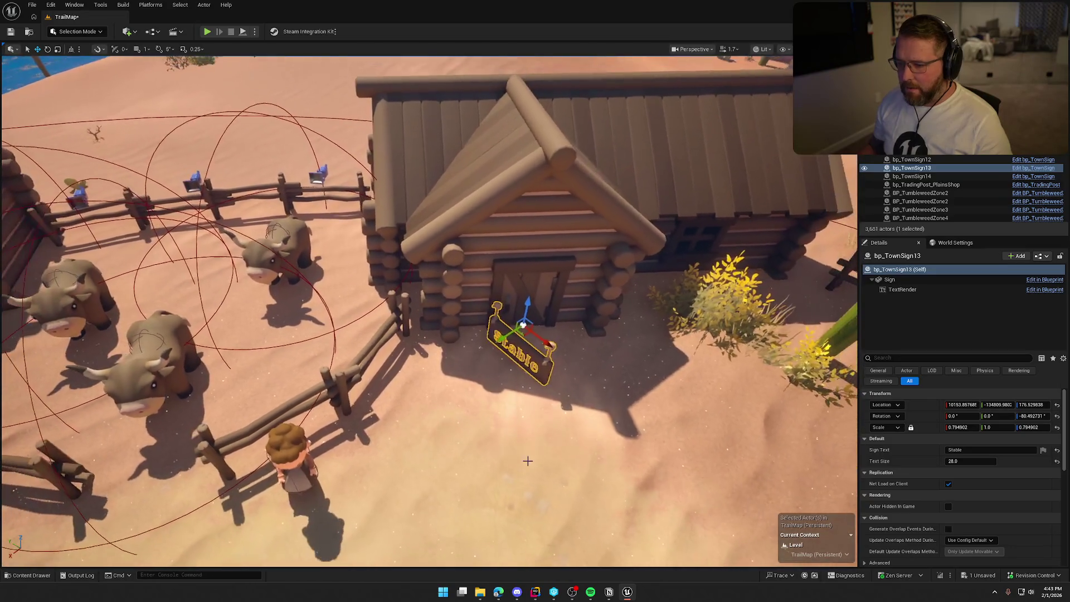
{"action": "key", "text": "e"}
{"action": "key", "text": "w"}
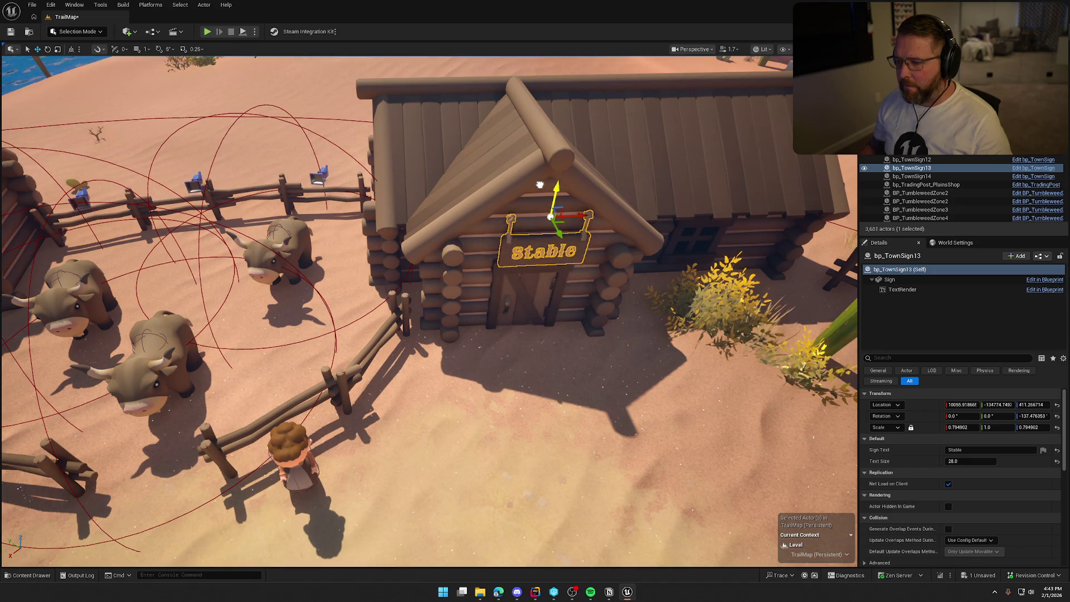
Step: Center the Stable sign above the stable's front door and check its rotation from the front
{"action": "left_click_drag", "start_coordinate": [536, 159], "coordinate": [486, 222]}
{"action": "mouse_move", "coordinate": [341, 170]}
{"action": "left_mouse_down"}
{"action": "mouse_move", "coordinate": [321, 156]}
{"action": "mouse_move", "coordinate": [291, 172]}
{"action": "left_mouse_up"}
{"action": "mouse_move", "coordinate": [328, 208]}
{"action": "left_mouse_down"}
{"action": "mouse_move", "coordinate": [399, 176]}
{"action": "mouse_move", "coordinate": [500, 210]}
{"action": "mouse_move", "coordinate": [433, 252]}
{"action": "left_mouse_up"}
{"action": "key", "text": "Escape"}
{"action": "left_click", "coordinate": [434, 252]}
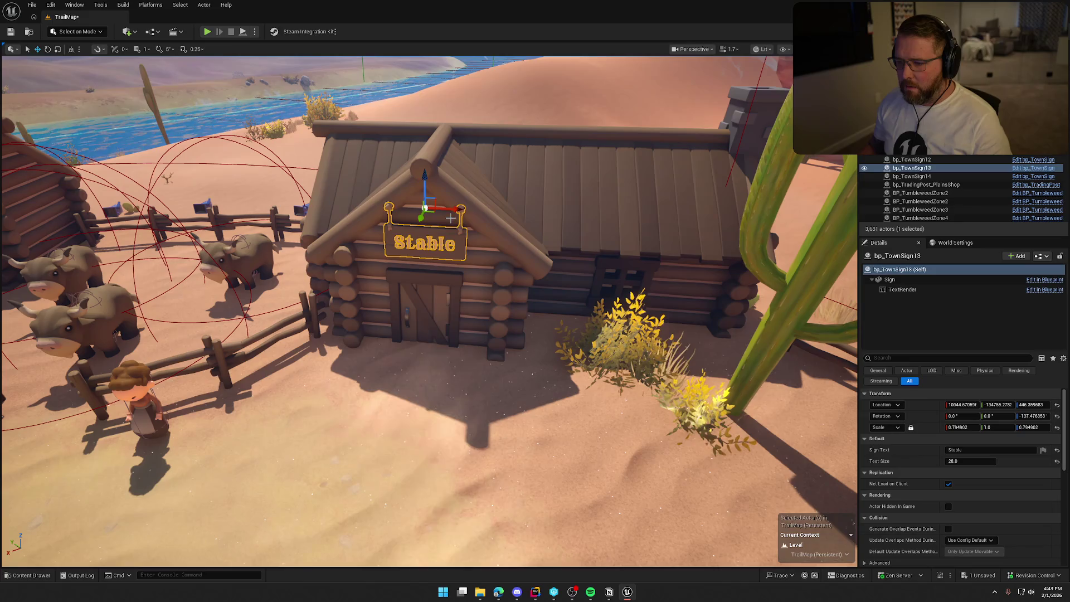
{"action": "key", "text": "e"}
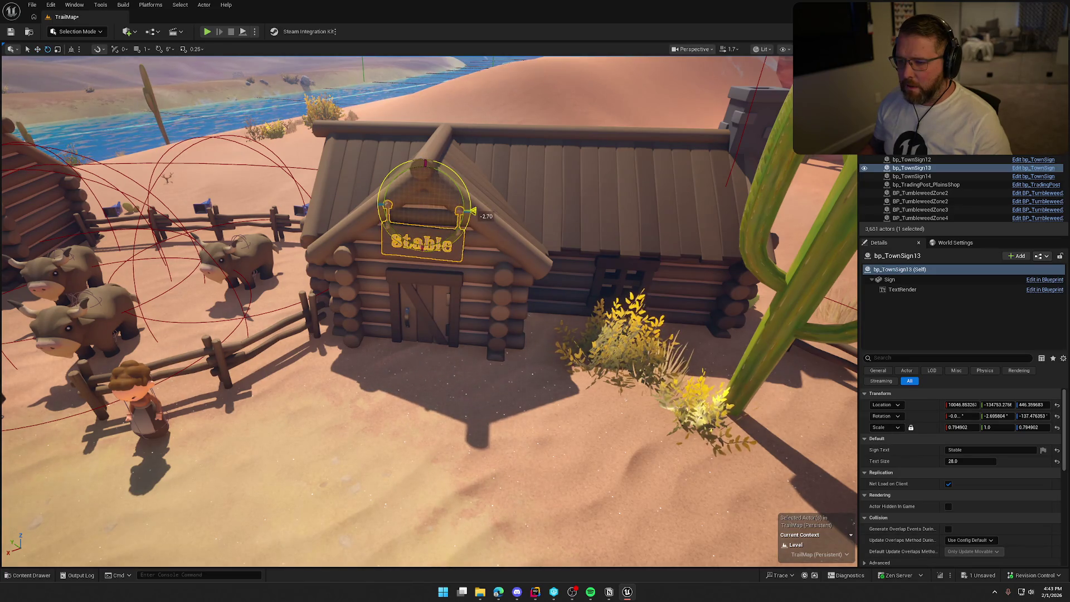
{"action": "key", "text": "Escape"}
{"action": "mouse_move", "coordinate": [434, 252]}
{"action": "left_mouse_down"}
{"action": "mouse_move", "coordinate": [423, 270]}
{"action": "mouse_move", "coordinate": [404, 220]}
{"action": "mouse_move", "coordinate": [446, 303]}
{"action": "mouse_move", "coordinate": [454, 287]}
{"action": "left_mouse_up"}
Step: Move the Undertaker sign bp_TownSign14 onto the front of the undertaker's cabin
{"action": "left_click", "coordinate": [446, 303]}
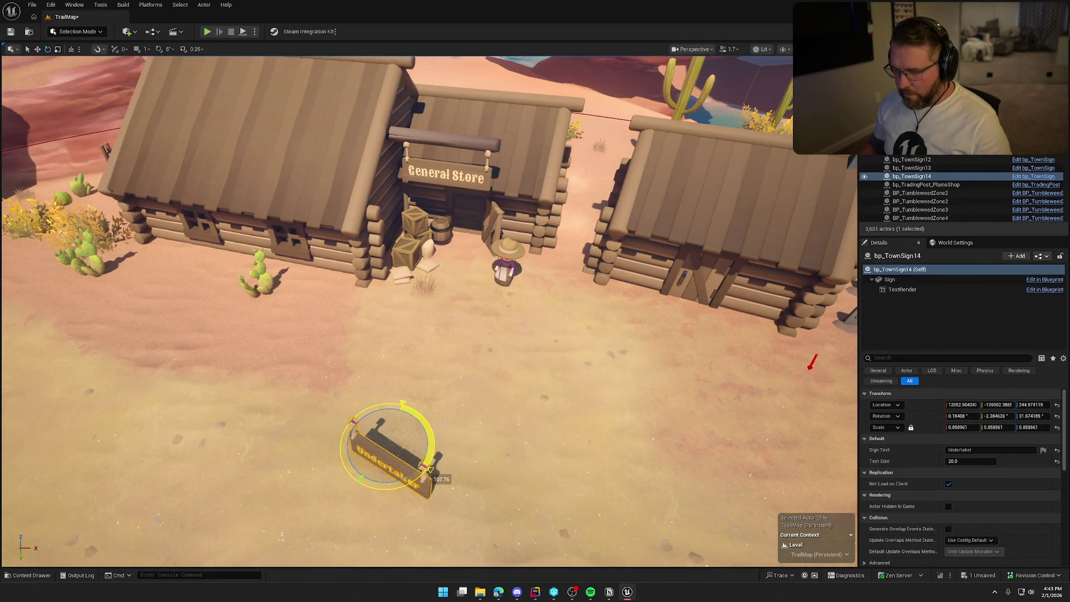
{"action": "left_click_drag", "start_coordinate": [389, 455], "coordinate": [427, 452]}
{"action": "left_click_drag", "start_coordinate": [332, 318], "coordinate": [401, 433]}
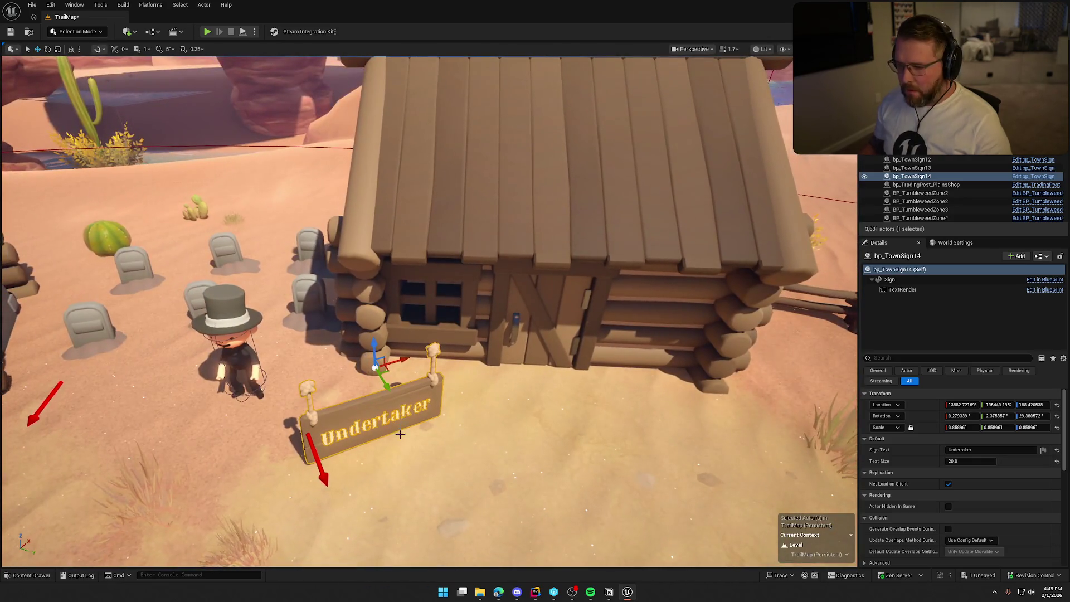
{"action": "mouse_move", "coordinate": [388, 370]}
{"action": "left_mouse_down"}
{"action": "mouse_move", "coordinate": [382, 359]}
{"action": "mouse_move", "coordinate": [385, 399]}
{"action": "mouse_move", "coordinate": [413, 393]}
{"action": "left_mouse_up"}
{"action": "key", "text": "e"}
{"action": "key", "text": "f"}
{"action": "left_click_drag", "start_coordinate": [501, 279], "coordinate": [479, 267]}
Step: Raise the Undertaker sign up the cabin wall beside the door and review the street
{"action": "key", "text": "w"}
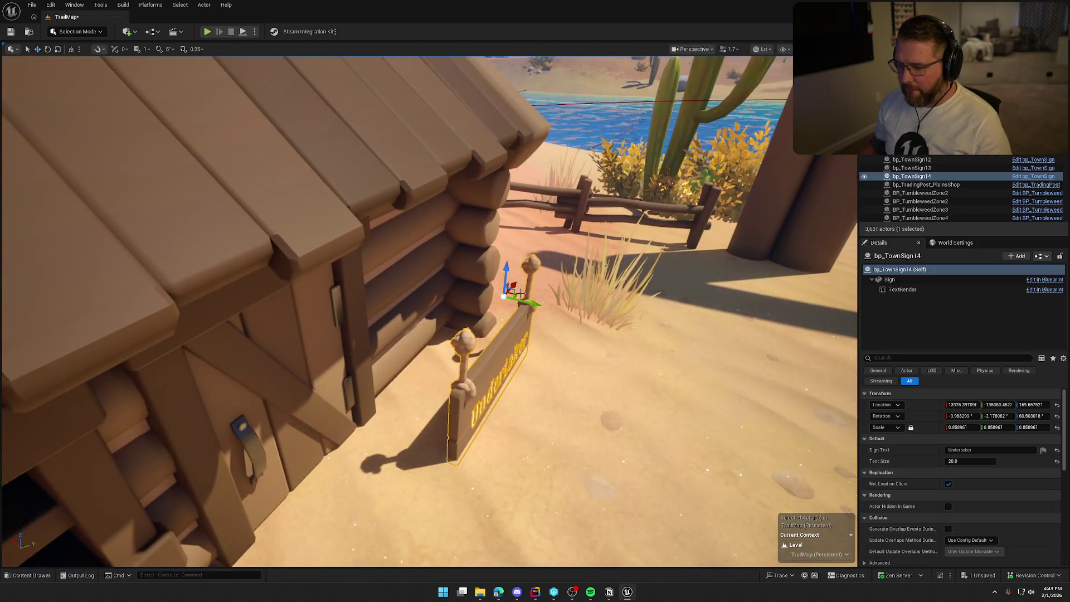
{"action": "mouse_move", "coordinate": [508, 227]}
{"action": "left_mouse_down"}
{"action": "mouse_move", "coordinate": [508, 141]}
{"action": "mouse_move", "coordinate": [471, 168]}
{"action": "mouse_move", "coordinate": [498, 212]}
{"action": "left_mouse_up"}
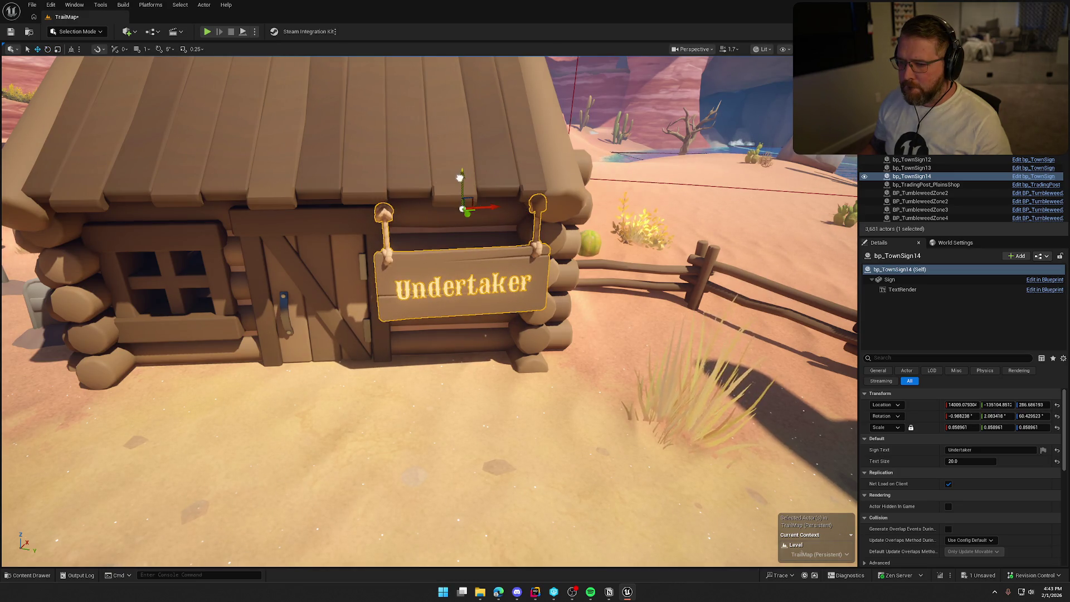
{"action": "key", "text": "Escape"}
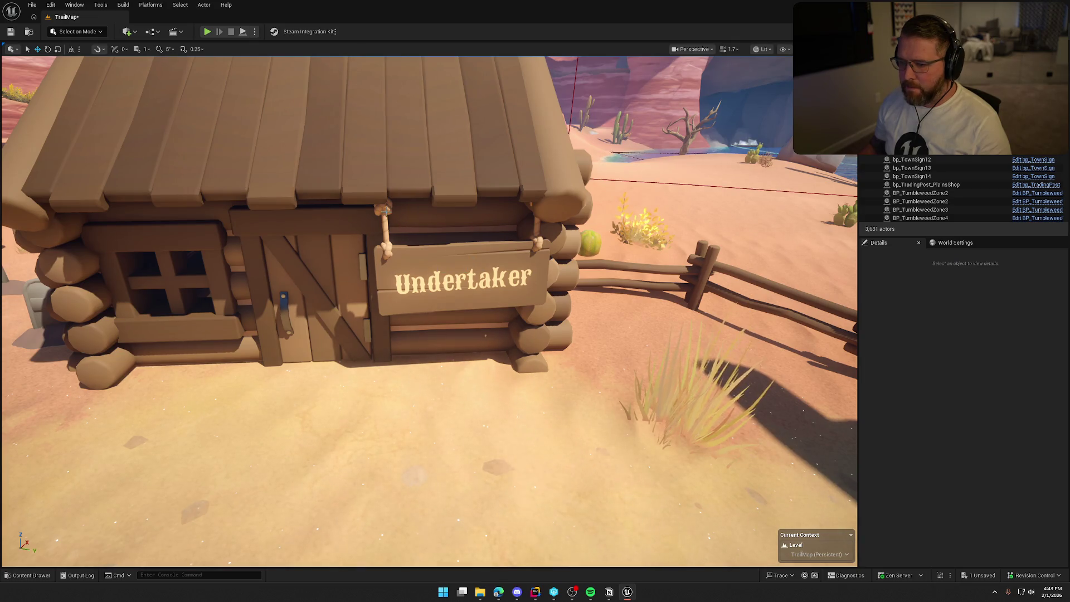
{"action": "left_click", "coordinate": [400, 211]}
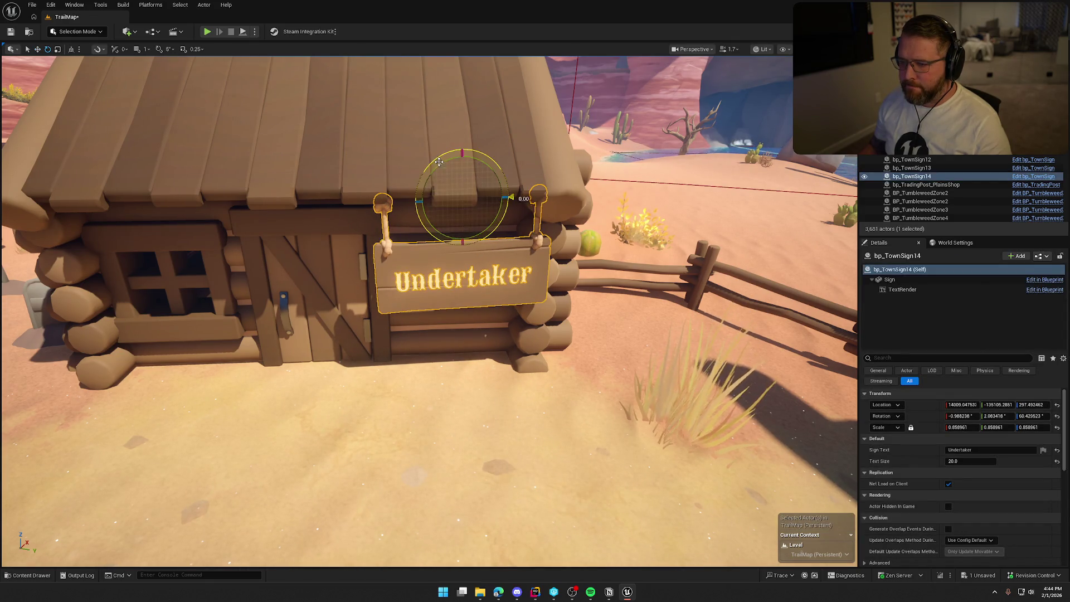
{"action": "key", "text": "Escape"}
{"action": "left_click_drag", "start_coordinate": [478, 169], "coordinate": [446, 156]}
{"action": "mouse_move", "coordinate": [470, 325]}
{"action": "left_mouse_down"}
{"action": "mouse_move", "coordinate": [334, 323]}
{"action": "mouse_move", "coordinate": [132, 262]}
{"action": "left_mouse_up"}
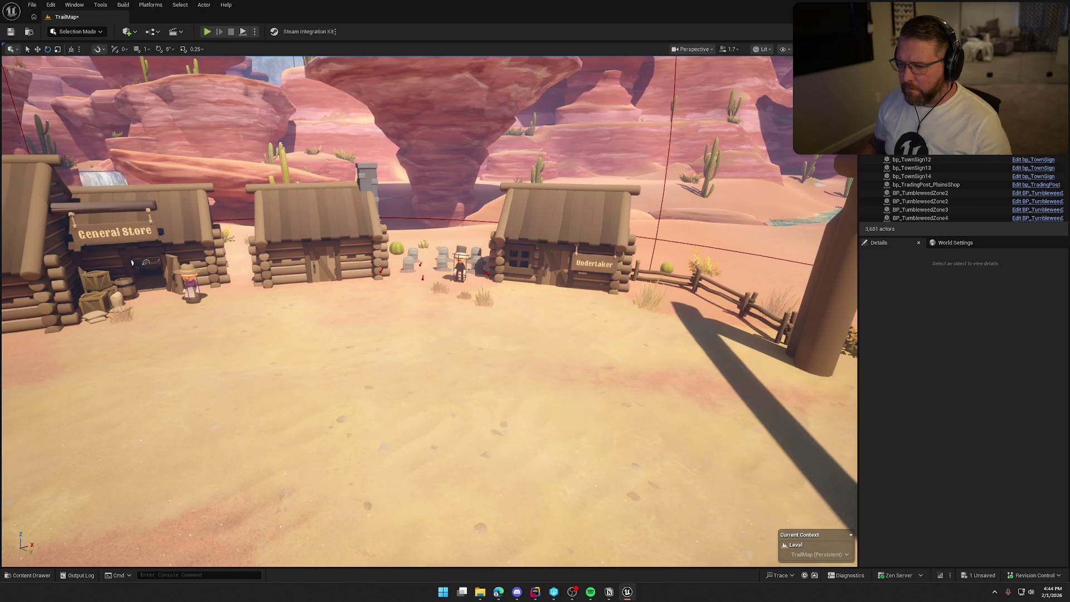
Step: Save the TrailMap level, checking it out of revision control so the save proceeds
{"action": "left_click", "coordinate": [466, 277]}
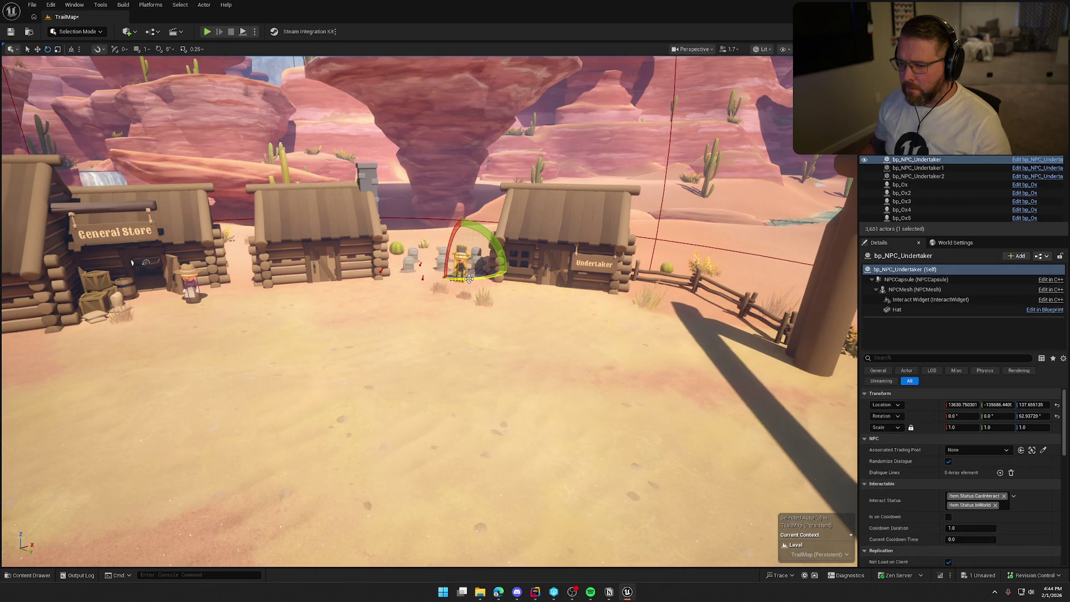
{"action": "left_click", "coordinate": [526, 358]}
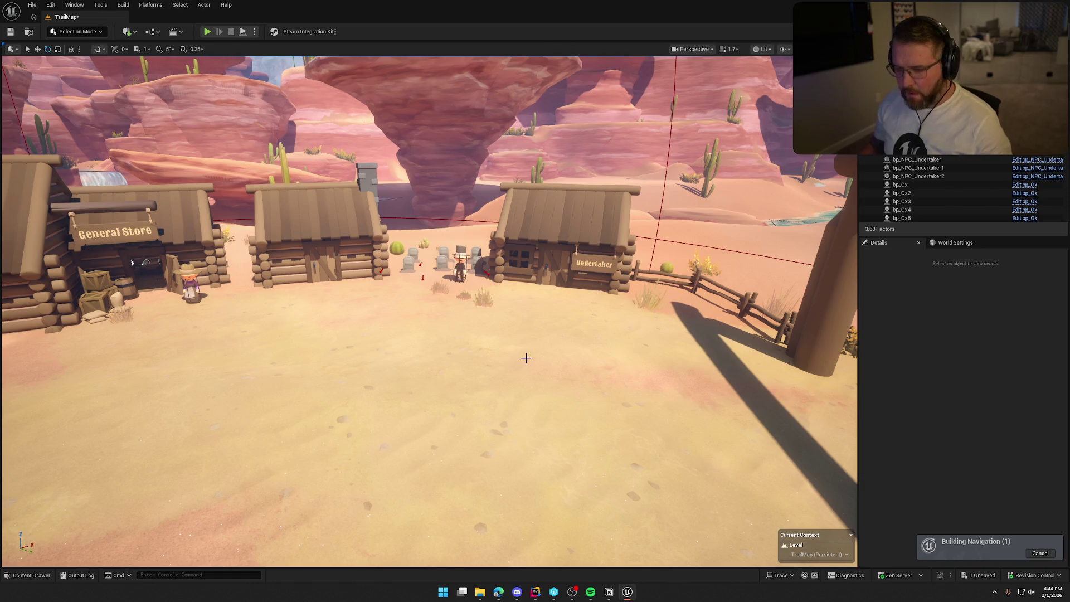
{"action": "key", "text": "ctrl+s"}
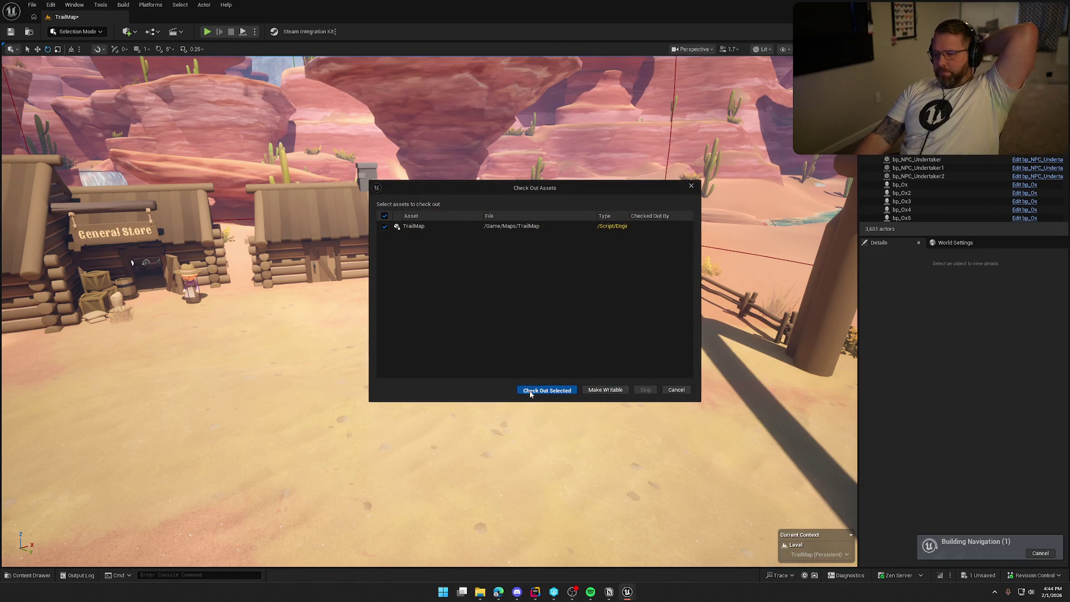
{"action": "left_click", "coordinate": [530, 392]}
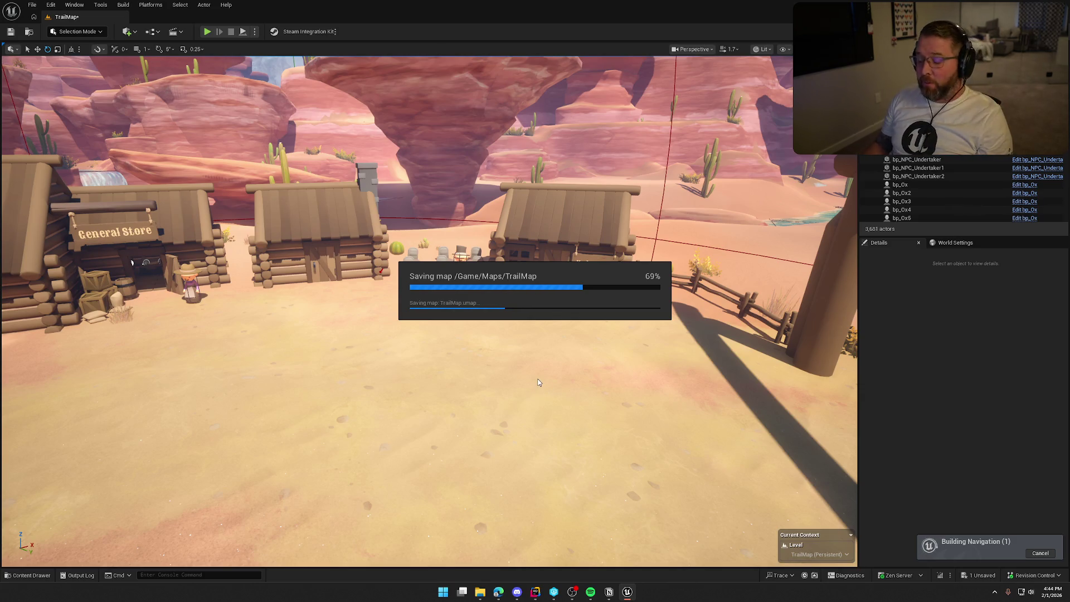
{"action": "left_click_drag", "start_coordinate": [537, 378], "coordinate": [407, 340]}
{"action": "mouse_move", "coordinate": [547, 371]}
{"action": "left_mouse_down"}
{"action": "mouse_move", "coordinate": [457, 401]}
{"action": "mouse_move", "coordinate": [335, 393]}
{"action": "mouse_move", "coordinate": [579, 365]}
{"action": "mouse_move", "coordinate": [480, 390]}
{"action": "left_mouse_up"}
{"action": "mouse_move", "coordinate": [406, 244]}
{"action": "left_mouse_down"}
{"action": "mouse_move", "coordinate": [396, 248]}
{"action": "mouse_move", "coordinate": [407, 245]}
{"action": "left_mouse_up"}
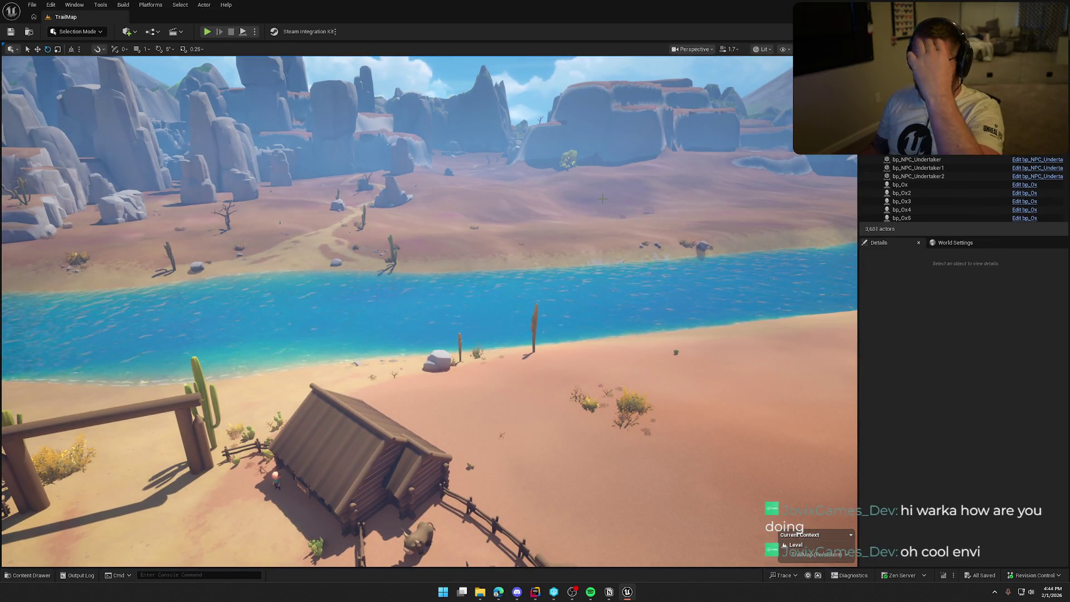
{"action": "left_click_drag", "start_coordinate": [602, 199], "coordinate": [497, 254]}
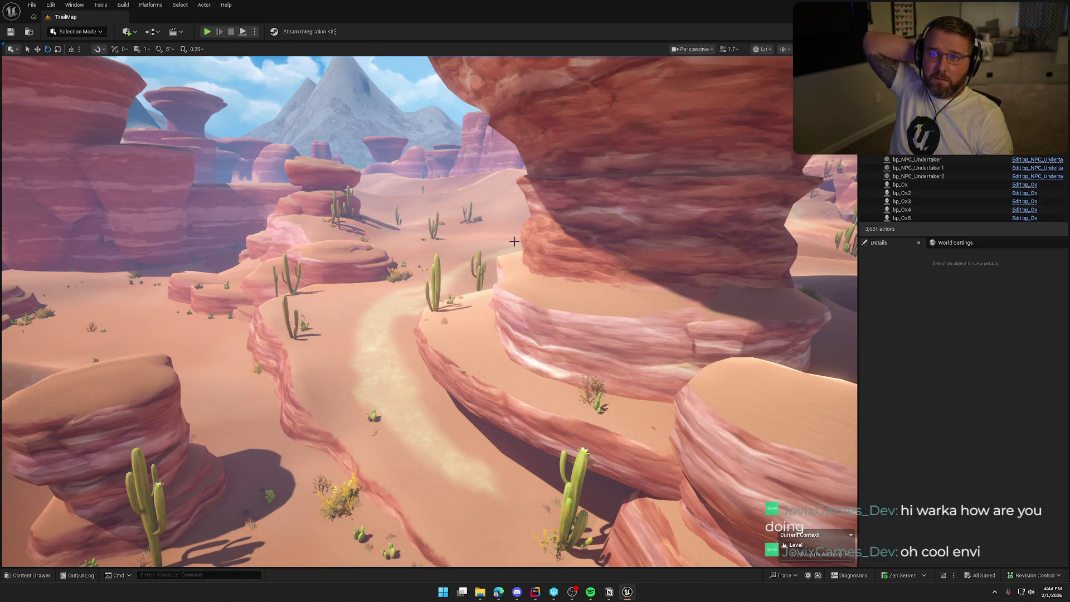
{"action": "key", "text": "1"}
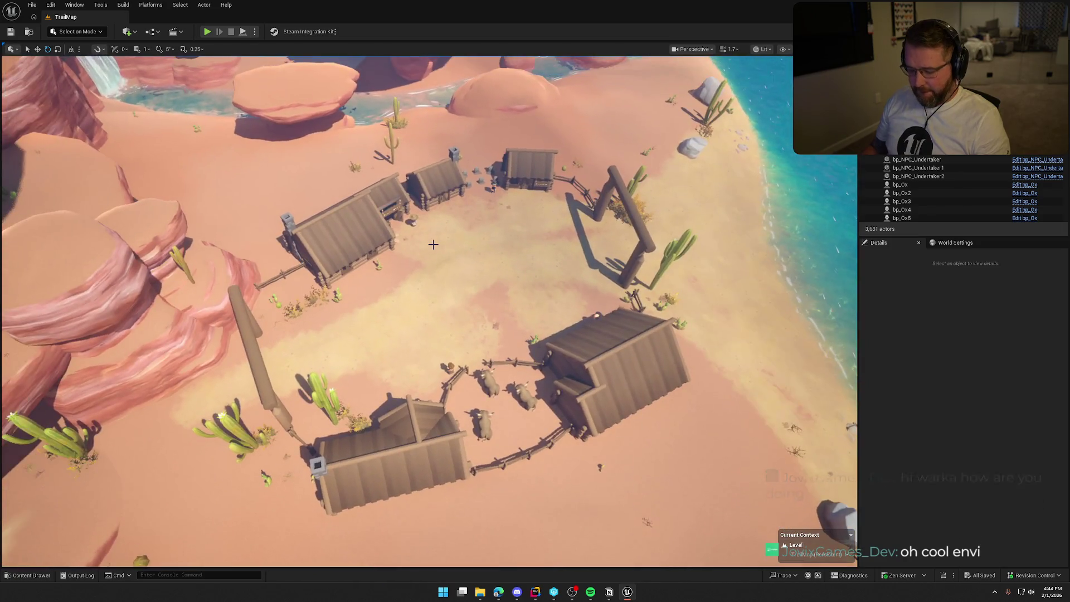
{"action": "key", "text": "2"}
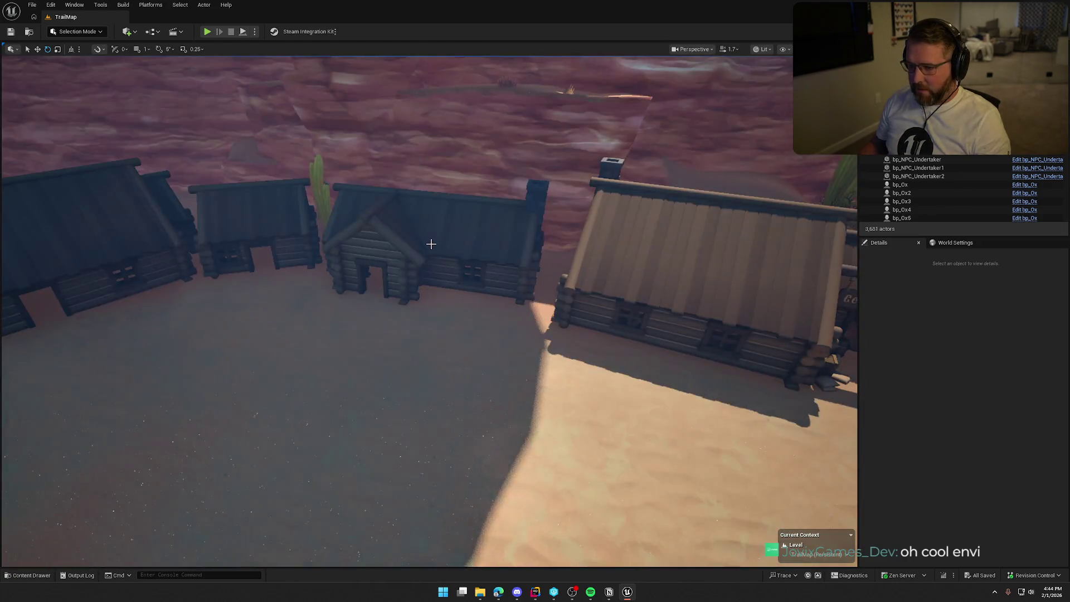
{"action": "left_click_drag", "start_coordinate": [431, 244], "coordinate": [446, 228]}
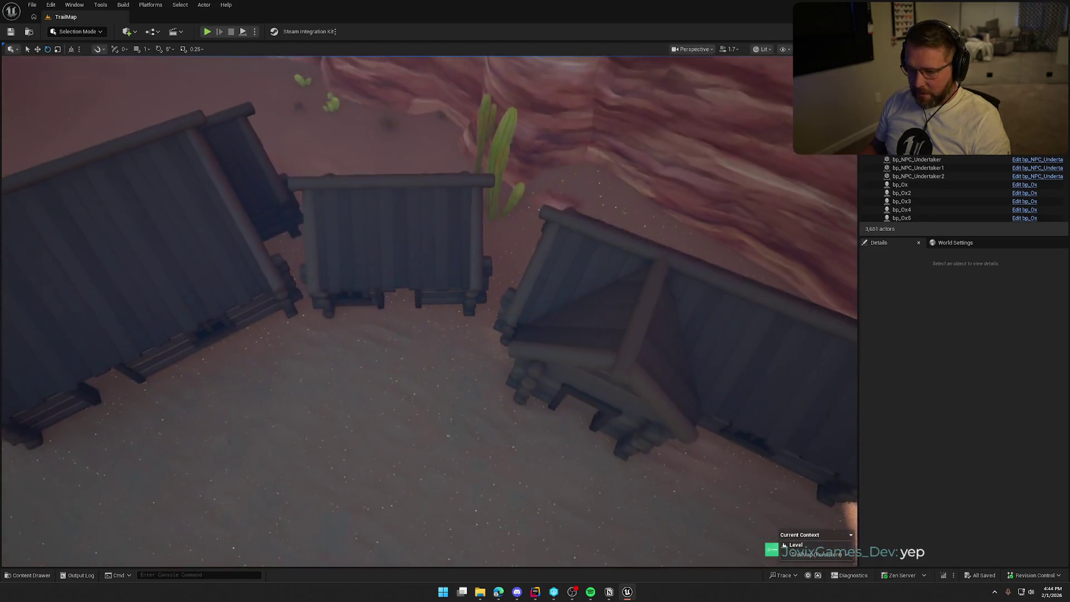
{"action": "left_click", "coordinate": [442, 291]}
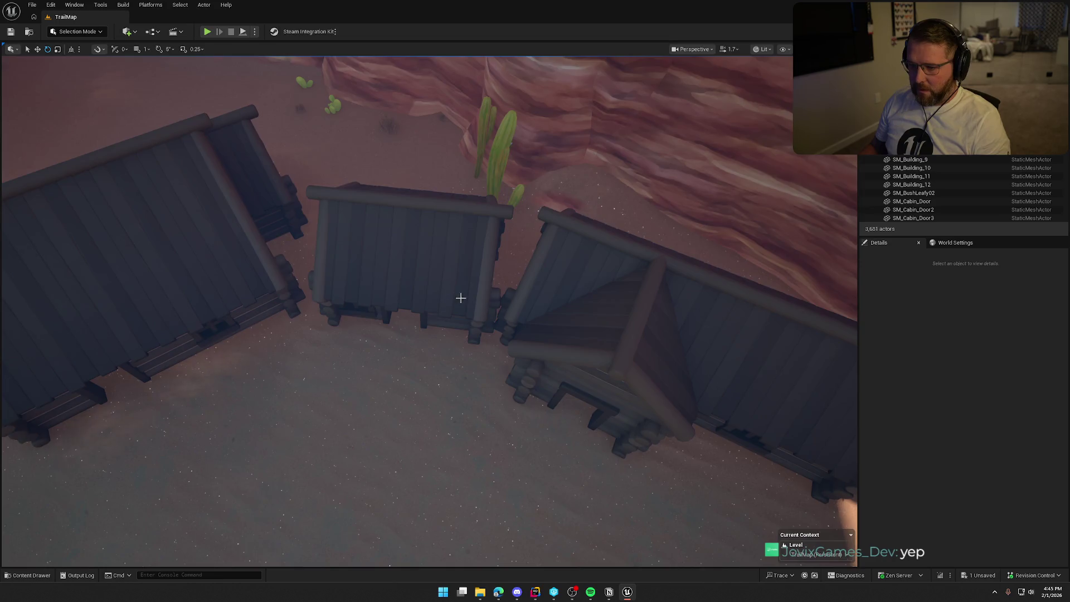
{"action": "scroll", "coordinate": [424, 319], "scroll_direction": "down", "scroll_amount": 5}
Step: Place a cabin door, SM_Cabin_Door23, from the props assets into the log cabin's empty doorway
{"action": "key", "text": "r"}
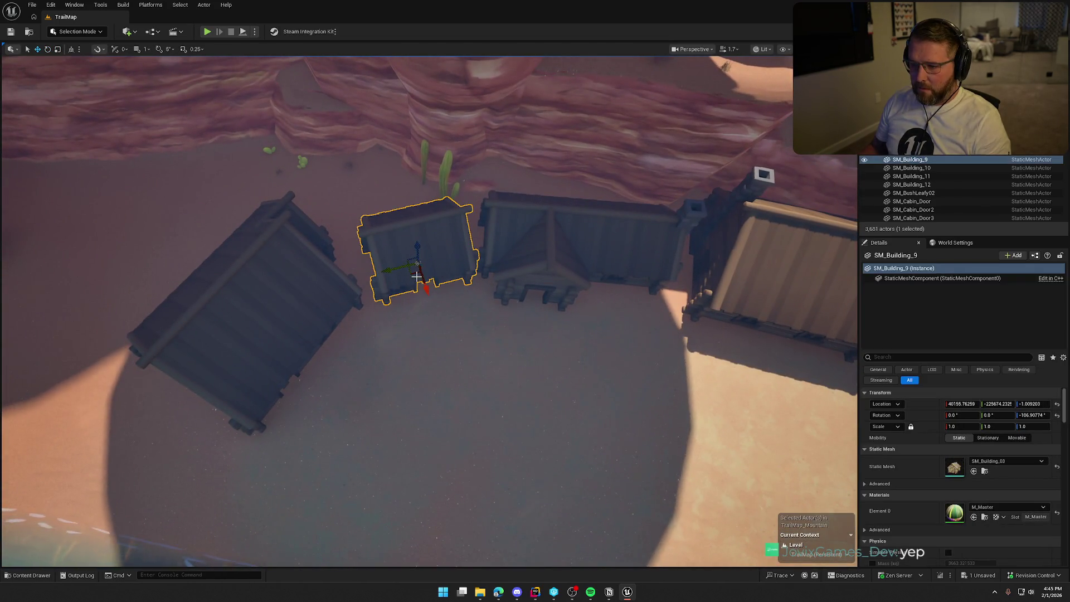
{"action": "key", "text": "Escape"}
{"action": "left_click_drag", "start_coordinate": [454, 298], "coordinate": [510, 318]}
{"action": "left_click_drag", "start_coordinate": [583, 254], "coordinate": [577, 189]}
{"action": "mouse_move", "coordinate": [633, 318]}
{"action": "left_mouse_down"}
{"action": "mouse_move", "coordinate": [633, 285]}
{"action": "mouse_move", "coordinate": [633, 318]}
{"action": "left_mouse_up"}
{"action": "key", "text": "ctrl+space"}
{"action": "left_click", "coordinate": [455, 187]}
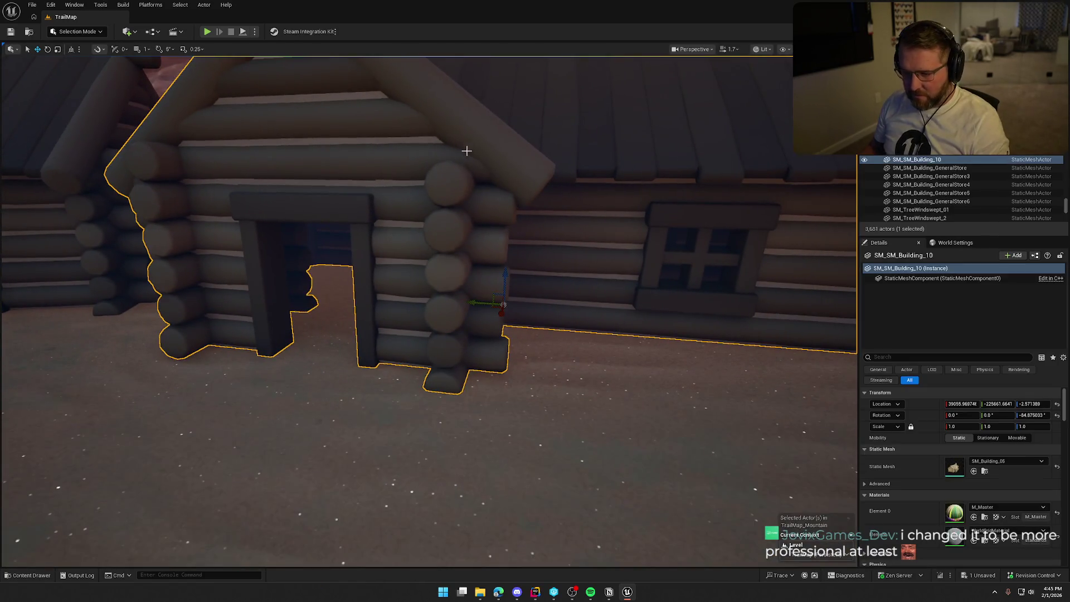
{"action": "key", "text": "ctrl+b"}
{"action": "left_click", "coordinate": [35, 441]}
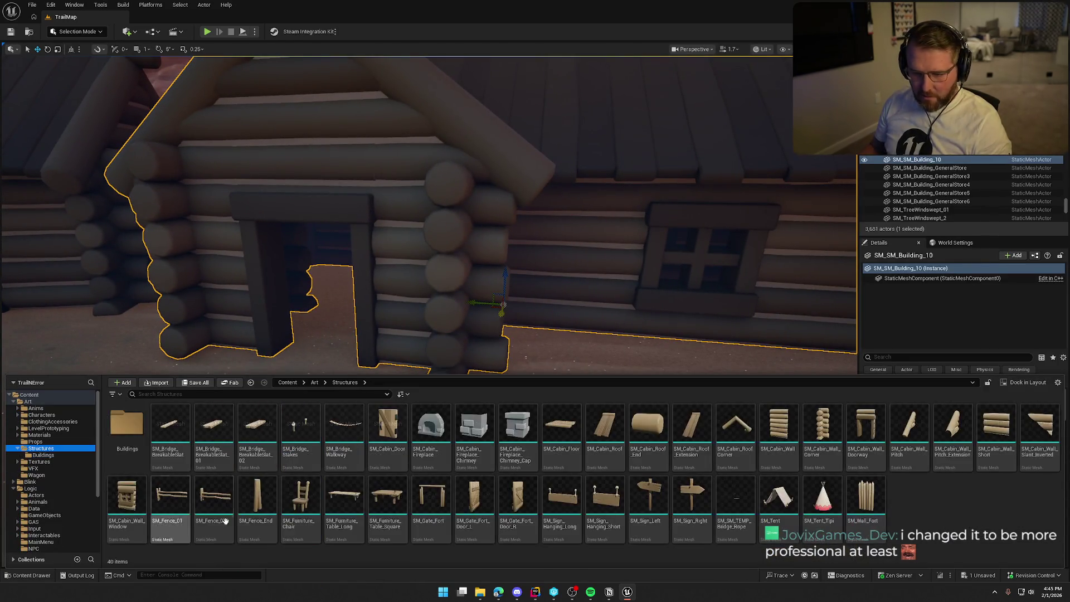
{"action": "mouse_move", "coordinate": [388, 429]}
{"action": "left_mouse_down"}
{"action": "mouse_move", "coordinate": [323, 325]}
{"action": "mouse_move", "coordinate": [306, 355]}
{"action": "left_mouse_up"}
{"action": "left_click", "coordinate": [306, 355]}
{"action": "key", "text": "f"}
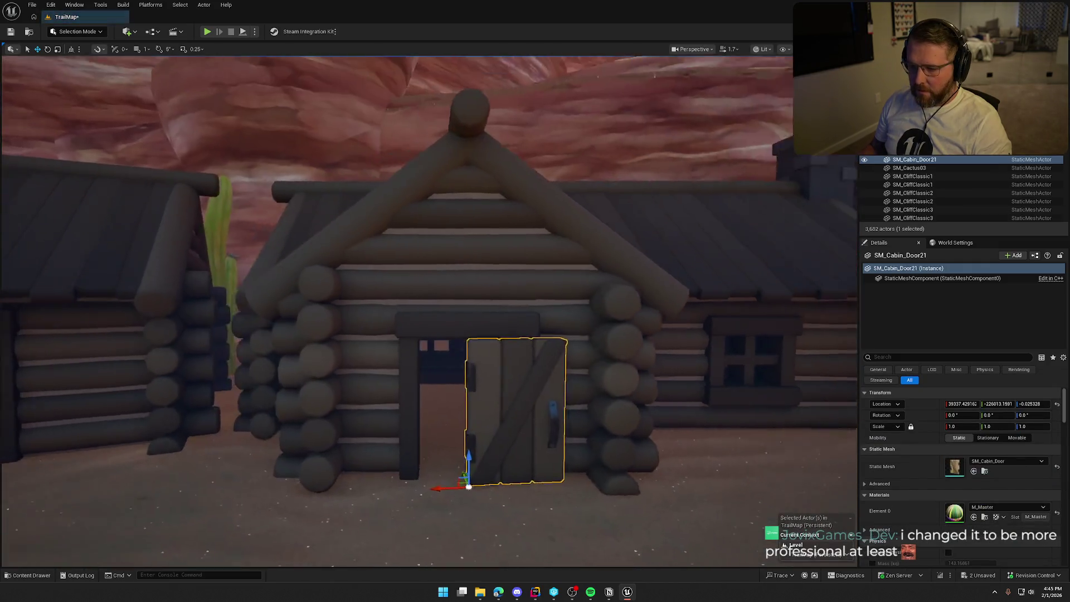
Step: Rotate the door to face outward and swing it partly open
{"action": "key", "text": "e"}
{"action": "mouse_move", "coordinate": [446, 412]}
{"action": "left_mouse_down"}
{"action": "mouse_move", "coordinate": [423, 429]}
{"action": "mouse_move", "coordinate": [362, 424]}
{"action": "mouse_move", "coordinate": [466, 388]}
{"action": "left_mouse_up"}
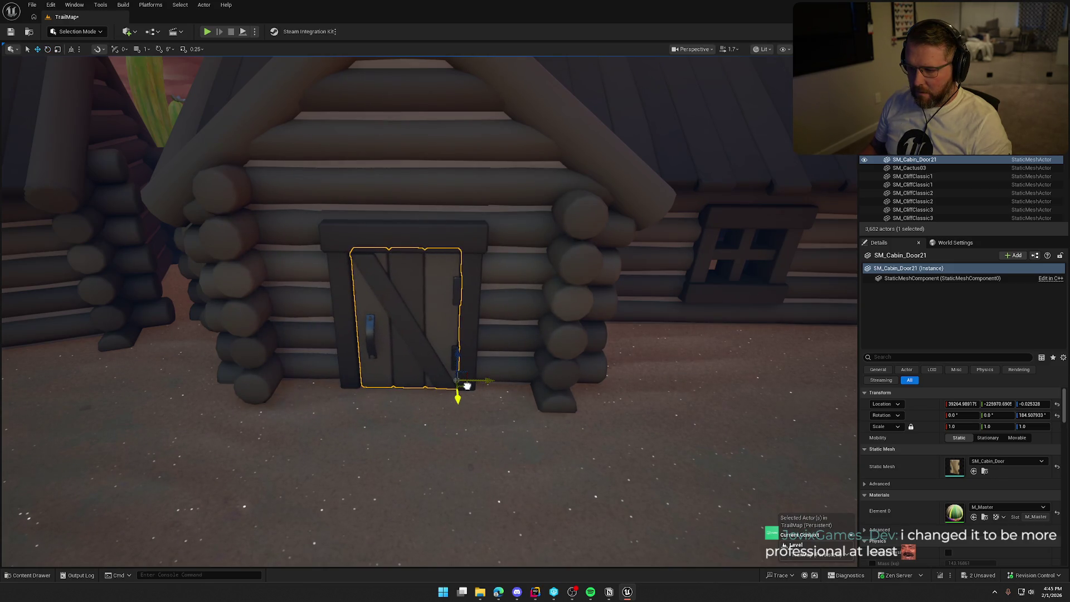
{"action": "mouse_move", "coordinate": [508, 435]}
{"action": "left_mouse_down"}
{"action": "mouse_move", "coordinate": [462, 294]}
{"action": "mouse_move", "coordinate": [574, 379]}
{"action": "mouse_move", "coordinate": [706, 312]}
{"action": "mouse_move", "coordinate": [298, 220]}
{"action": "left_mouse_up"}
{"action": "key", "text": "f"}
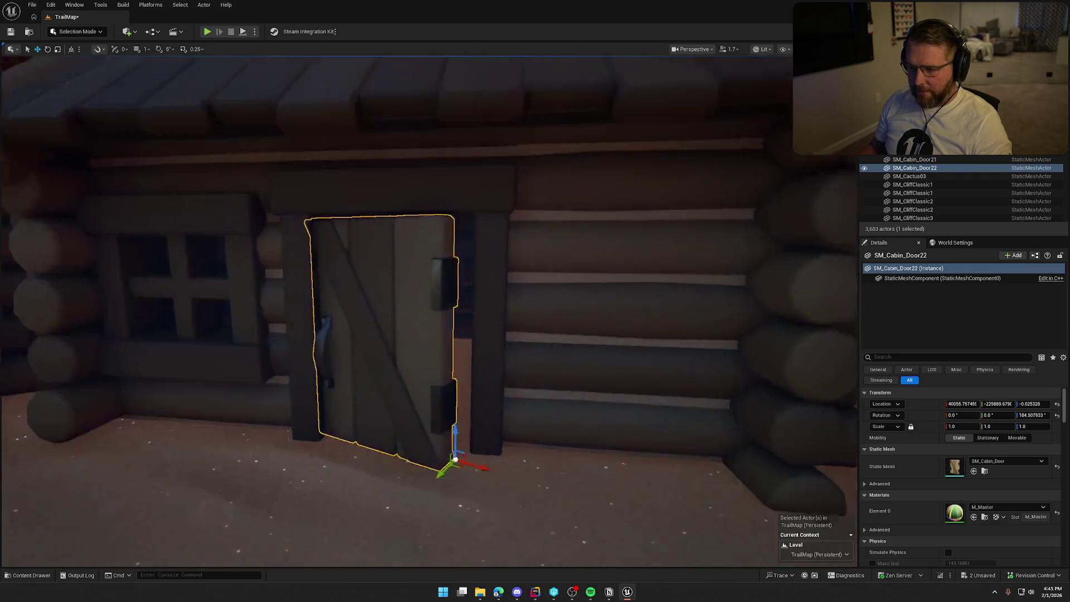
{"action": "key", "text": "e"}
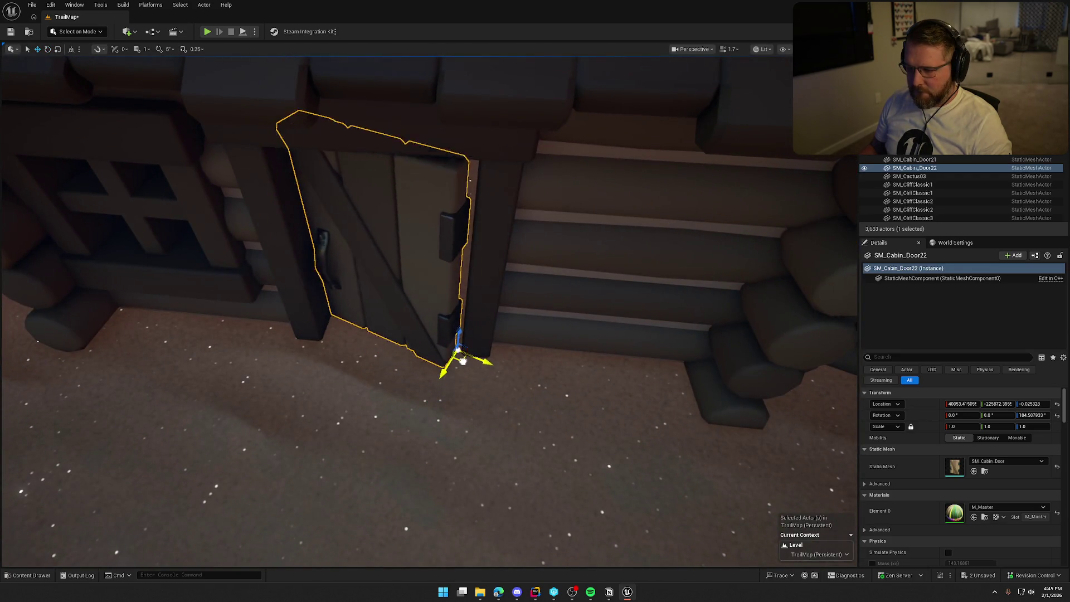
{"action": "key", "text": "e"}
{"action": "mouse_move", "coordinate": [467, 374]}
{"action": "left_mouse_down"}
{"action": "mouse_move", "coordinate": [509, 358]}
{"action": "mouse_move", "coordinate": [469, 341]}
{"action": "mouse_move", "coordinate": [630, 280]}
{"action": "mouse_move", "coordinate": [317, 330]}
{"action": "mouse_move", "coordinate": [431, 254]}
{"action": "mouse_move", "coordinate": [486, 415]}
{"action": "left_mouse_up"}
{"action": "left_click", "coordinate": [630, 280]}
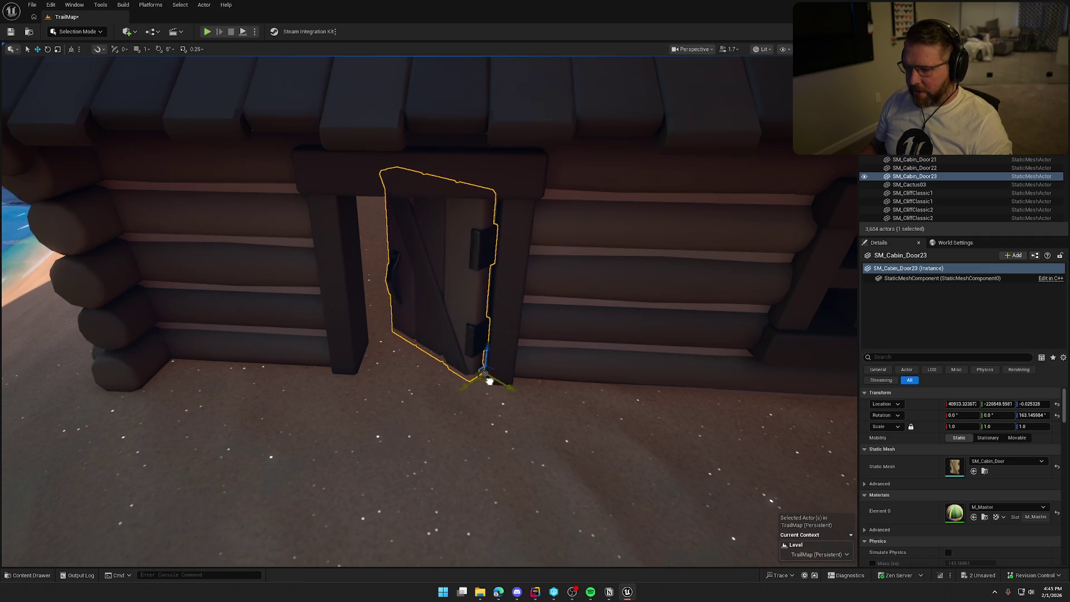
Step: Swing the door further open to about 122.4° and look out over the row of cabins
{"action": "left_click_drag", "start_coordinate": [472, 401], "coordinate": [534, 375]}
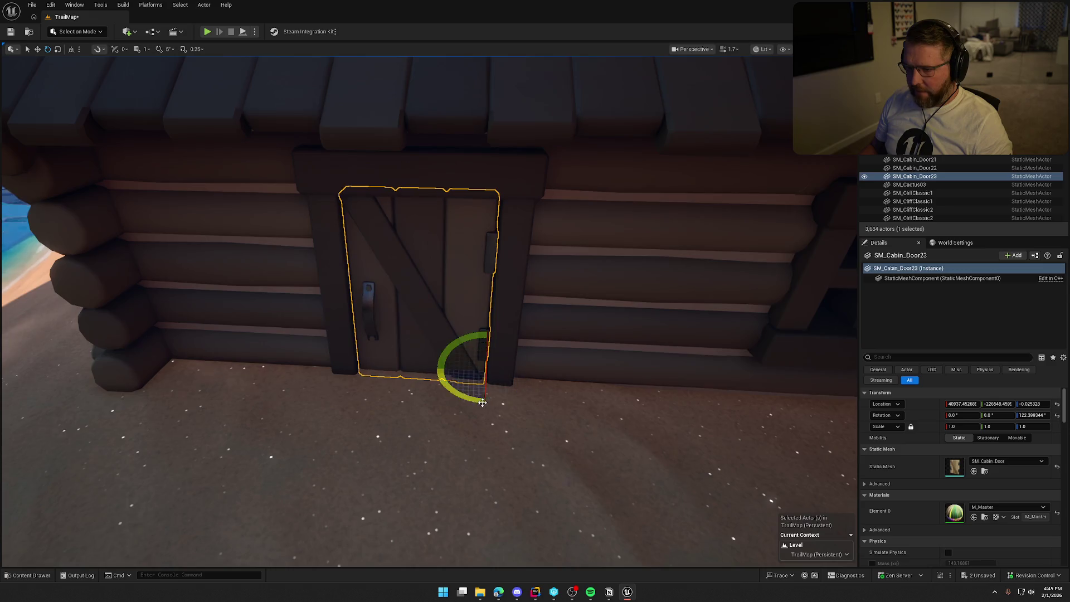
{"action": "scroll", "coordinate": [483, 402], "scroll_direction": "down", "scroll_amount": 5}
{"action": "key", "text": "w"}
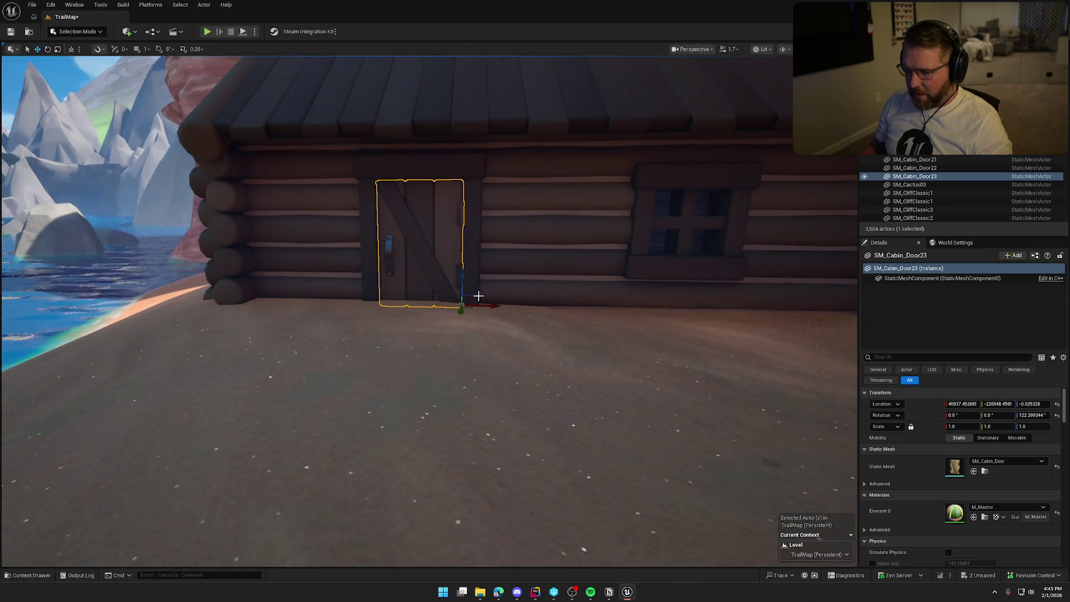
{"action": "key", "text": "Escape"}
{"action": "mouse_move", "coordinate": [513, 334]}
{"action": "left_mouse_down"}
{"action": "mouse_move", "coordinate": [479, 312]}
{"action": "mouse_move", "coordinate": [446, 334]}
{"action": "mouse_move", "coordinate": [445, 301]}
{"action": "left_mouse_up"}
{"action": "mouse_move", "coordinate": [565, 389]}
{"action": "left_mouse_down"}
{"action": "mouse_move", "coordinate": [564, 412]}
{"action": "mouse_move", "coordinate": [590, 429]}
{"action": "mouse_move", "coordinate": [658, 446]}
{"action": "mouse_move", "coordinate": [513, 479]}
{"action": "mouse_move", "coordinate": [590, 474]}
{"action": "mouse_move", "coordinate": [435, 468]}
{"action": "left_mouse_up"}
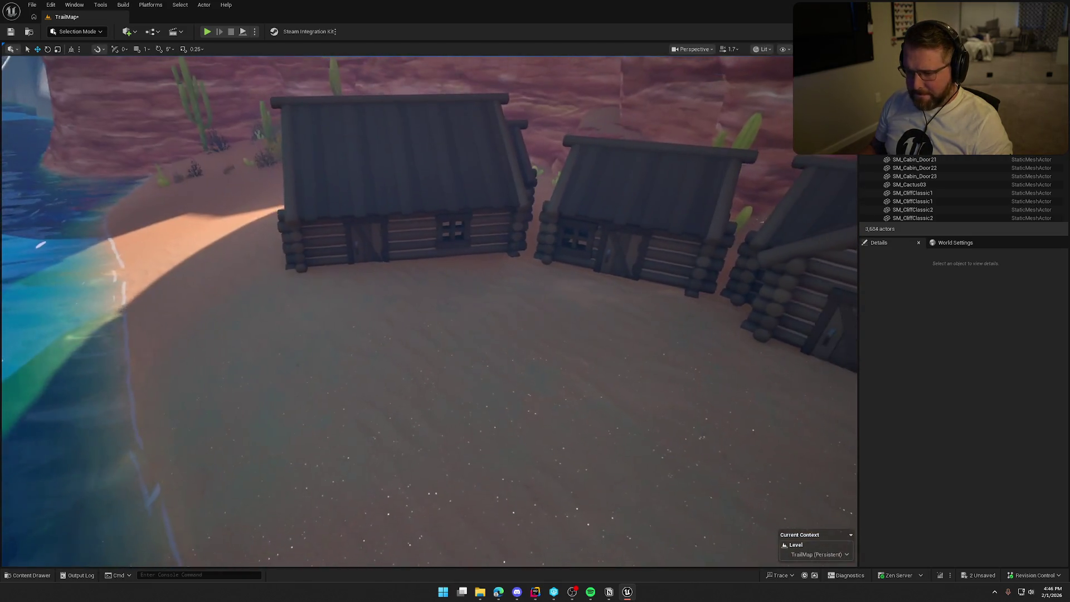
Step: Delete the small cabin SM_Building_9 and the leftover piece where it stood
{"action": "mouse_move", "coordinate": [564, 389]}
{"action": "left_mouse_down"}
{"action": "mouse_move", "coordinate": [513, 390]}
{"action": "mouse_move", "coordinate": [567, 387]}
{"action": "left_mouse_up"}
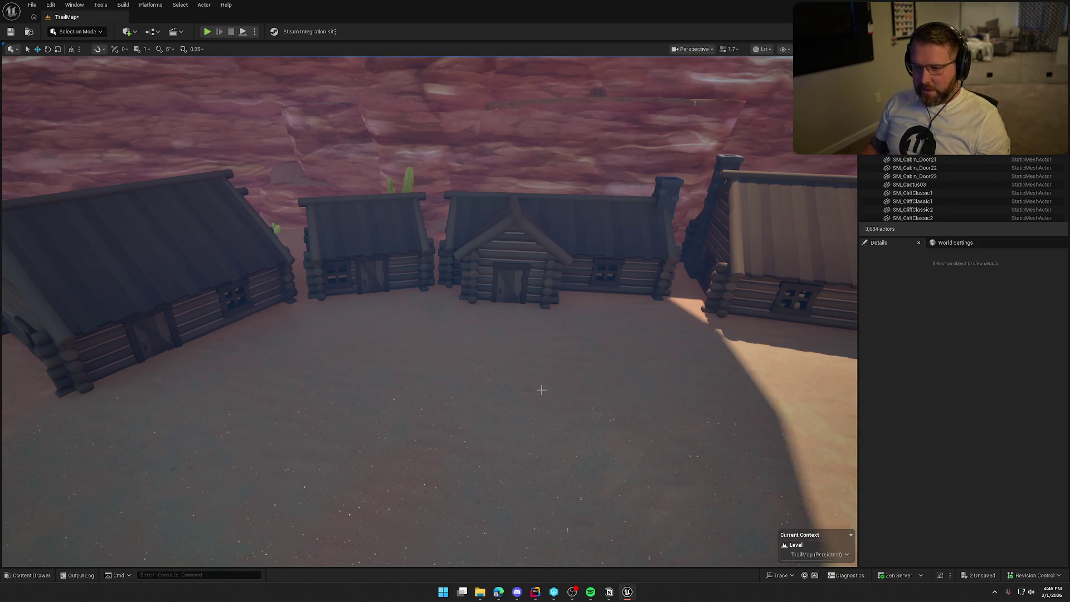
{"action": "mouse_move", "coordinate": [542, 389]}
{"action": "left_mouse_down"}
{"action": "mouse_move", "coordinate": [596, 390]}
{"action": "mouse_move", "coordinate": [554, 384]}
{"action": "left_mouse_up"}
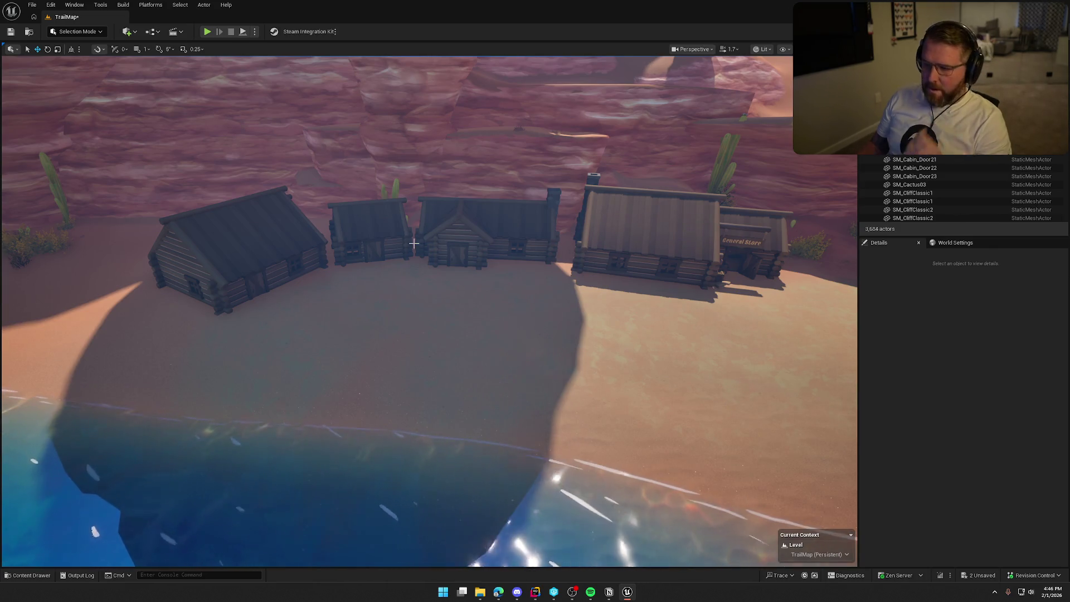
{"action": "left_click", "coordinate": [373, 226]}
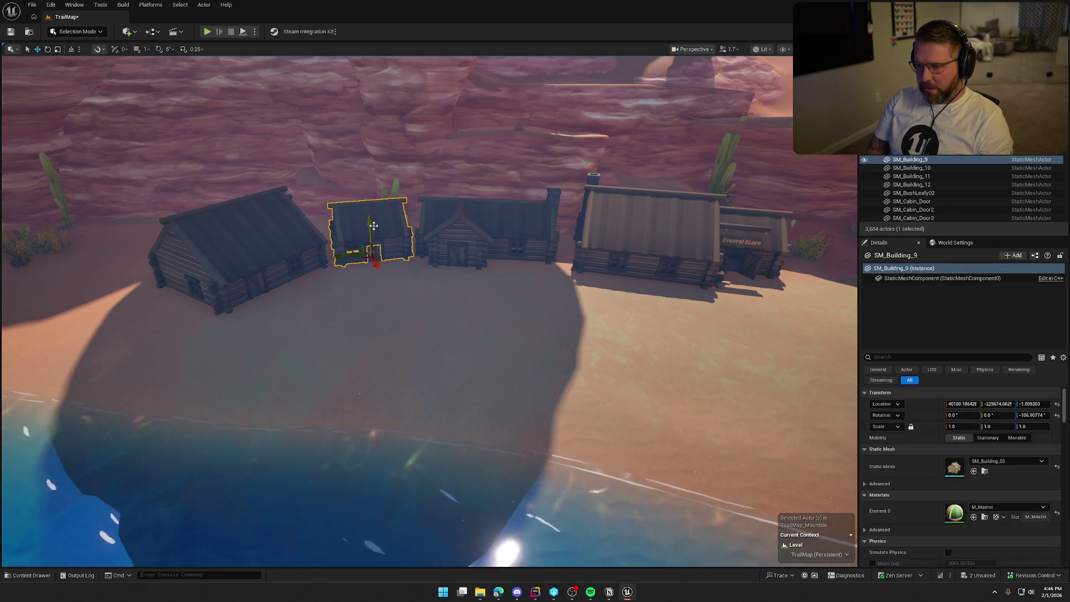
{"action": "key", "text": "Delete"}
{"action": "left_click", "coordinate": [372, 248]}
{"action": "key", "text": "Delete"}
Step: Place a fence section, SM_Fence_50, in the gap beside the cabin
{"action": "scroll", "coordinate": [425, 284], "scroll_direction": "up", "scroll_amount": 10}
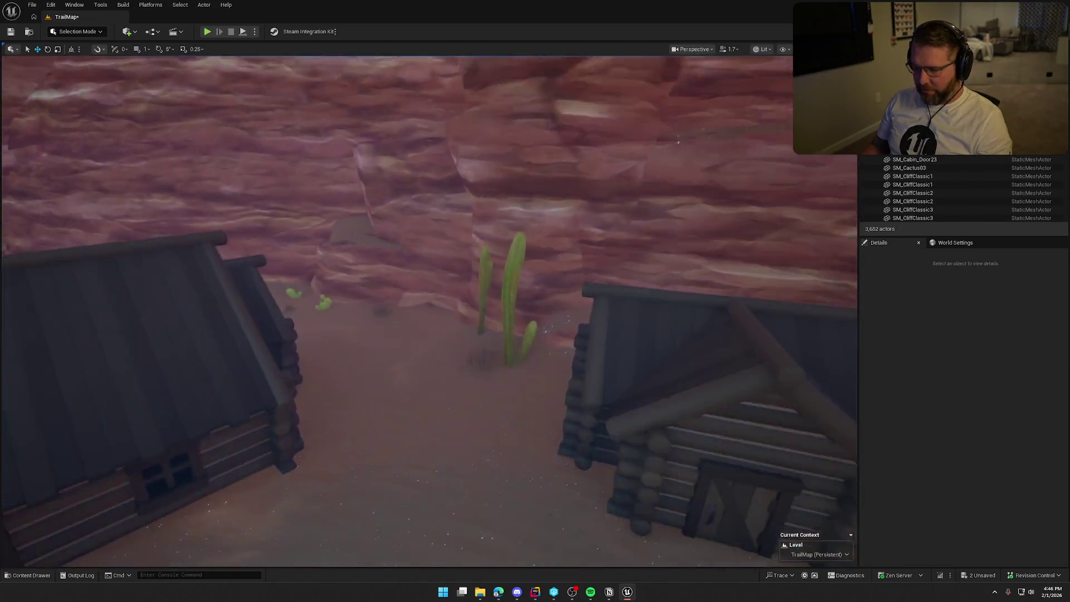
{"action": "scroll", "coordinate": [510, 212], "scroll_direction": "down", "scroll_amount": 3}
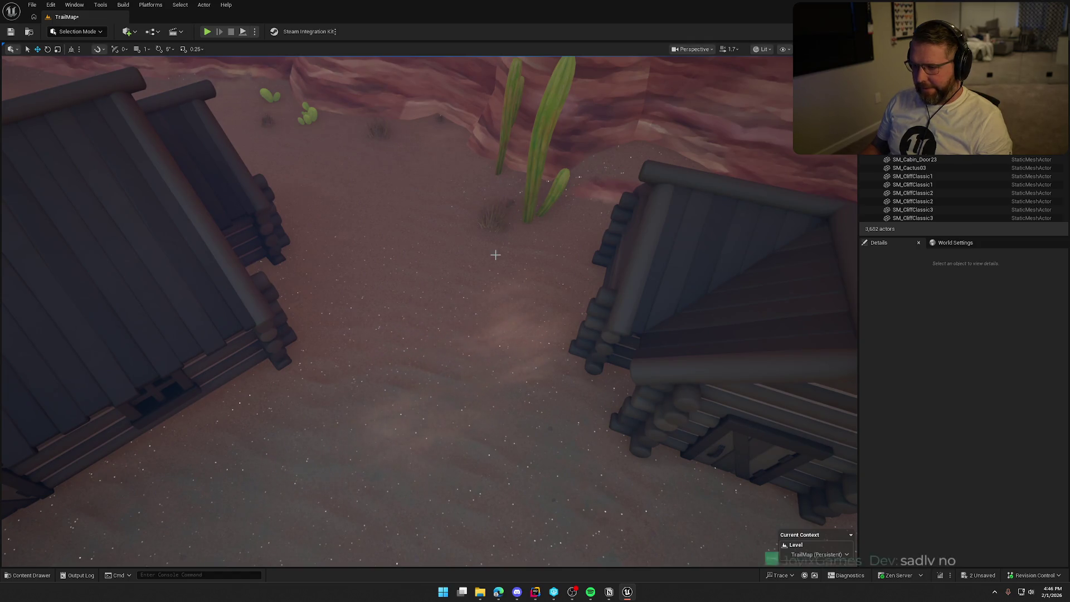
{"action": "scroll", "coordinate": [506, 289], "scroll_direction": "down", "scroll_amount": 3}
{"action": "scroll", "coordinate": [502, 299], "scroll_direction": "up", "scroll_amount": 2}
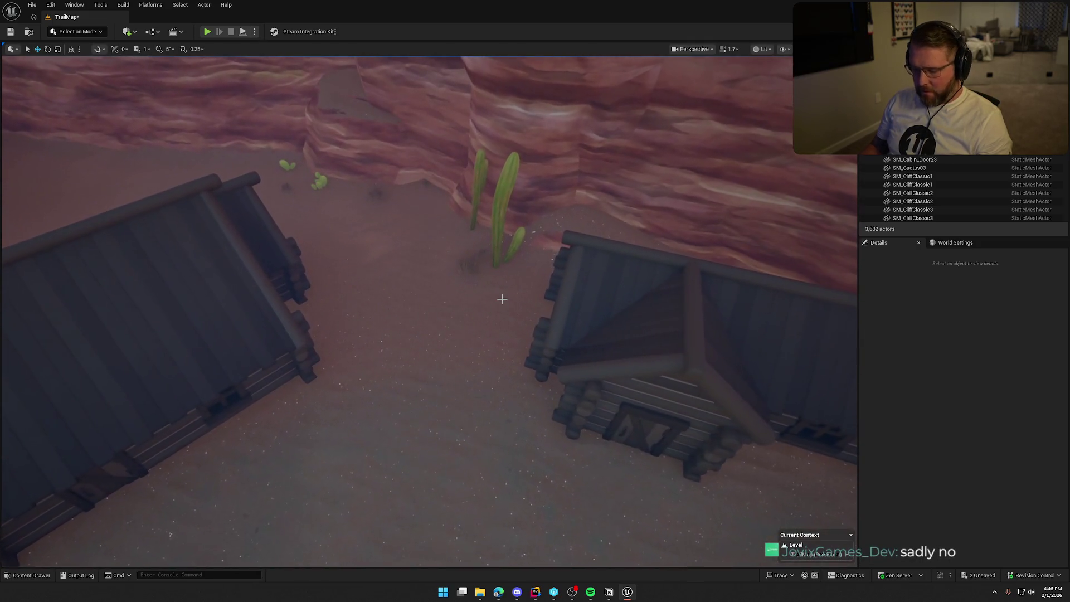
{"action": "key", "text": "ctrl+space"}
{"action": "left_click_drag", "start_coordinate": [171, 504], "coordinate": [353, 319]}
Step: Move the first fence section right and angle it to about -63.8 degrees
{"action": "scroll", "coordinate": [353, 319], "scroll_direction": "up", "scroll_amount": 5}
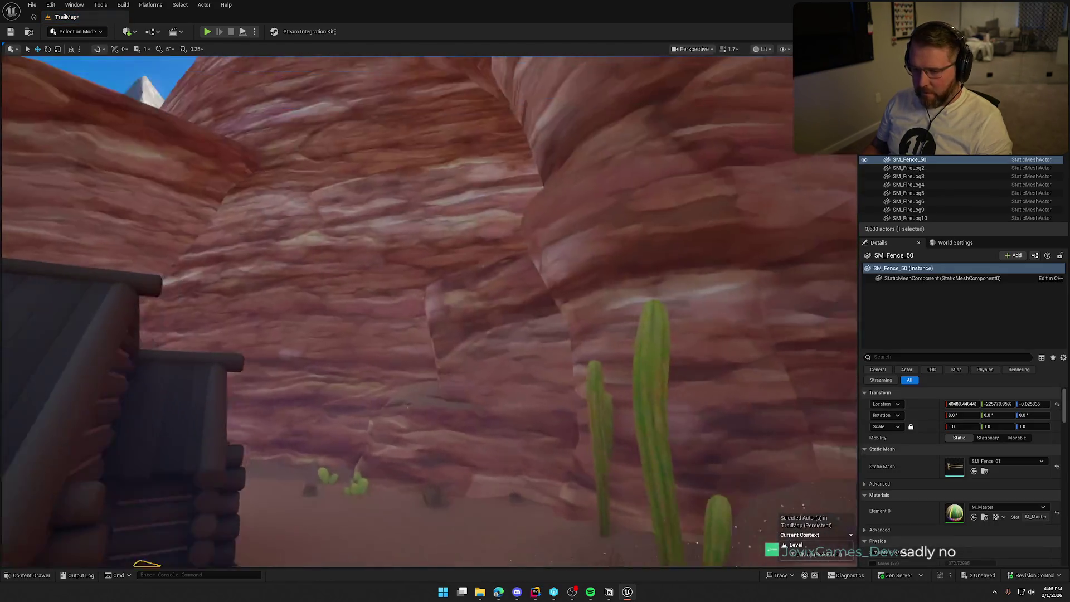
{"action": "left_click_drag", "start_coordinate": [361, 416], "coordinate": [360, 417]}
{"action": "mouse_move", "coordinate": [350, 354]}
{"action": "left_mouse_down"}
{"action": "mouse_move", "coordinate": [474, 320]}
{"action": "mouse_move", "coordinate": [438, 318]}
{"action": "left_mouse_up"}
{"action": "key", "text": "e"}
{"action": "mouse_move", "coordinate": [407, 357]}
{"action": "left_mouse_down"}
{"action": "mouse_move", "coordinate": [393, 349]}
{"action": "mouse_move", "coordinate": [390, 312]}
{"action": "mouse_move", "coordinate": [431, 334]}
{"action": "mouse_move", "coordinate": [490, 254]}
{"action": "mouse_move", "coordinate": [513, 300]}
{"action": "mouse_move", "coordinate": [469, 326]}
{"action": "mouse_move", "coordinate": [554, 332]}
{"action": "mouse_move", "coordinate": [562, 299]}
{"action": "left_mouse_up"}
{"action": "key", "text": "Escape"}
{"action": "mouse_move", "coordinate": [554, 382]}
{"action": "left_mouse_down"}
{"action": "mouse_move", "coordinate": [374, 321]}
{"action": "mouse_move", "coordinate": [485, 306]}
{"action": "mouse_move", "coordinate": [431, 301]}
{"action": "left_mouse_up"}
Step: Duplicate the fence to add second and third sections extending the line toward the cabin
{"action": "left_click", "coordinate": [357, 312]}
{"action": "key", "text": "e"}
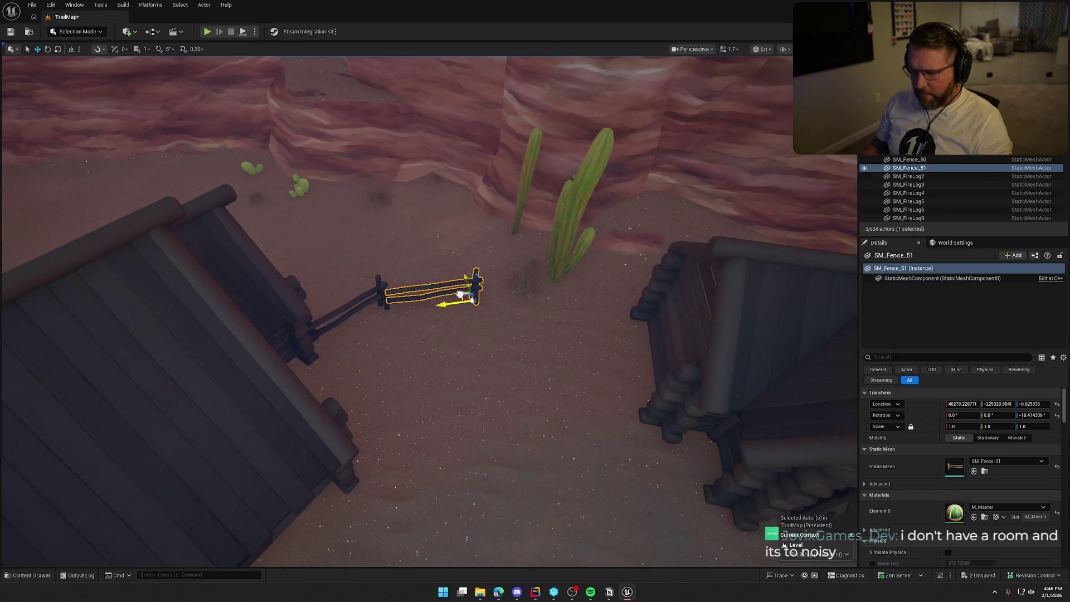
{"action": "left_click_drag", "start_coordinate": [424, 305], "coordinate": [425, 425]}
{"action": "mouse_move", "coordinate": [434, 359]}
{"action": "left_mouse_down"}
{"action": "mouse_move", "coordinate": [506, 430]}
{"action": "mouse_move", "coordinate": [475, 399]}
{"action": "left_mouse_up"}
{"action": "key", "text": "w"}
{"action": "mouse_move", "coordinate": [429, 365]}
{"action": "left_mouse_down"}
{"action": "mouse_move", "coordinate": [633, 375]}
{"action": "mouse_move", "coordinate": [626, 358]}
{"action": "mouse_move", "coordinate": [419, 391]}
{"action": "mouse_move", "coordinate": [376, 362]}
{"action": "left_mouse_up"}
{"action": "key", "text": "e"}
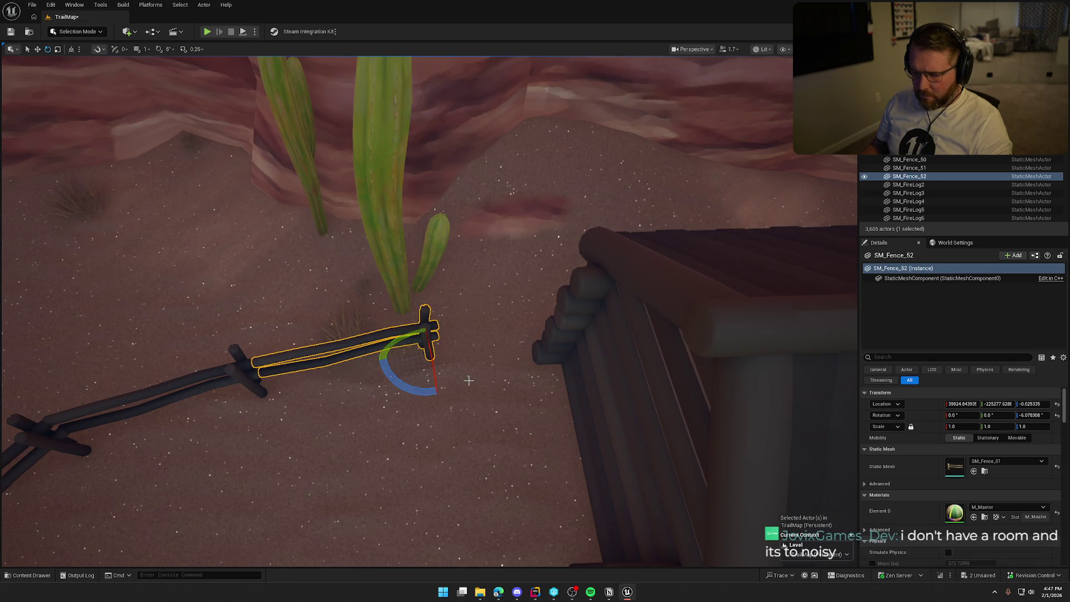
{"action": "mouse_move", "coordinate": [417, 347]}
{"action": "left_mouse_down"}
{"action": "mouse_move", "coordinate": [533, 319]}
{"action": "mouse_move", "coordinate": [429, 382]}
{"action": "left_mouse_up"}
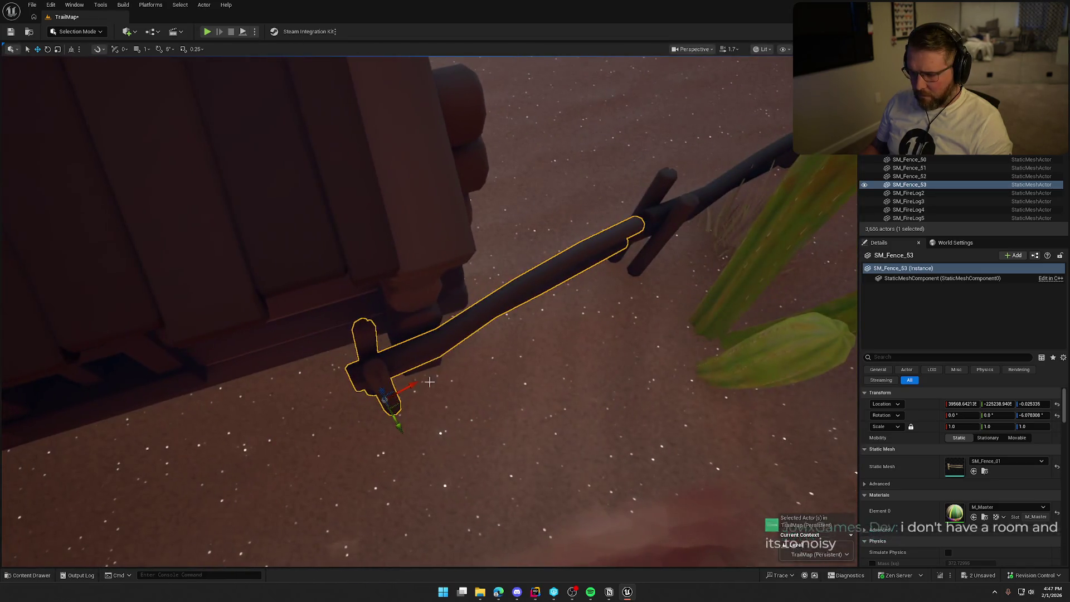
Step: Angle the last fence section about 5.5 degrees and nudge it against the cabin
{"action": "left_click_drag", "start_coordinate": [473, 349], "coordinate": [480, 390]}
{"action": "key", "text": "e"}
{"action": "left_click_drag", "start_coordinate": [289, 439], "coordinate": [310, 380]}
{"action": "key", "text": "Escape"}
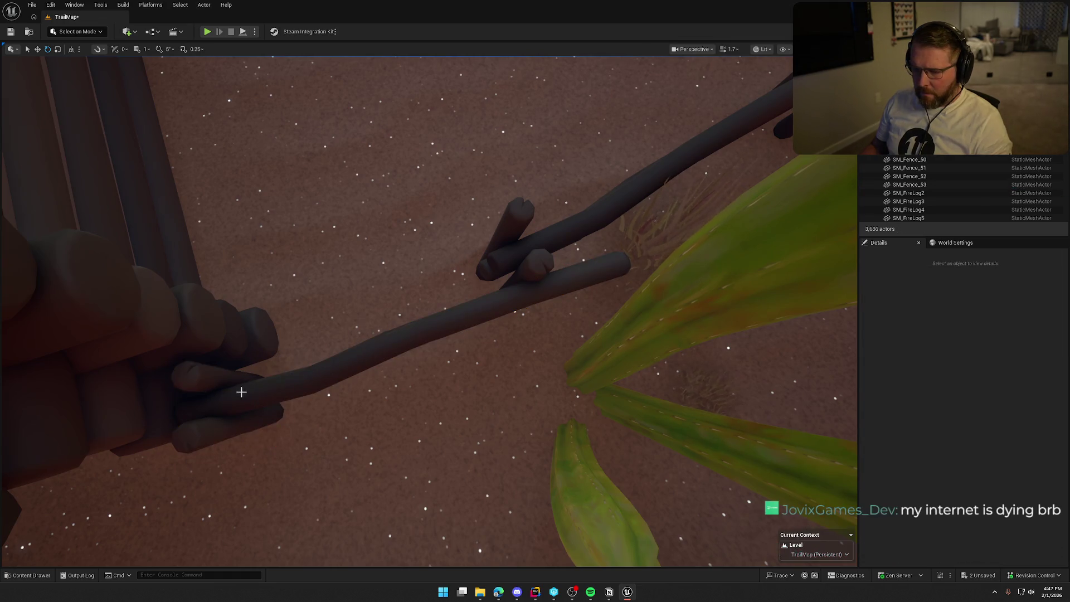
{"action": "left_click", "coordinate": [241, 389]}
{"action": "key", "text": "w"}
{"action": "left_click_drag", "start_coordinate": [284, 425], "coordinate": [311, 374]}
{"action": "key", "text": "Escape"}
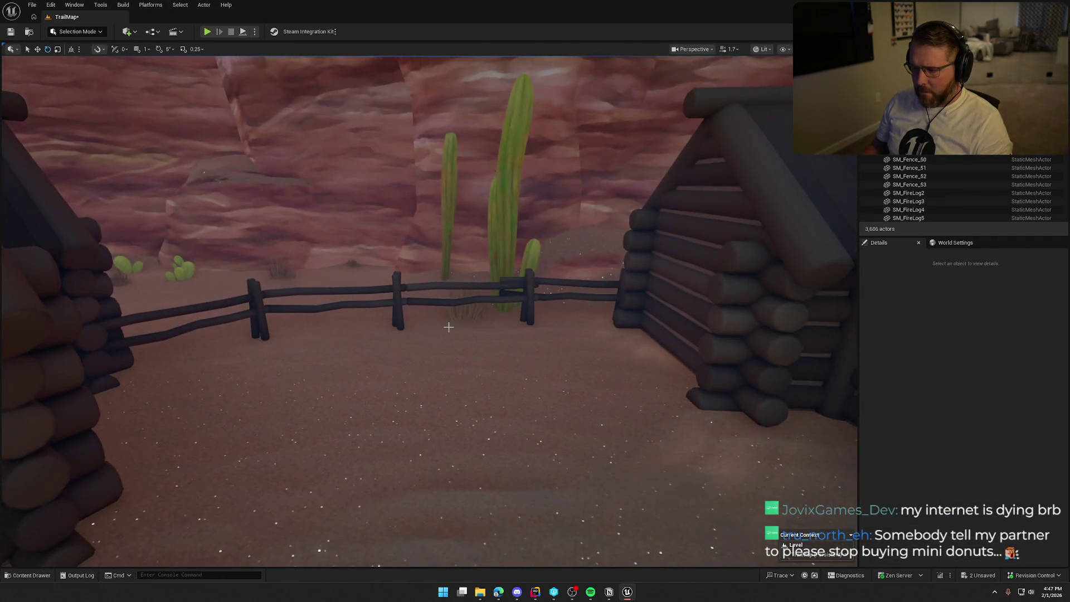
Step: Shift the third fence section to line up with its neighbour
{"action": "left_click", "coordinate": [427, 297]}
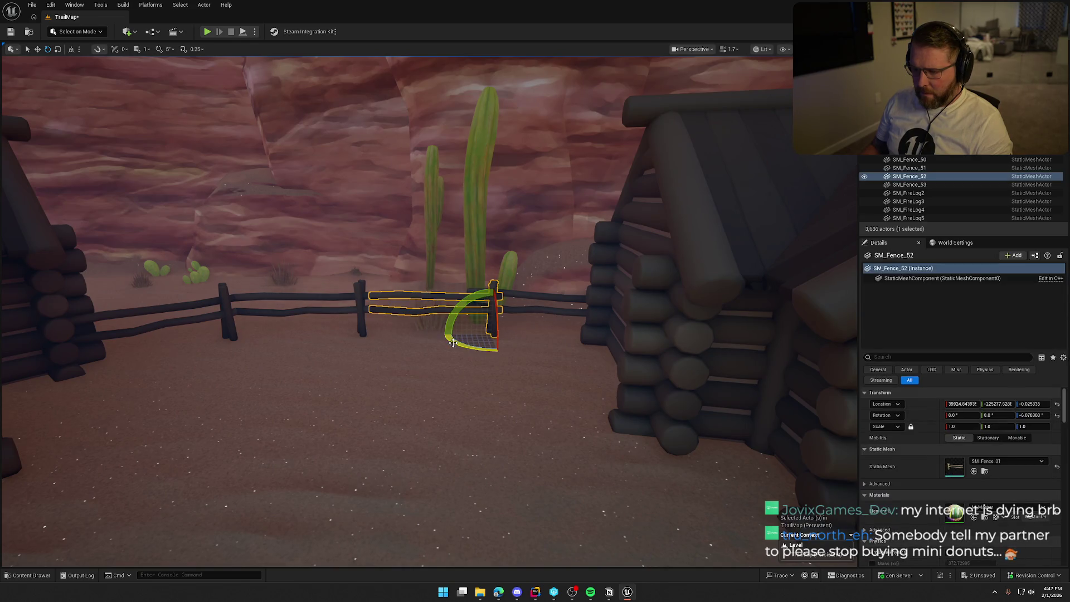
{"action": "mouse_move", "coordinate": [496, 369]}
{"action": "left_mouse_down"}
{"action": "mouse_move", "coordinate": [501, 357]}
{"action": "mouse_move", "coordinate": [507, 373]}
{"action": "mouse_move", "coordinate": [499, 371]}
{"action": "left_mouse_up"}
{"action": "scroll", "coordinate": [505, 300], "scroll_direction": "down", "scroll_amount": 5}
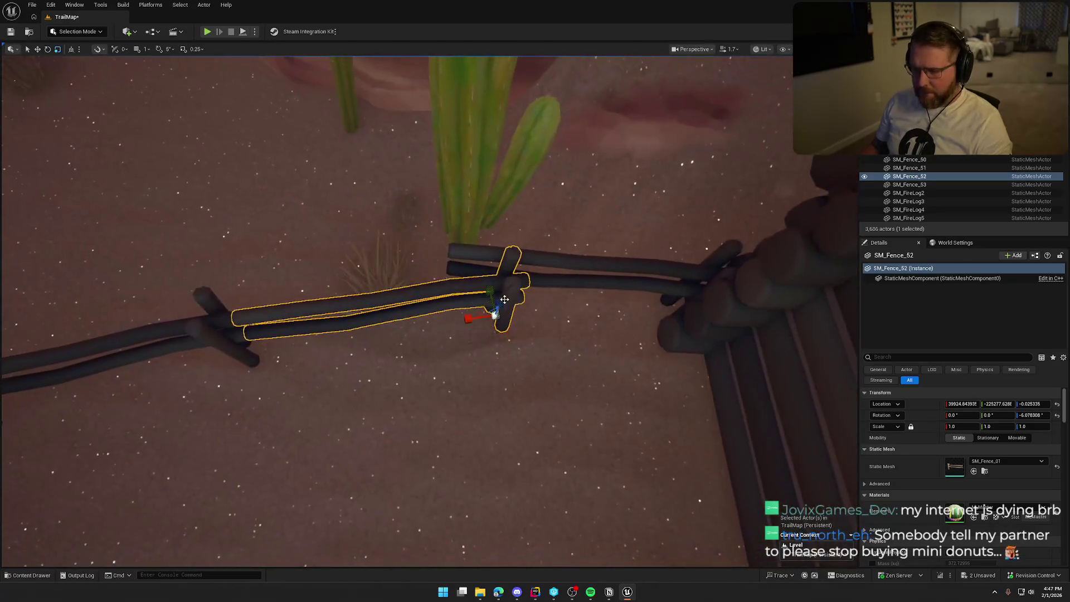
{"action": "mouse_move", "coordinate": [486, 312]}
{"action": "left_mouse_down"}
{"action": "mouse_move", "coordinate": [425, 259]}
{"action": "mouse_move", "coordinate": [426, 321]}
{"action": "left_mouse_up"}
{"action": "key", "text": "e"}
{"action": "scroll", "coordinate": [446, 289], "scroll_direction": "up", "scroll_amount": 3}
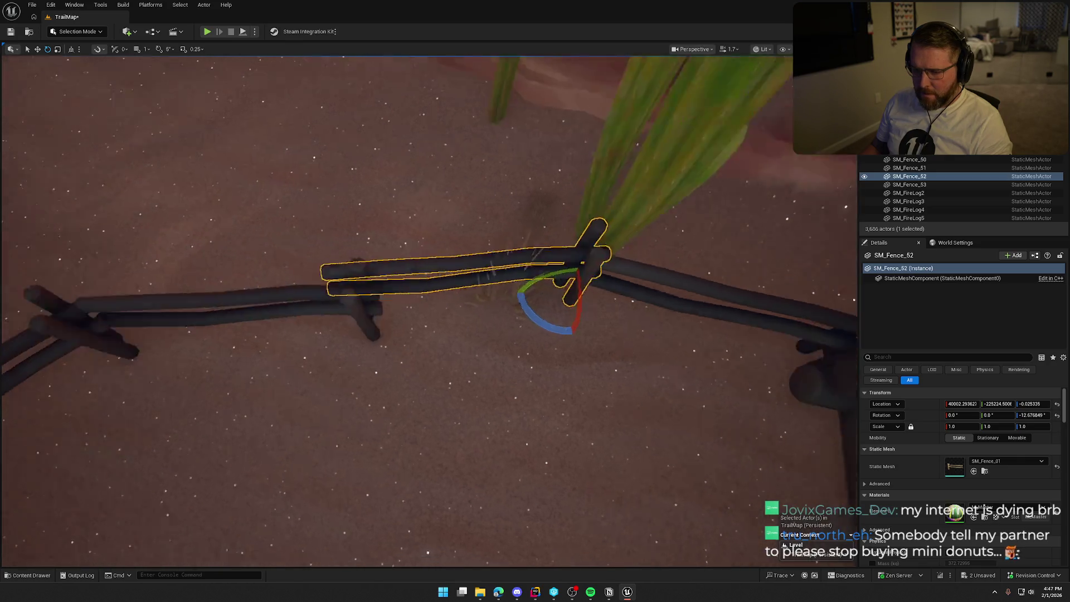
{"action": "scroll", "coordinate": [502, 301], "scroll_direction": "down", "scroll_amount": 3}
Step: Move the neighbouring fence section to close the joint and finish aligning the line
{"action": "left_click", "coordinate": [335, 301]}
{"action": "key", "text": "w"}
{"action": "left_click_drag", "start_coordinate": [455, 316], "coordinate": [428, 302]}
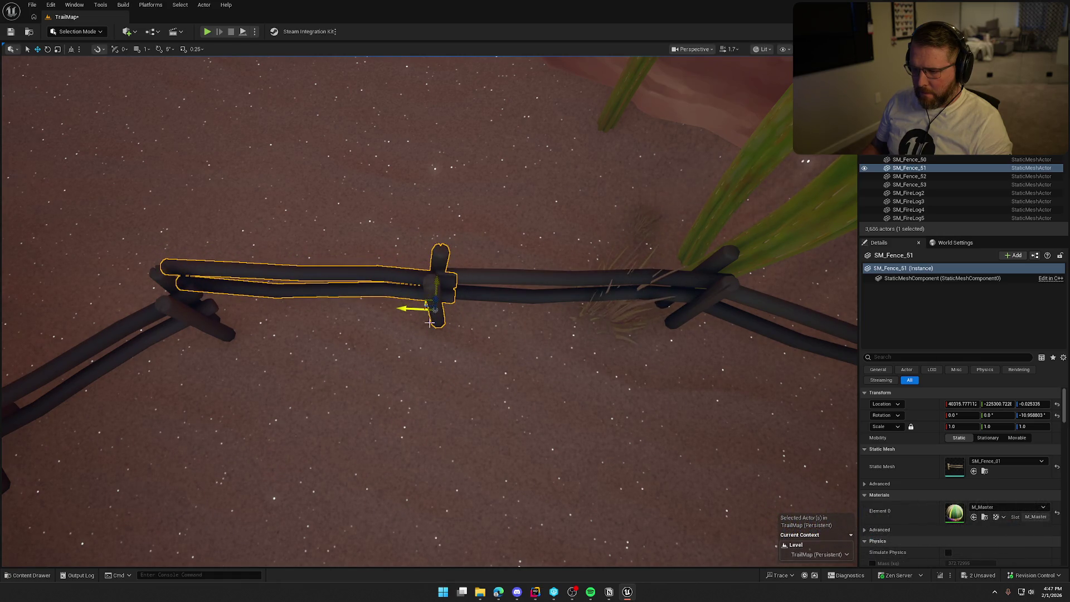
{"action": "left_click_drag", "start_coordinate": [459, 352], "coordinate": [381, 310]}
{"action": "key", "text": "Escape"}
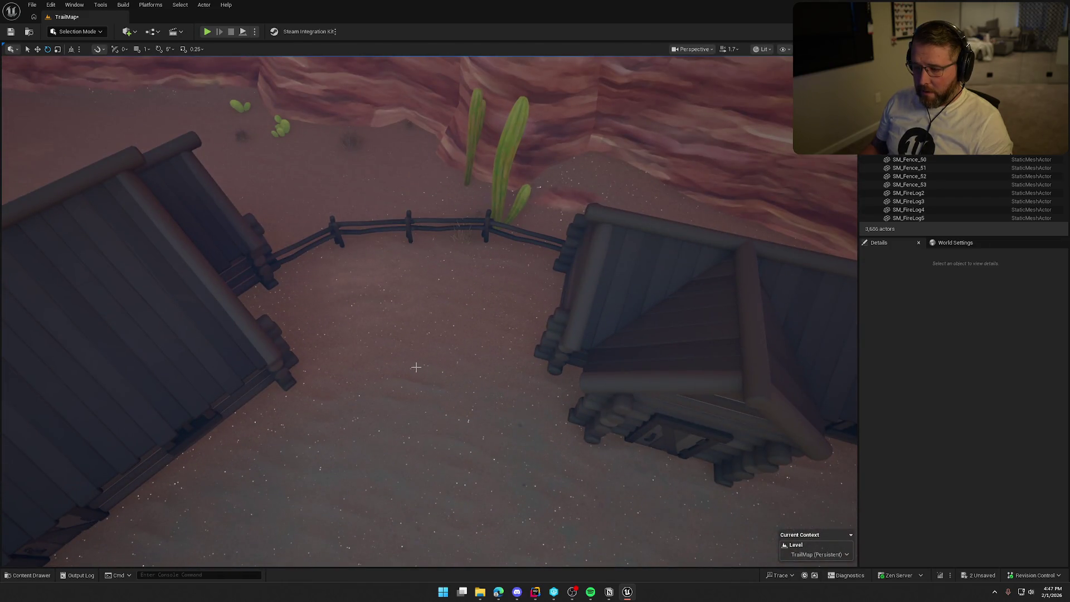
{"action": "key", "text": "ctrl+space"}
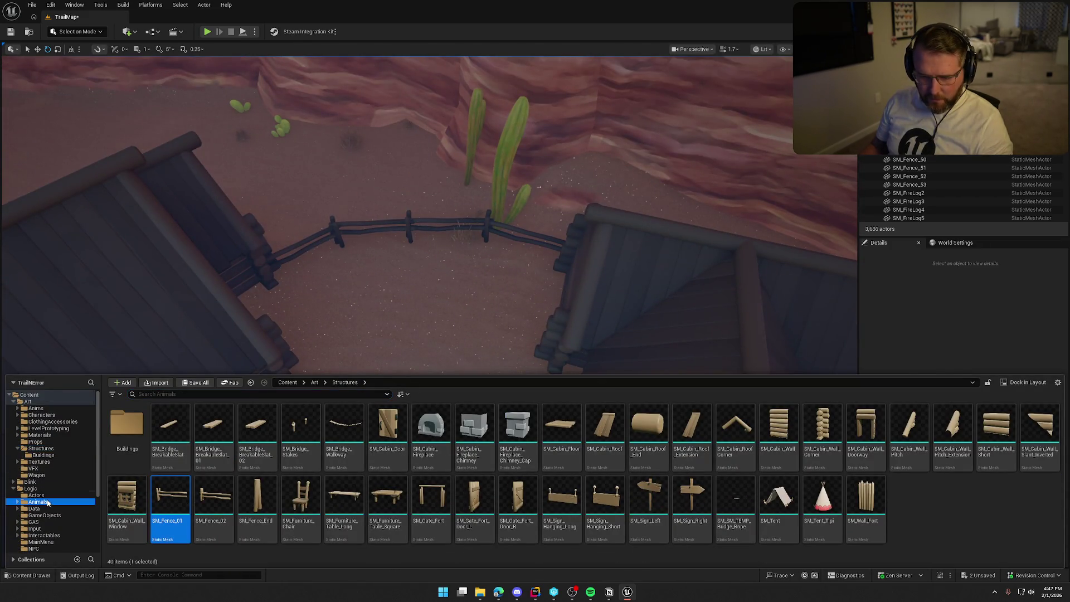
Step: Place two oxen, bp_Ox17 and bp_Ox18, inside the fenced pen and turn them
{"action": "mouse_move", "coordinate": [257, 432]}
{"action": "left_mouse_down"}
{"action": "mouse_move", "coordinate": [368, 293]}
{"action": "mouse_move", "coordinate": [359, 276]}
{"action": "mouse_move", "coordinate": [335, 312]}
{"action": "mouse_move", "coordinate": [413, 332]}
{"action": "left_mouse_up"}
{"action": "key", "text": "e"}
{"action": "key", "text": "ctrl+space"}
{"action": "mouse_move", "coordinate": [256, 436]}
{"action": "left_mouse_down"}
{"action": "mouse_move", "coordinate": [301, 438]}
{"action": "mouse_move", "coordinate": [495, 282]}
{"action": "mouse_move", "coordinate": [479, 286]}
{"action": "left_mouse_up"}
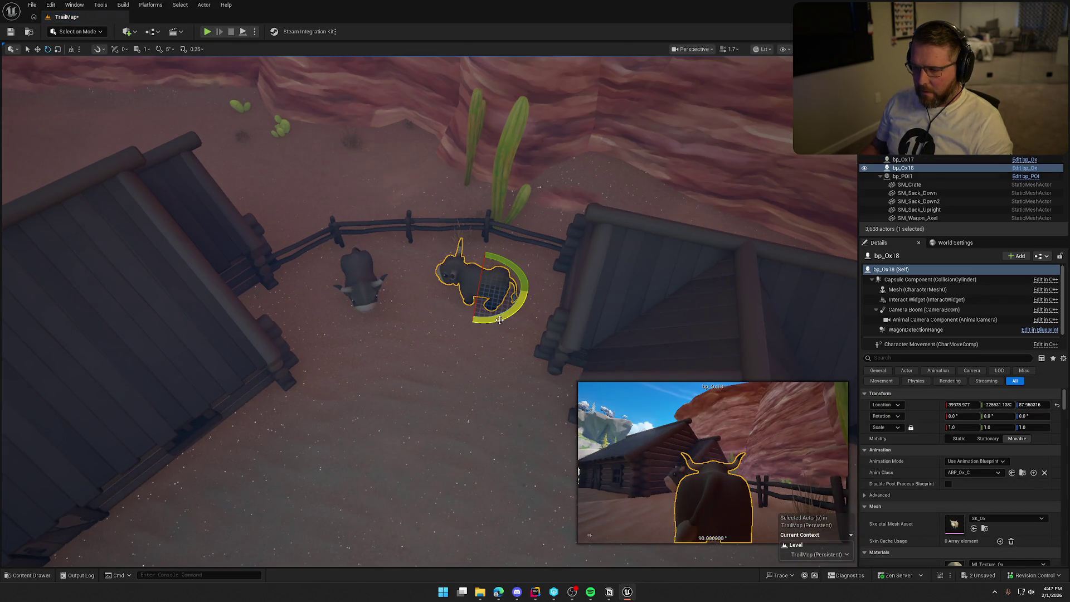
{"action": "left_click_drag", "start_coordinate": [499, 320], "coordinate": [491, 290]}
{"action": "key", "text": "Escape"}
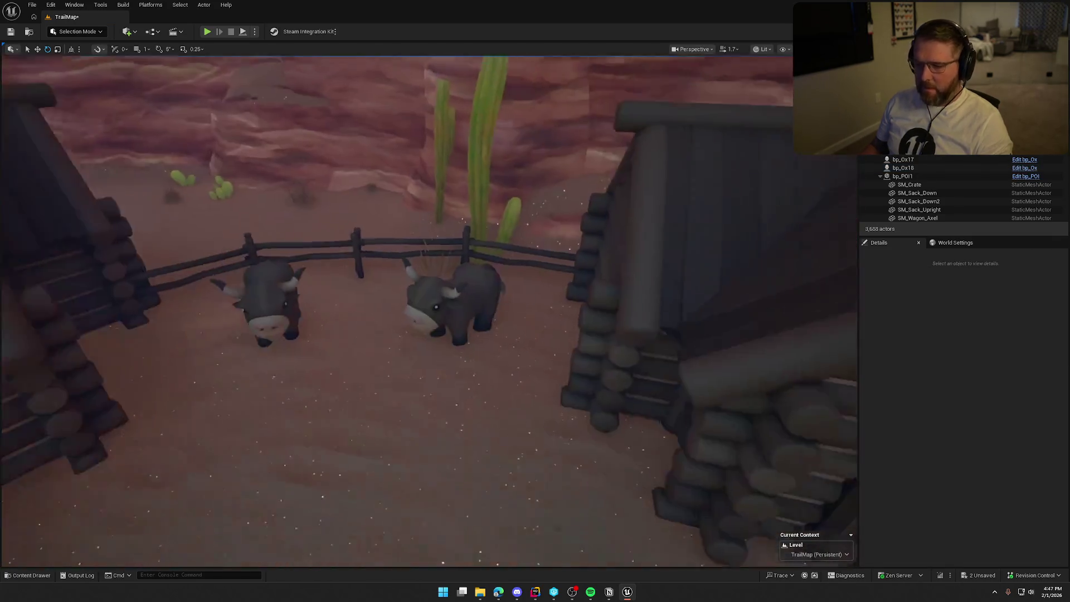
Step: Drag the stablemaster from the NPC character blueprints into the pen
{"action": "key", "text": "ctrl+space"}
{"action": "left_click", "coordinate": [49, 549]}
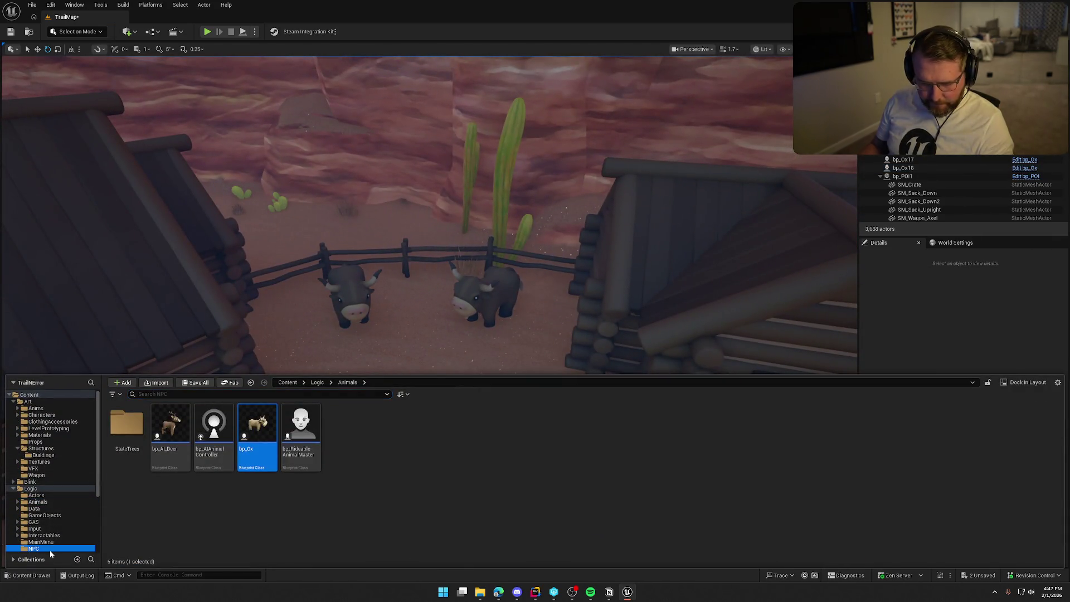
{"action": "mouse_move", "coordinate": [218, 434]}
{"action": "left_mouse_down"}
{"action": "mouse_move", "coordinate": [394, 333]}
{"action": "mouse_move", "coordinate": [417, 357]}
{"action": "left_mouse_up"}
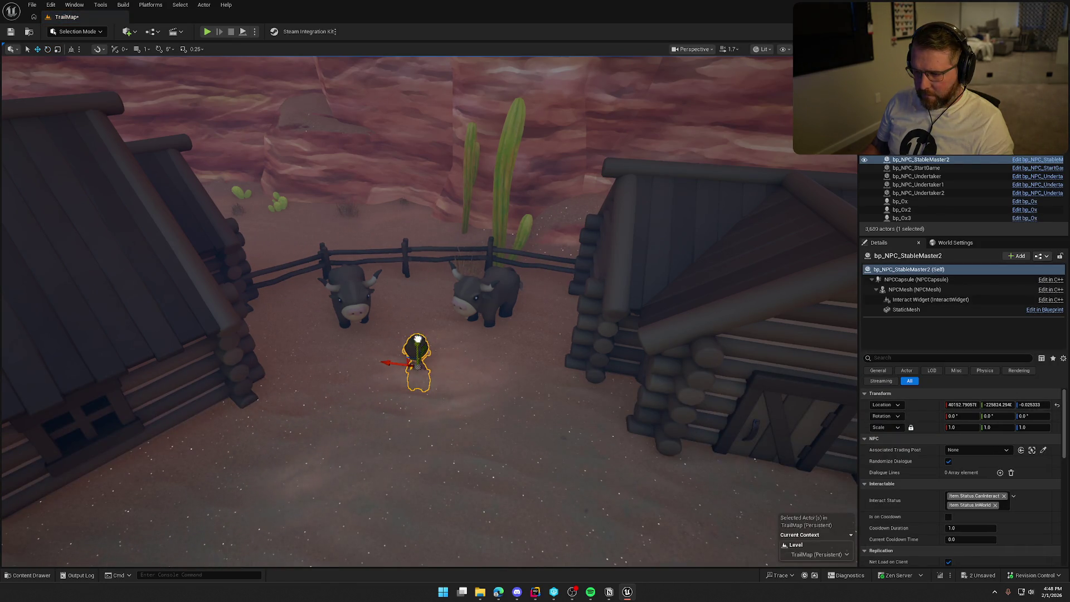
Step: Snap bp_NPC_StableMaster2 to the ground between the two oxen and zoom out to review the pen
{"action": "key", "text": "End"}
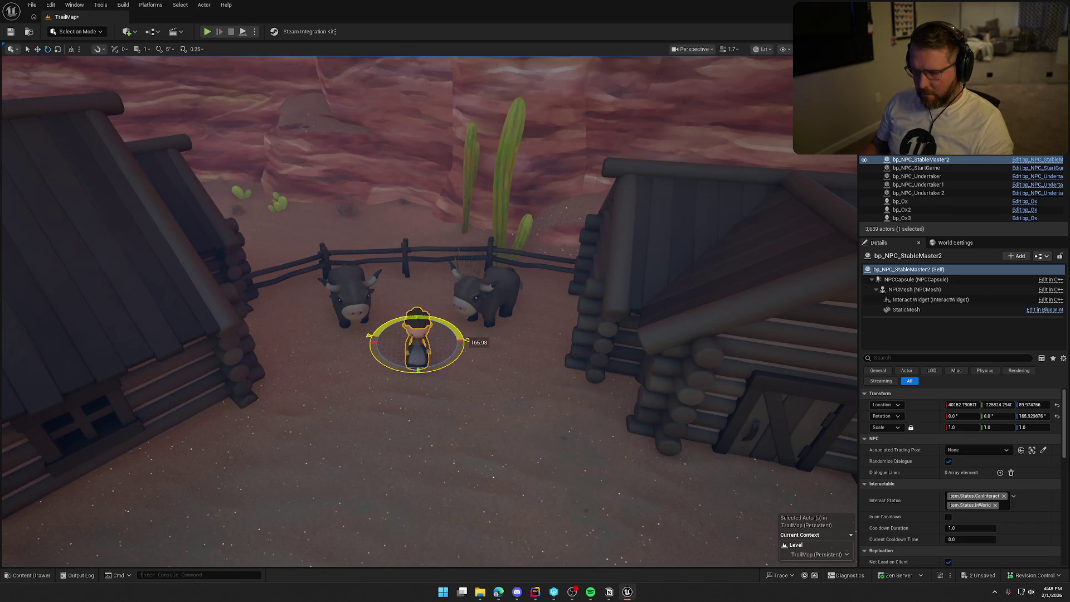
{"action": "left_click", "coordinate": [455, 368]}
{"action": "left_click_drag", "start_coordinate": [455, 369], "coordinate": [505, 383]}
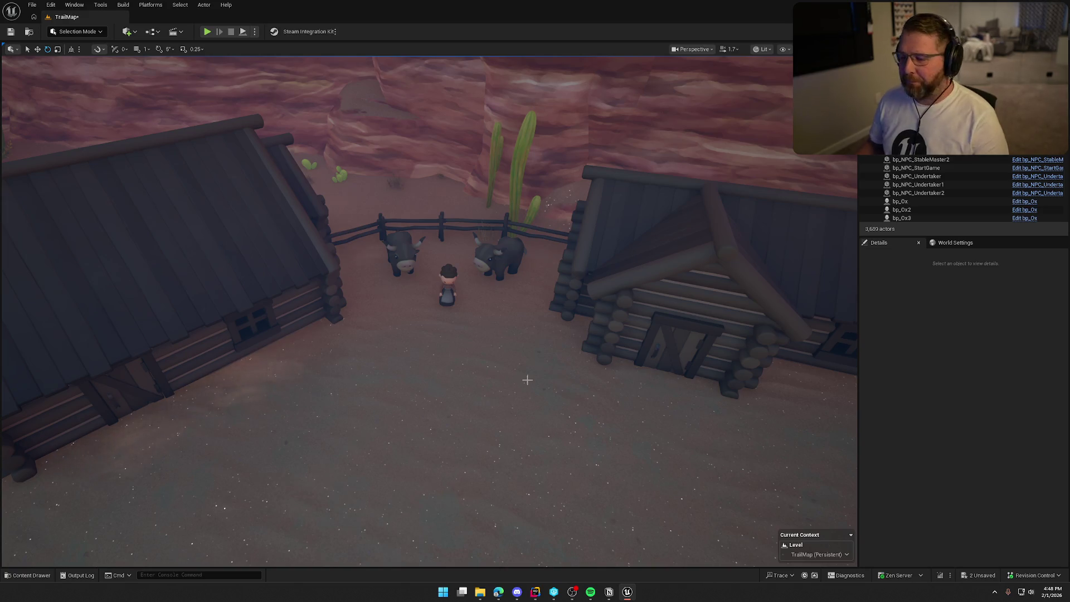
{"action": "scroll", "coordinate": [527, 379], "scroll_direction": "up", "scroll_amount": 5}
{"action": "scroll", "coordinate": [528, 379], "scroll_direction": "down", "scroll_amount": 4}
{"action": "scroll", "coordinate": [527, 380], "scroll_direction": "up", "scroll_amount": 5}
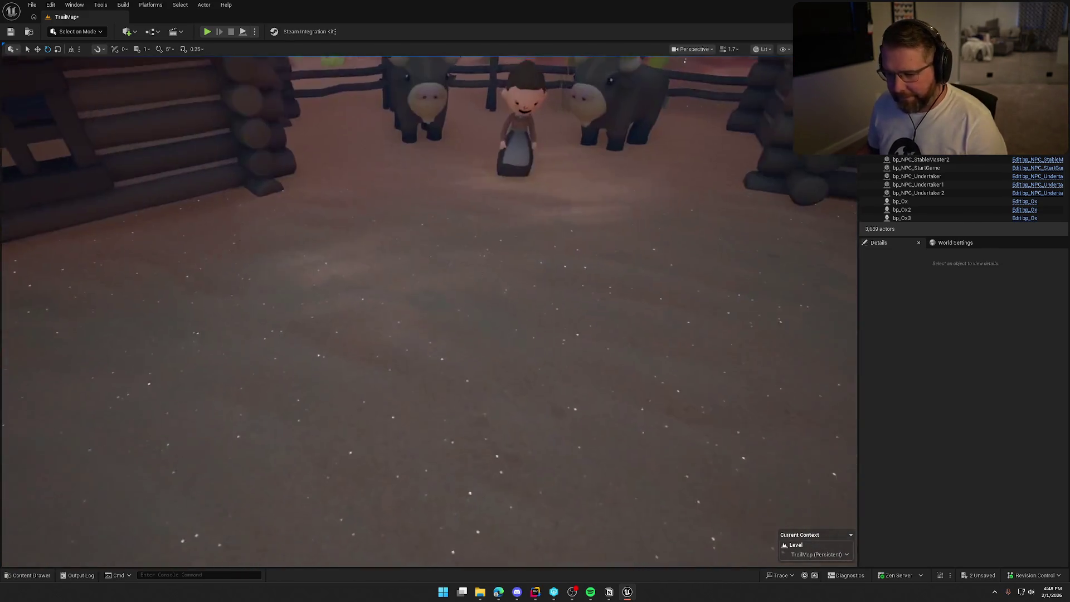
{"action": "scroll", "coordinate": [541, 362], "scroll_direction": "down", "scroll_amount": 5}
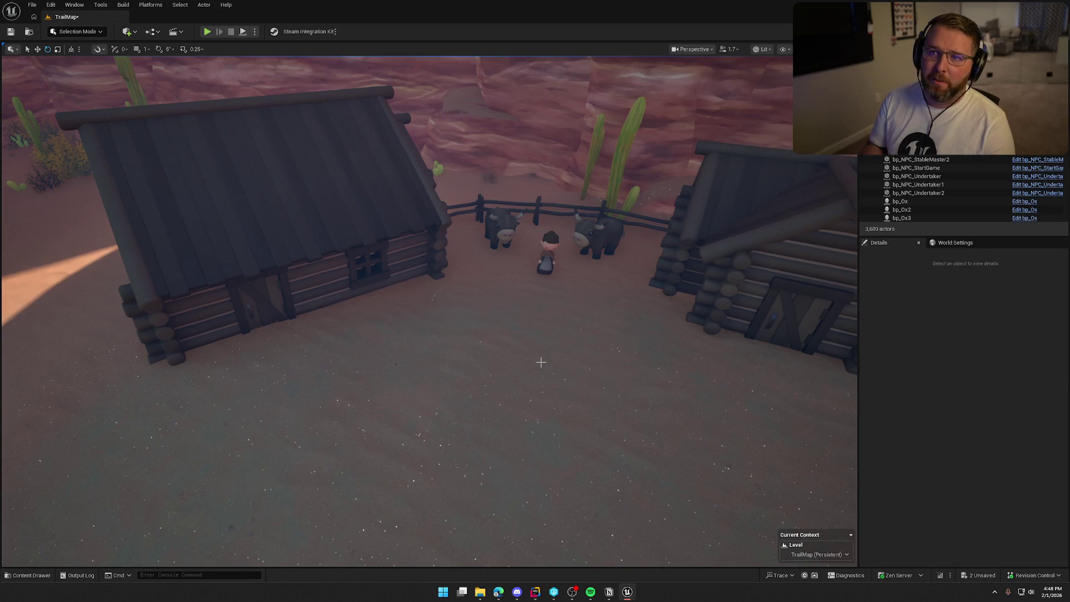
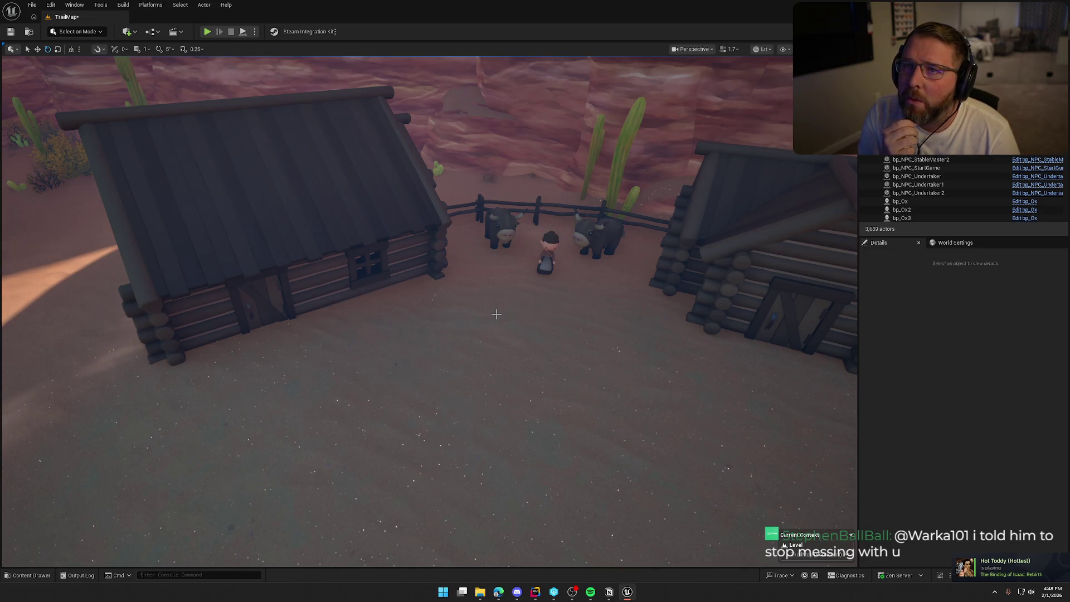
Step: Place bp_NPC_Doctor in front of the cabin door, snapped to the ground and facing the camera
{"action": "left_click_drag", "start_coordinate": [489, 280], "coordinate": [500, 314]}
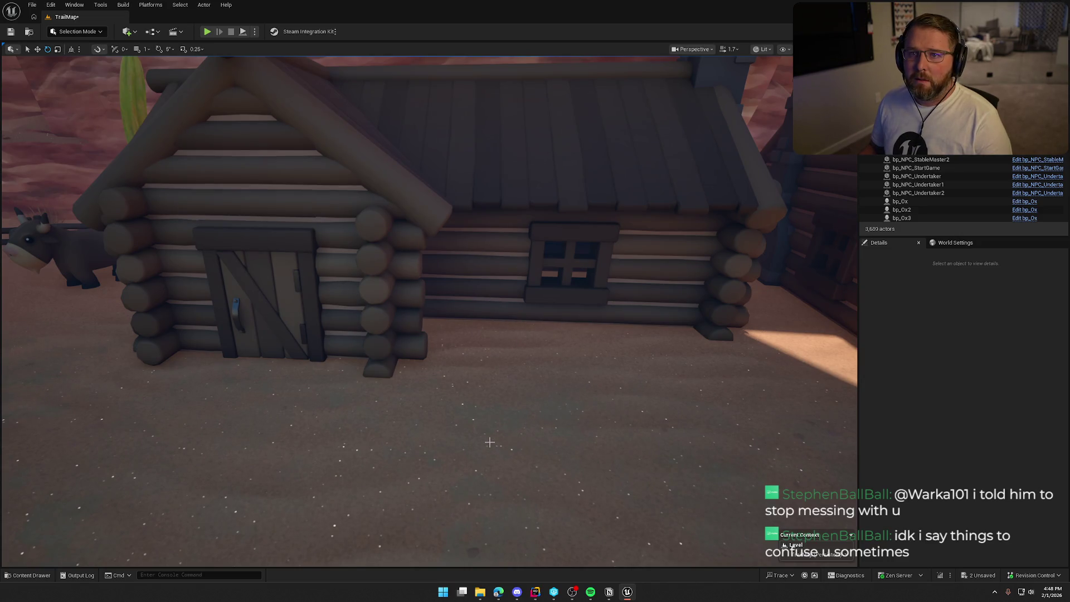
{"action": "key", "text": "ctrl+space"}
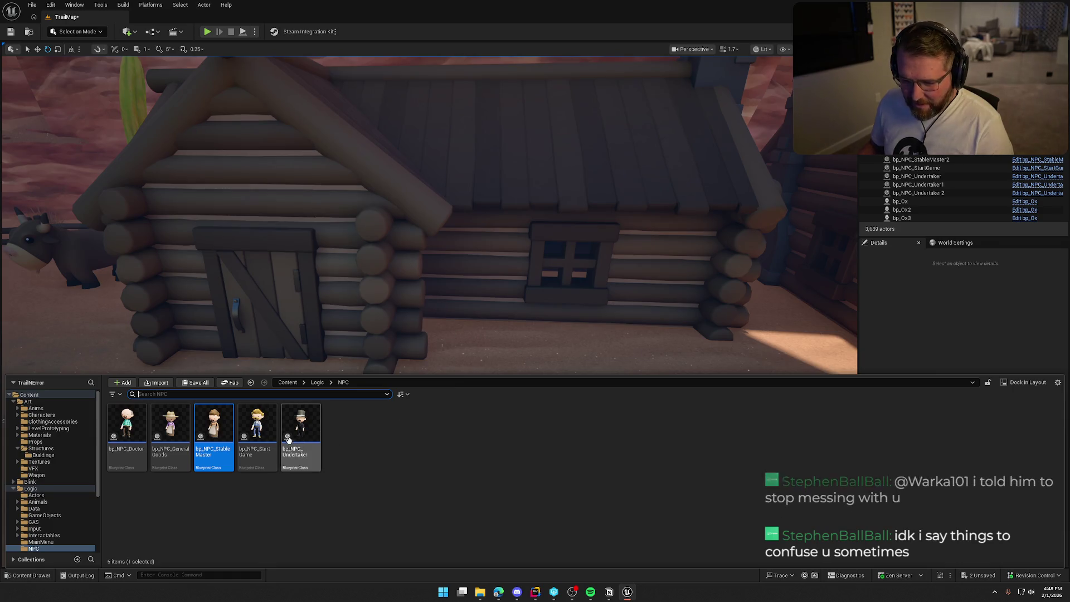
{"action": "mouse_move", "coordinate": [127, 425]}
{"action": "left_mouse_down"}
{"action": "mouse_move", "coordinate": [280, 399]}
{"action": "mouse_move", "coordinate": [333, 402]}
{"action": "left_mouse_up"}
{"action": "key", "text": "End"}
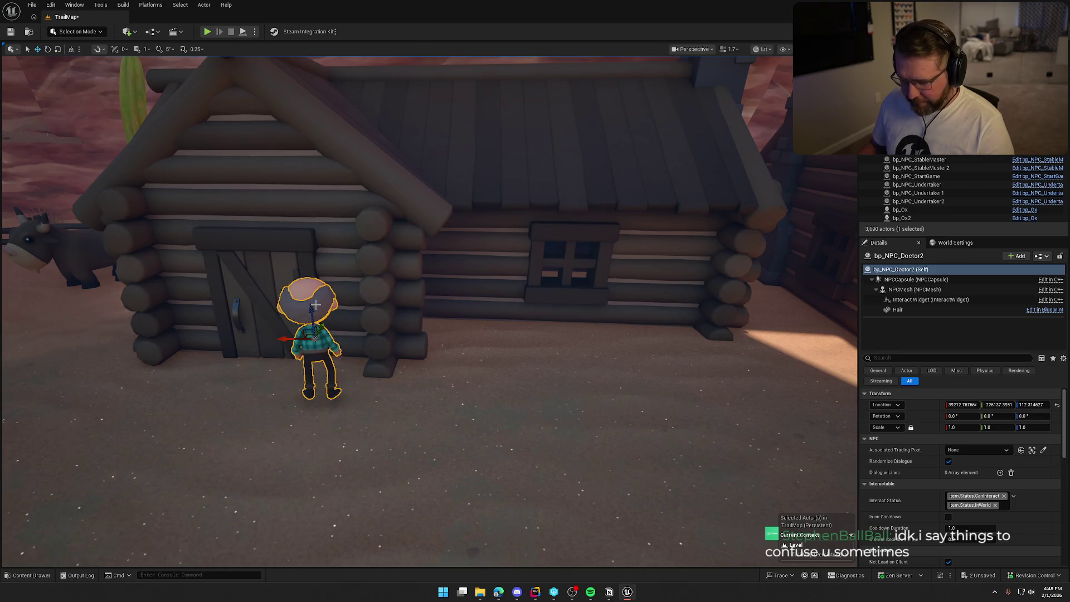
{"action": "mouse_move", "coordinate": [342, 369]}
{"action": "left_mouse_down"}
{"action": "mouse_move", "coordinate": [366, 349]}
{"action": "mouse_move", "coordinate": [357, 368]}
{"action": "left_mouse_up"}
{"action": "scroll", "coordinate": [429, 313], "scroll_direction": "down", "scroll_amount": 5}
{"action": "key", "text": "Escape"}
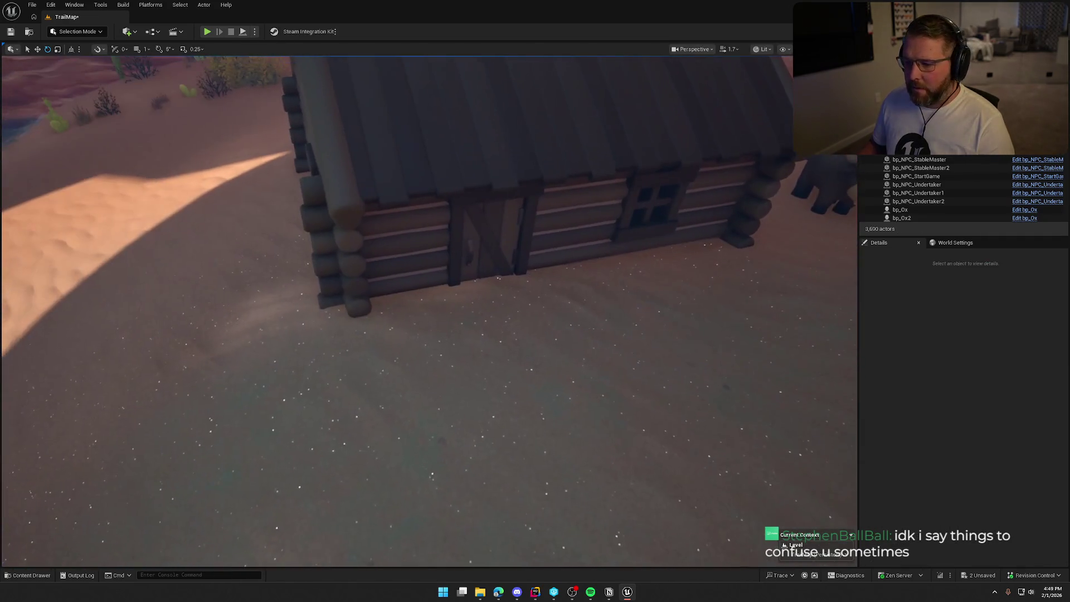
Step: Place bp_NPC_Undertaker in front of the cabin, turned to face outward
{"action": "key", "text": "ctrl+space"}
{"action": "mouse_move", "coordinate": [301, 426]}
{"action": "left_mouse_down"}
{"action": "mouse_move", "coordinate": [412, 324]}
{"action": "mouse_move", "coordinate": [411, 289]}
{"action": "mouse_move", "coordinate": [422, 280]}
{"action": "left_mouse_up"}
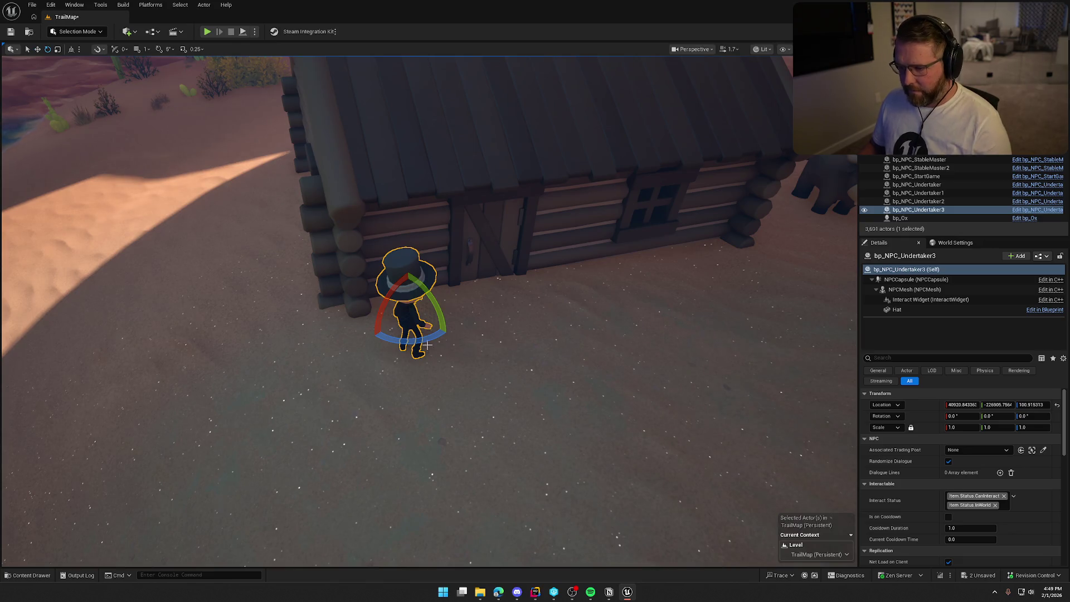
{"action": "left_click_drag", "start_coordinate": [426, 346], "coordinate": [450, 297]}
{"action": "key", "text": "Escape"}
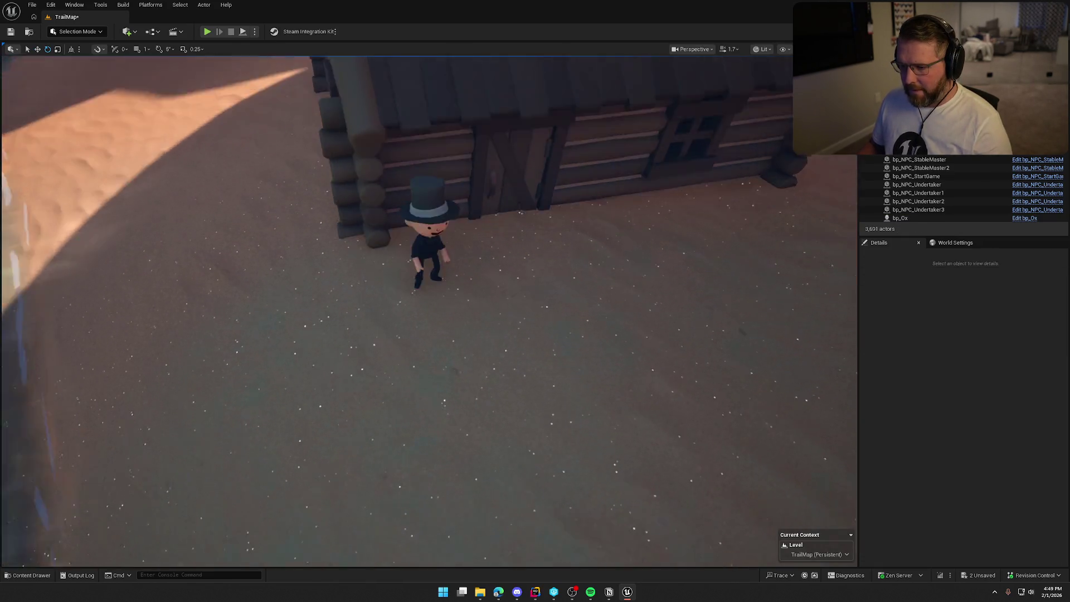
{"action": "scroll", "coordinate": [429, 312], "scroll_direction": "down", "scroll_amount": 5}
{"action": "scroll", "coordinate": [429, 312], "scroll_direction": "up", "scroll_amount": 5}
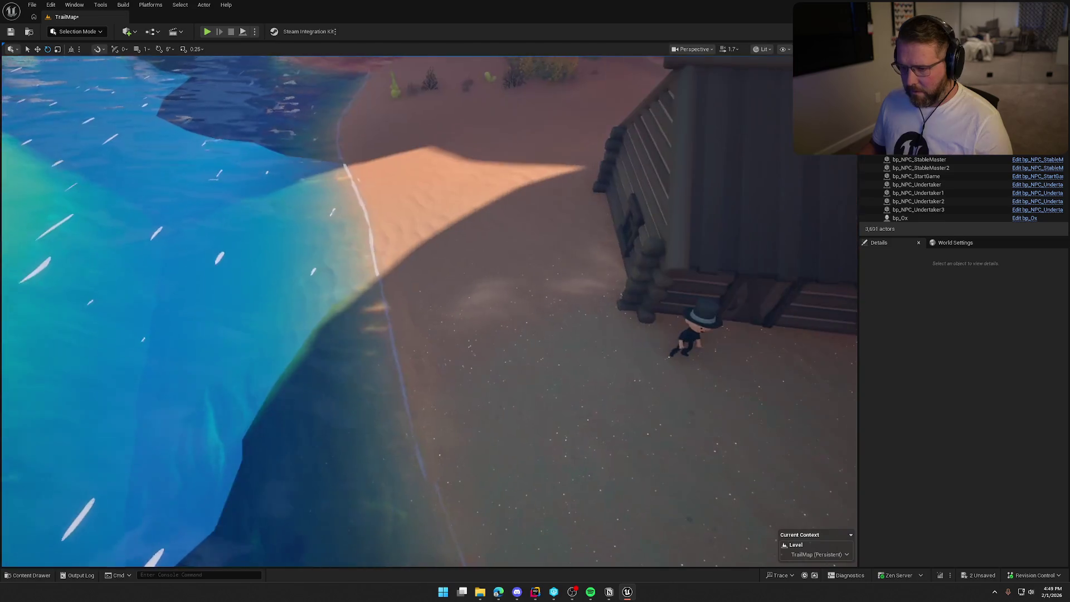
{"action": "scroll", "coordinate": [429, 312], "scroll_direction": "up", "scroll_amount": 2}
{"action": "scroll", "coordinate": [495, 366], "scroll_direction": "up", "scroll_amount": 3}
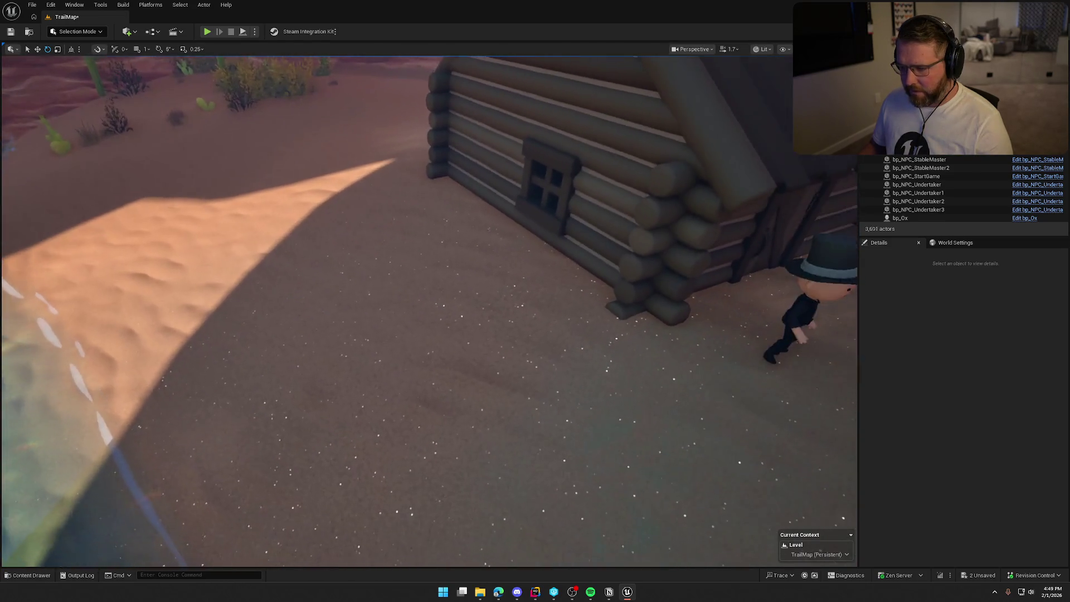
{"action": "key", "text": "ctrl+space"}
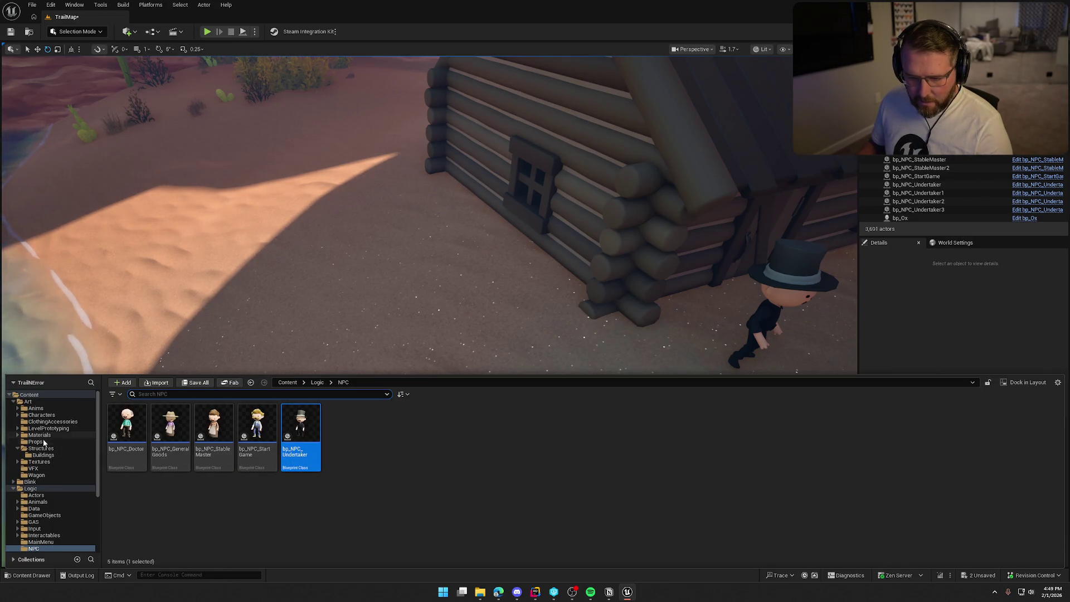
Step: Place an SM_Gravestone_Dirt on the sand beside the cabin and tilt it slightly
{"action": "left_click", "coordinate": [36, 442]}
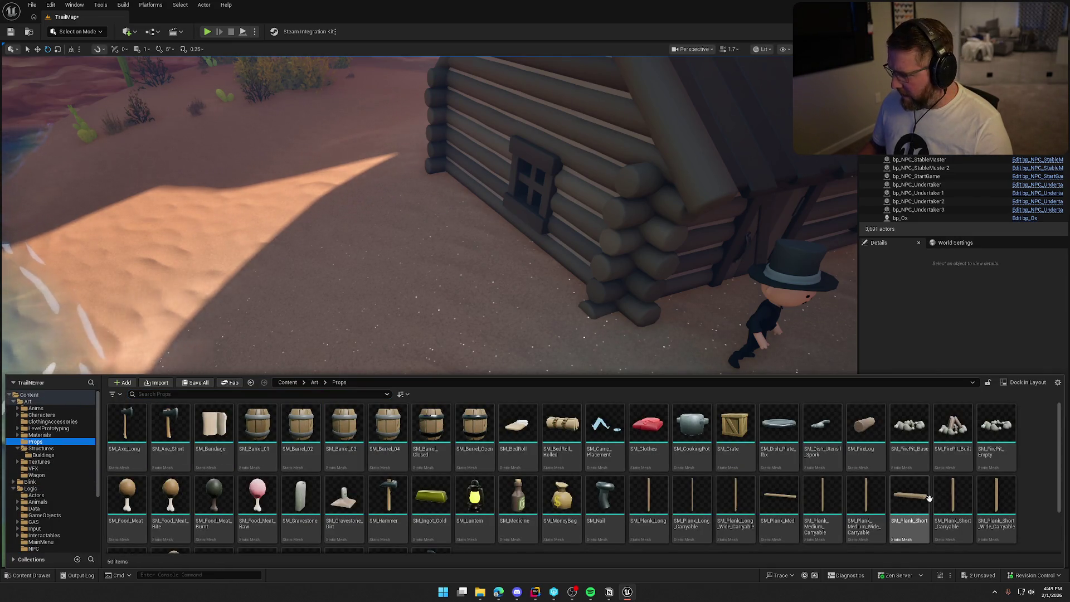
{"action": "scroll", "coordinate": [930, 498], "scroll_direction": "down", "scroll_amount": 2}
{"action": "scroll", "coordinate": [929, 498], "scroll_direction": "up", "scroll_amount": 1}
{"action": "mouse_move", "coordinate": [327, 500]}
{"action": "left_mouse_down"}
{"action": "mouse_move", "coordinate": [376, 392]}
{"action": "mouse_move", "coordinate": [392, 242]}
{"action": "left_mouse_up"}
{"action": "key", "text": "f"}
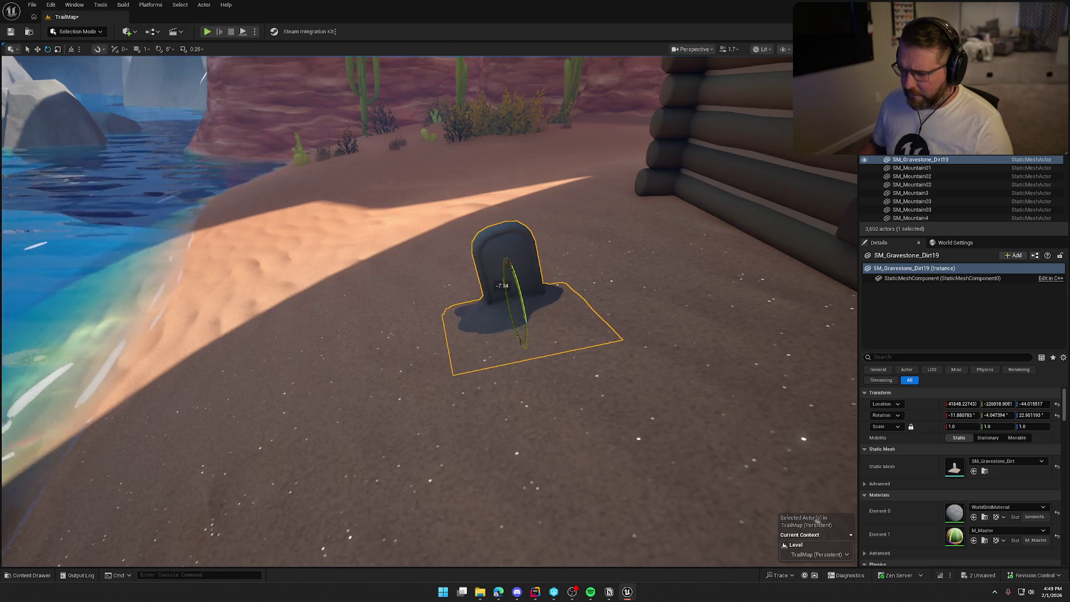
{"action": "mouse_move", "coordinate": [522, 324]}
{"action": "left_mouse_down"}
{"action": "mouse_move", "coordinate": [491, 287]}
{"action": "mouse_move", "coordinate": [508, 259]}
{"action": "left_mouse_up"}
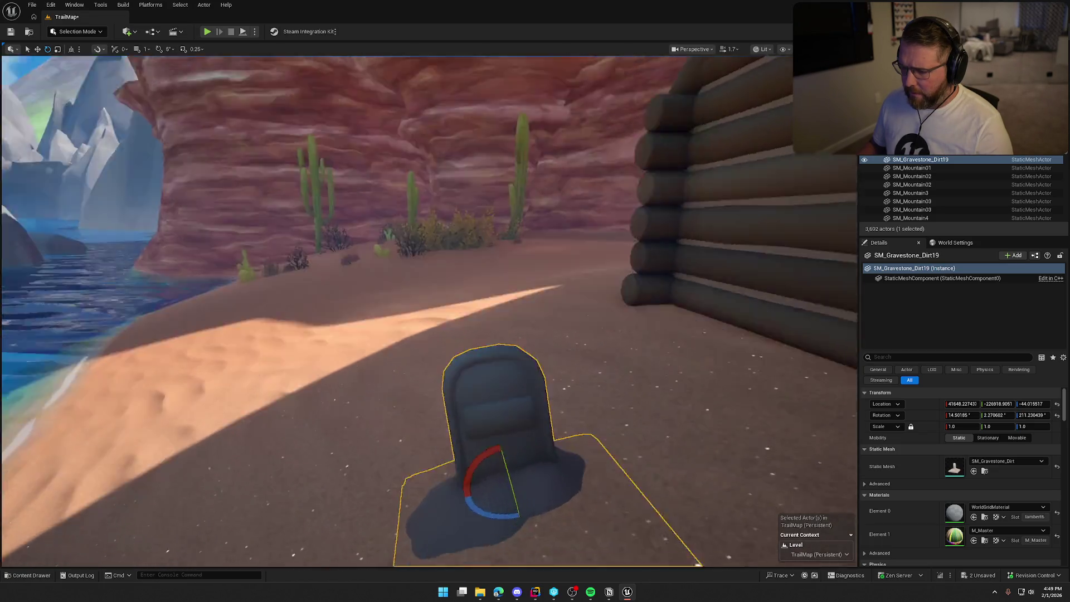
Step: Duplicate the gravestone beside the first one and give the copy a different tilt
{"action": "key", "text": "w"}
{"action": "mouse_move", "coordinate": [474, 301]}
{"action": "left_mouse_down"}
{"action": "mouse_move", "coordinate": [415, 301]}
{"action": "mouse_move", "coordinate": [331, 327]}
{"action": "left_mouse_up"}
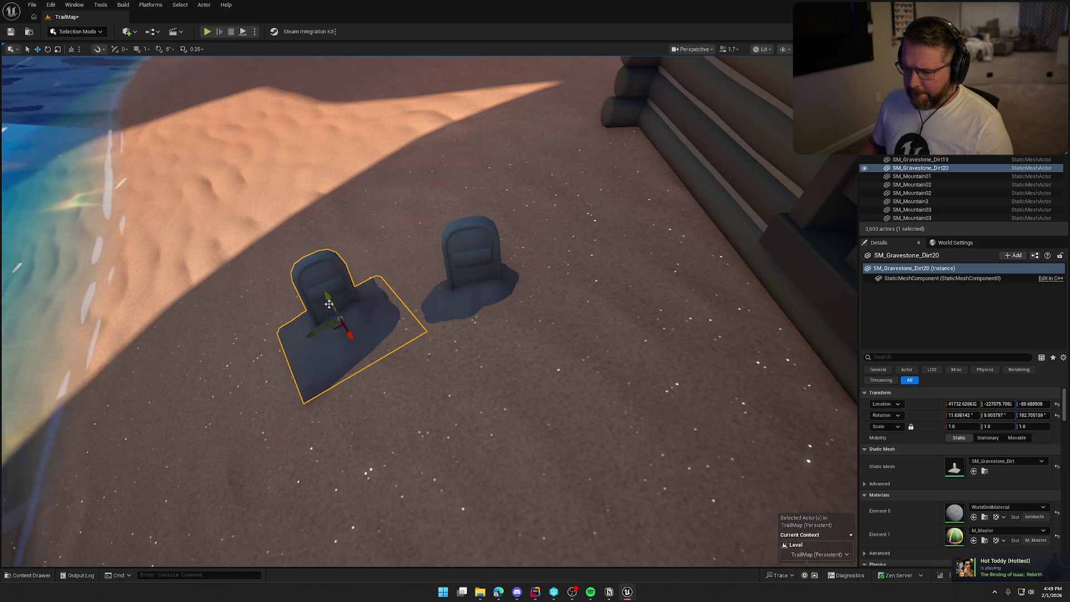
{"action": "left_click_drag", "start_coordinate": [333, 307], "coordinate": [333, 310]}
{"action": "key", "text": "f"}
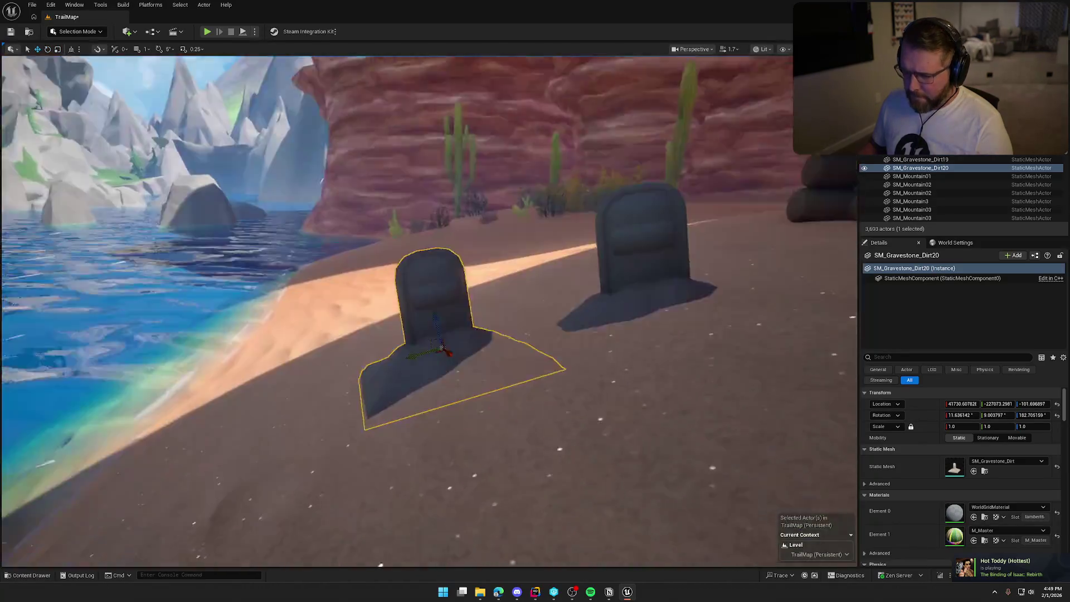
{"action": "key", "text": "e"}
{"action": "mouse_move", "coordinate": [412, 295]}
{"action": "left_mouse_down"}
{"action": "mouse_move", "coordinate": [425, 286]}
{"action": "mouse_move", "coordinate": [446, 327]}
{"action": "left_mouse_up"}
{"action": "scroll", "coordinate": [446, 327], "scroll_direction": "down", "scroll_amount": 5}
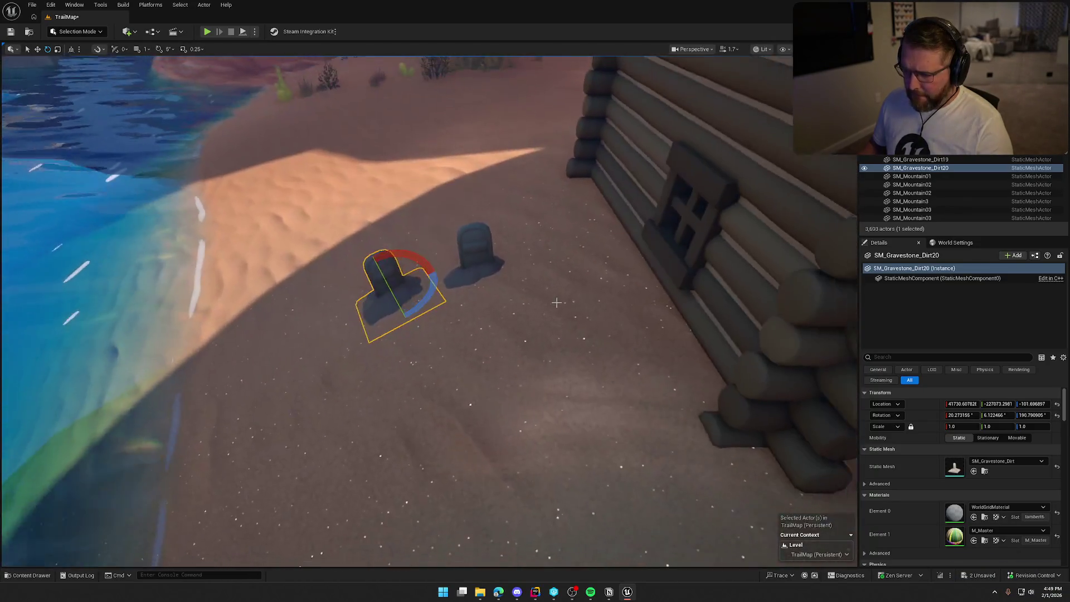
Step: Duplicate the row of three gravestones into a second row, making six
{"action": "left_click", "coordinate": [477, 253]}
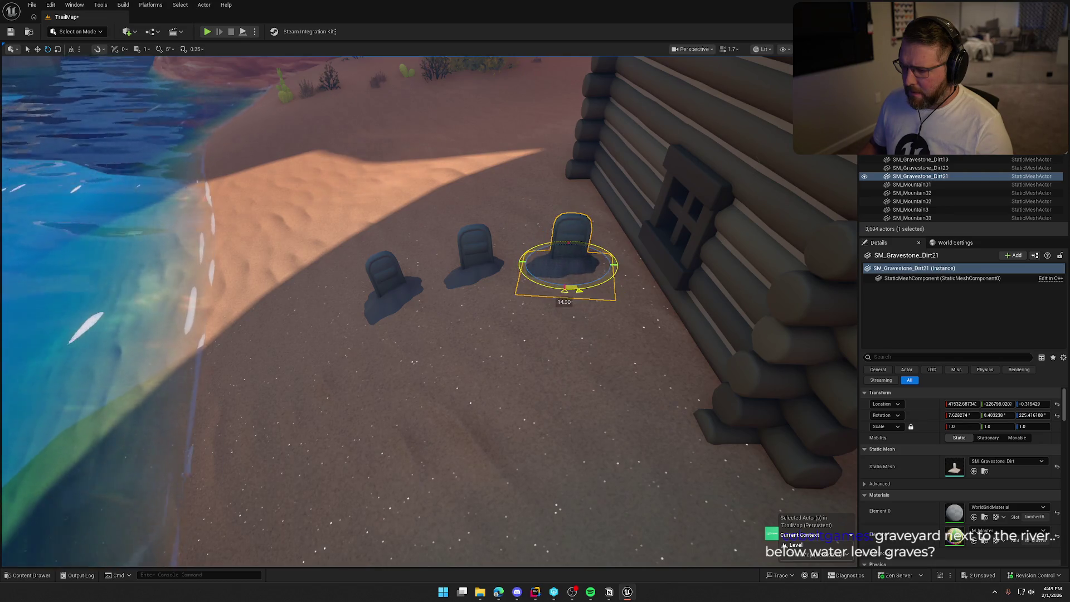
{"action": "left_click", "coordinate": [404, 296]}
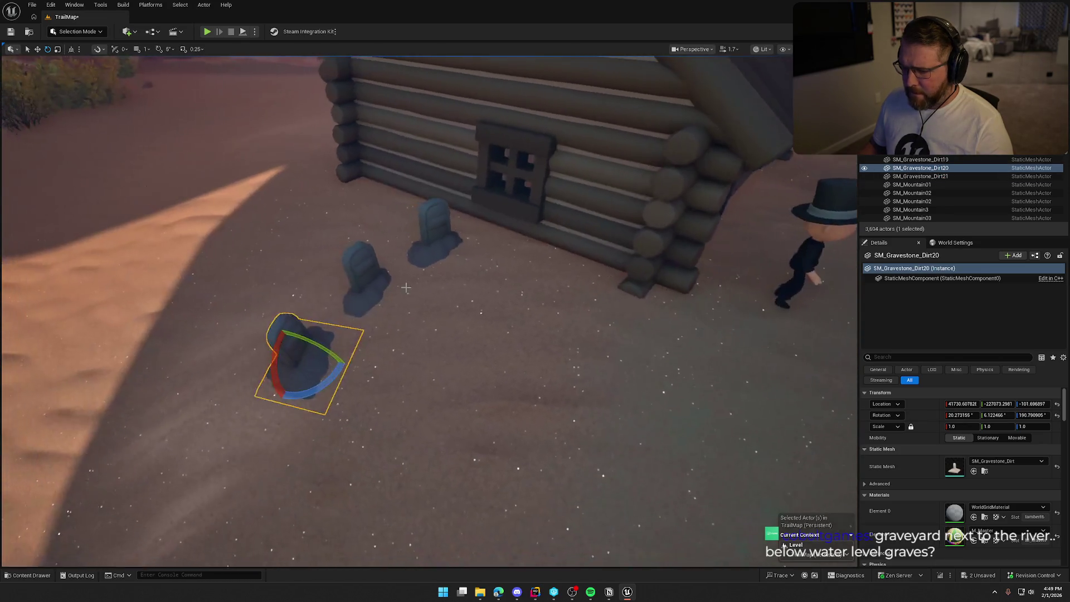
{"action": "left_click", "coordinate": [365, 273], "text": "ctrl"}
{"action": "left_click", "coordinate": [441, 229], "text": "ctrl"}
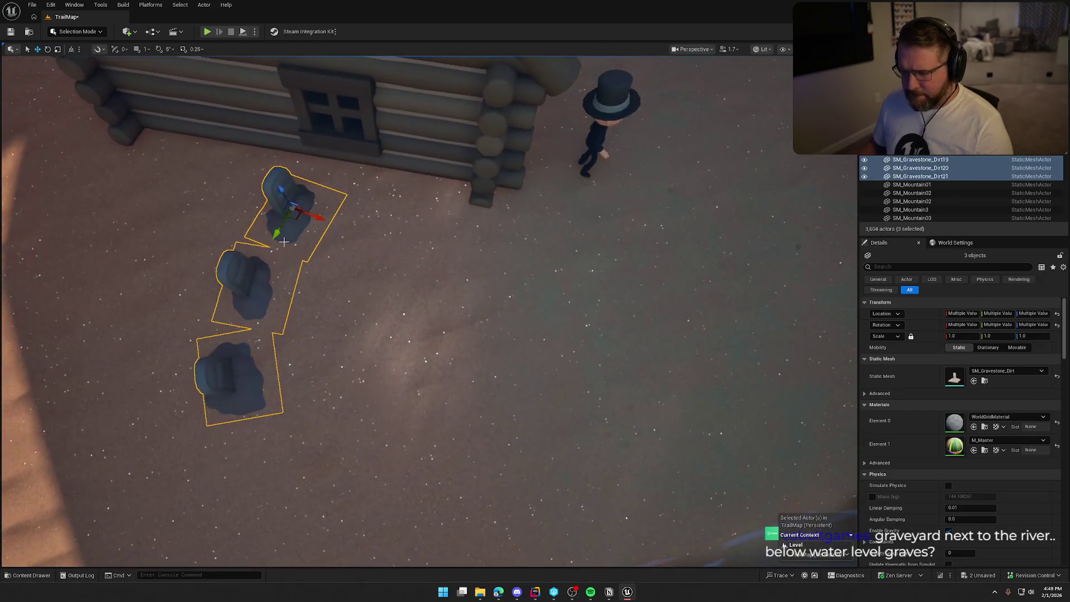
{"action": "key", "text": "w"}
{"action": "mouse_move", "coordinate": [287, 227]}
{"action": "left_mouse_down"}
{"action": "mouse_move", "coordinate": [394, 229]}
{"action": "mouse_move", "coordinate": [425, 245]}
{"action": "left_mouse_up"}
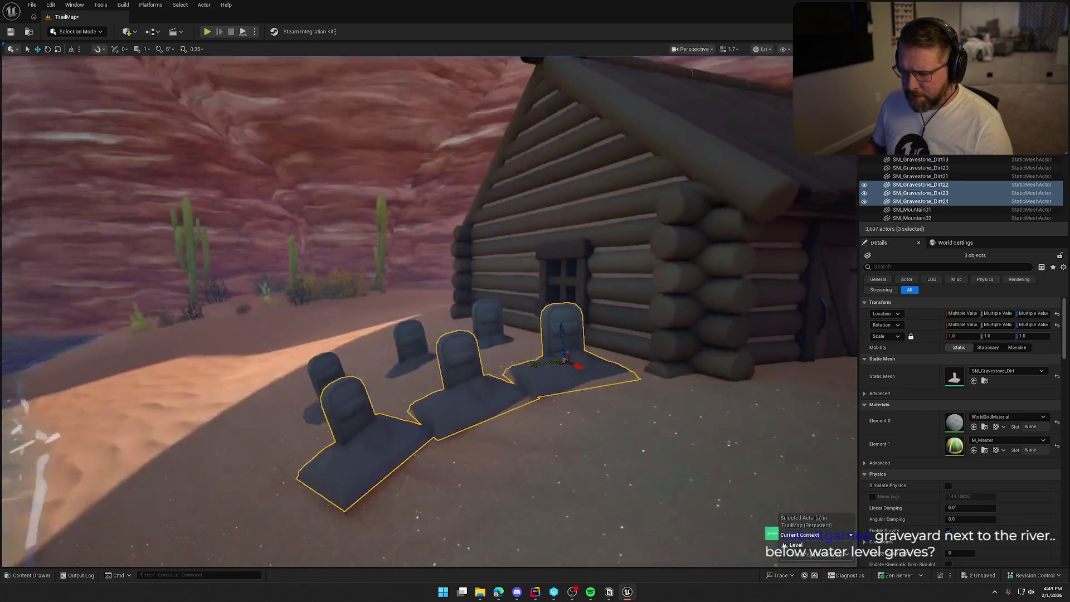
{"action": "left_click_drag", "start_coordinate": [569, 245], "coordinate": [576, 294]}
Step: Clear the selection, look toward the river, and save the level
{"action": "left_click", "coordinate": [344, 432]}
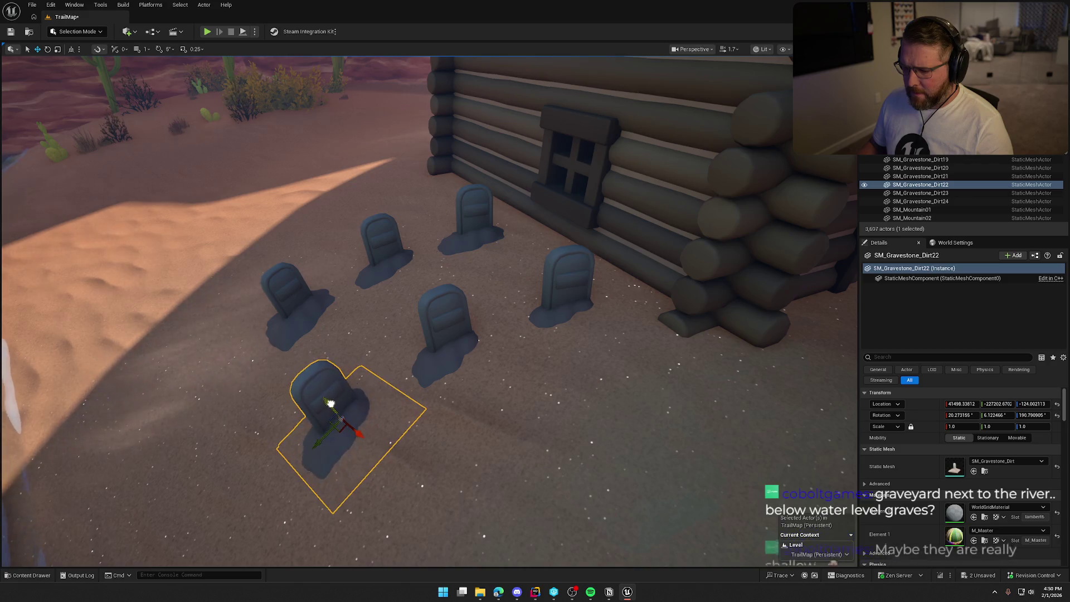
{"action": "key", "text": "Escape"}
{"action": "left_click_drag", "start_coordinate": [334, 404], "coordinate": [251, 407]}
{"action": "scroll", "coordinate": [555, 433], "scroll_direction": "down", "scroll_amount": 5}
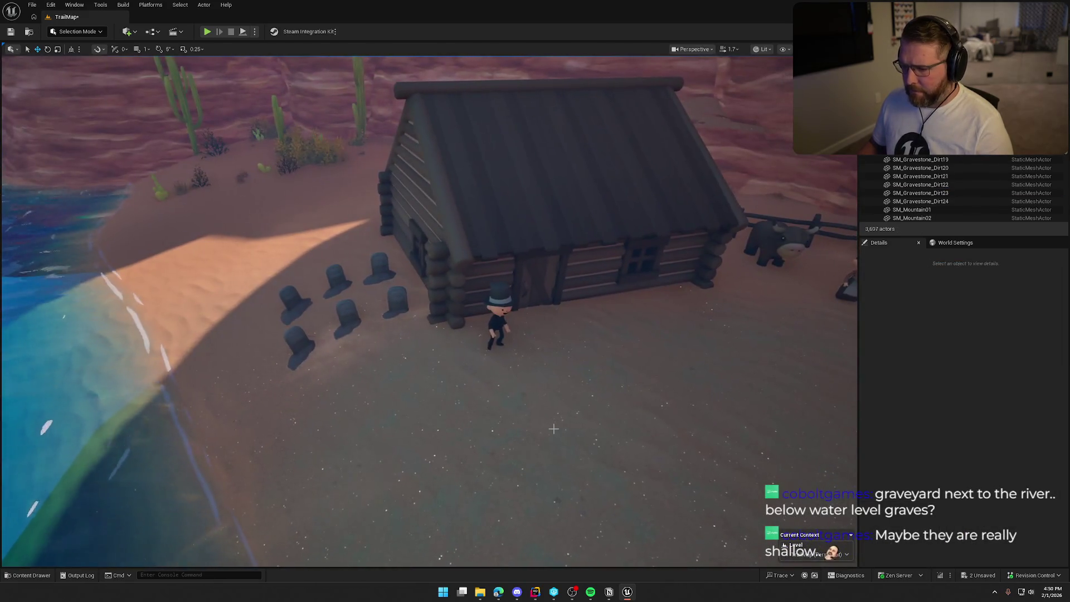
{"action": "key", "text": "ctrl+s"}
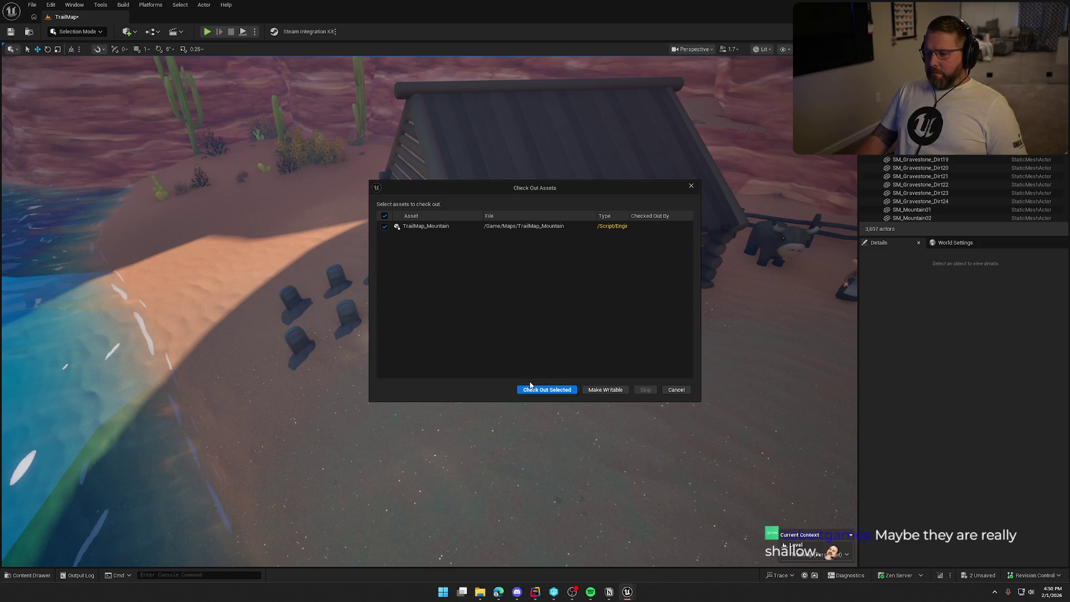
Step: Check out the map so it saves, then tilt one gravestone a few degrees more
{"action": "left_click", "coordinate": [531, 388]}
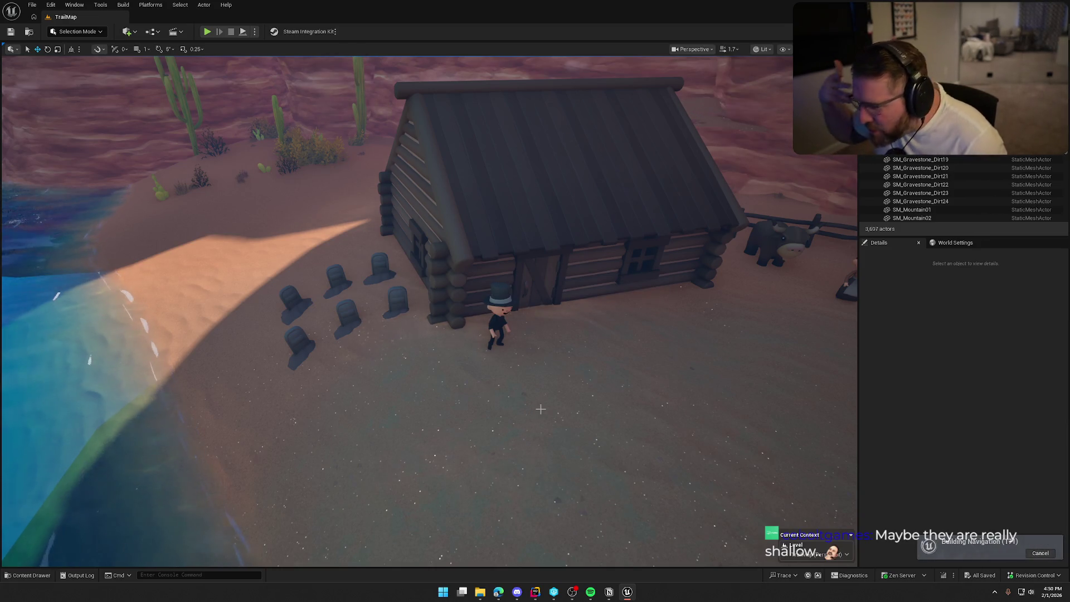
{"action": "left_click_drag", "start_coordinate": [540, 409], "coordinate": [563, 423]}
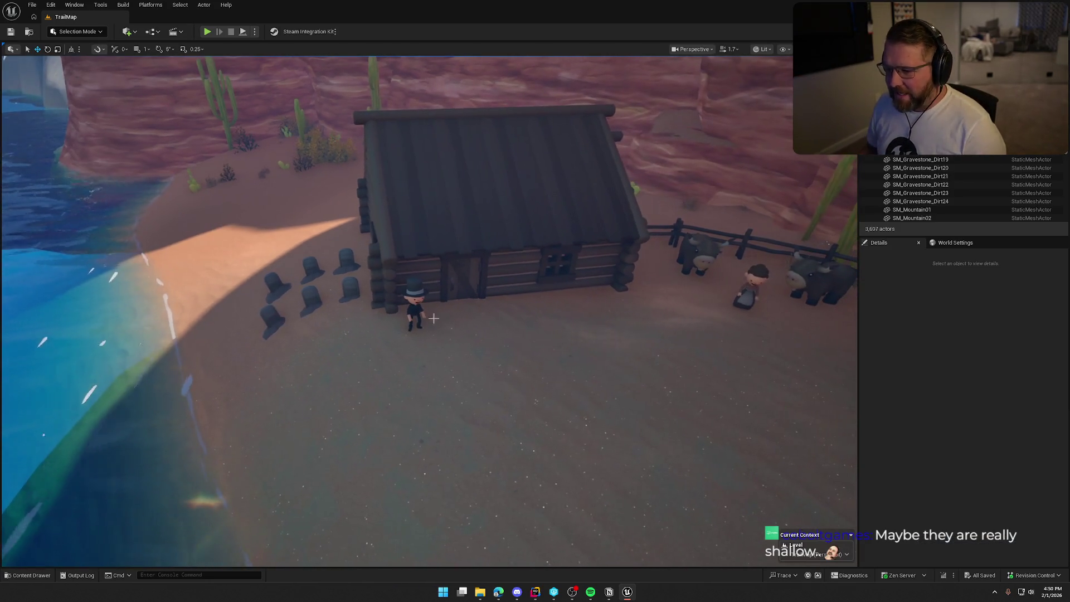
{"action": "left_click", "coordinate": [276, 316]}
{"action": "key", "text": "e"}
{"action": "left_click_drag", "start_coordinate": [246, 288], "coordinate": [256, 284]}
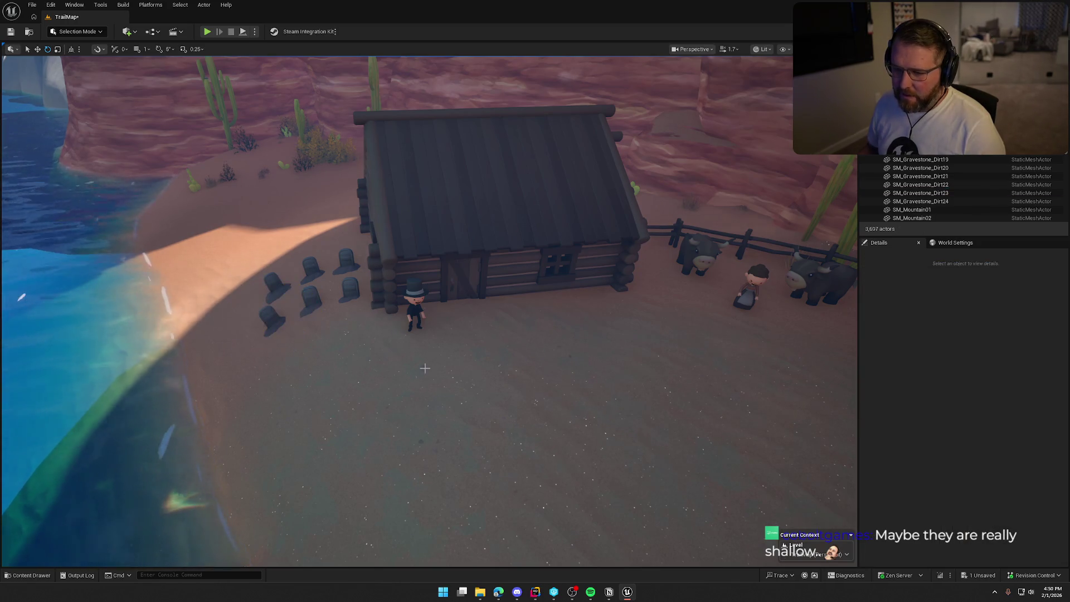
Step: Turn a second gravestone slightly and save the level again
{"action": "left_click", "coordinate": [344, 270]}
{"action": "mouse_move", "coordinate": [344, 271]}
{"action": "left_mouse_down"}
{"action": "mouse_move", "coordinate": [316, 333]}
{"action": "mouse_move", "coordinate": [390, 370]}
{"action": "left_mouse_up"}
{"action": "key", "text": "Escape"}
{"action": "key", "text": "ctrl+s"}
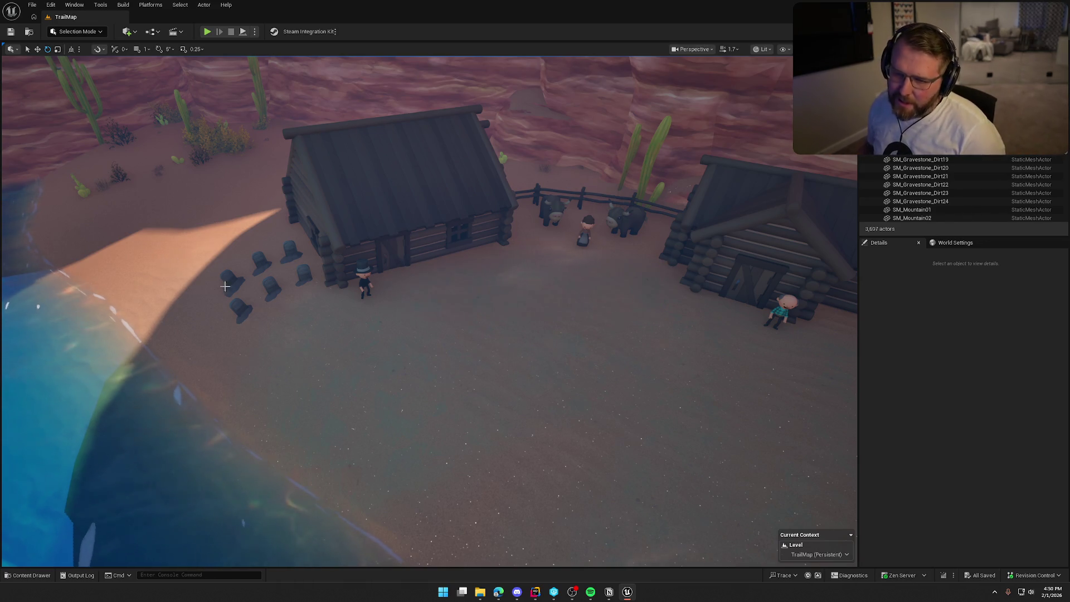
Step: Select the gravestones and shift the whole group together in the sand
{"action": "scroll", "coordinate": [225, 287], "scroll_direction": "up", "scroll_amount": 5}
{"action": "left_click", "coordinate": [264, 252]}
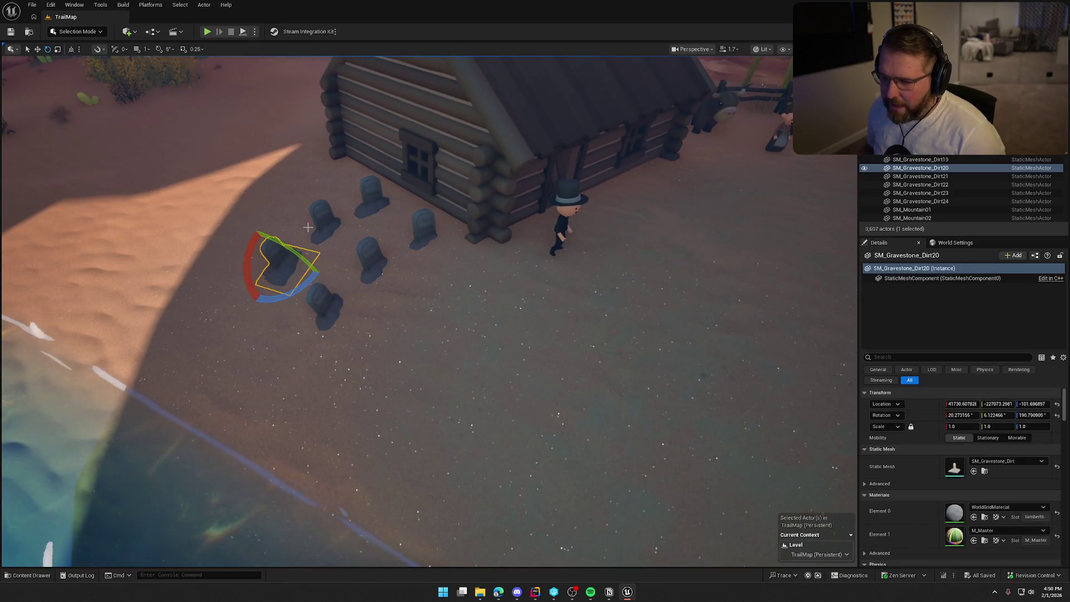
{"action": "left_click", "coordinate": [321, 216], "text": "ctrl"}
{"action": "left_click", "coordinate": [374, 254], "text": "ctrl"}
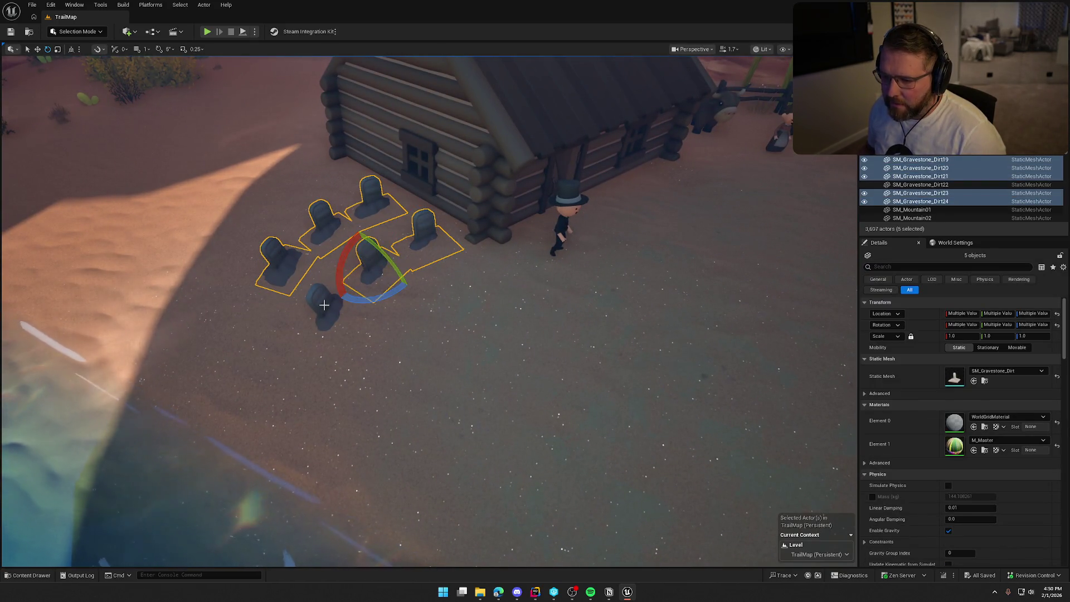
{"action": "left_click", "coordinate": [324, 304], "text": "ctrl"}
{"action": "left_click_drag", "start_coordinate": [336, 321], "coordinate": [364, 356]}
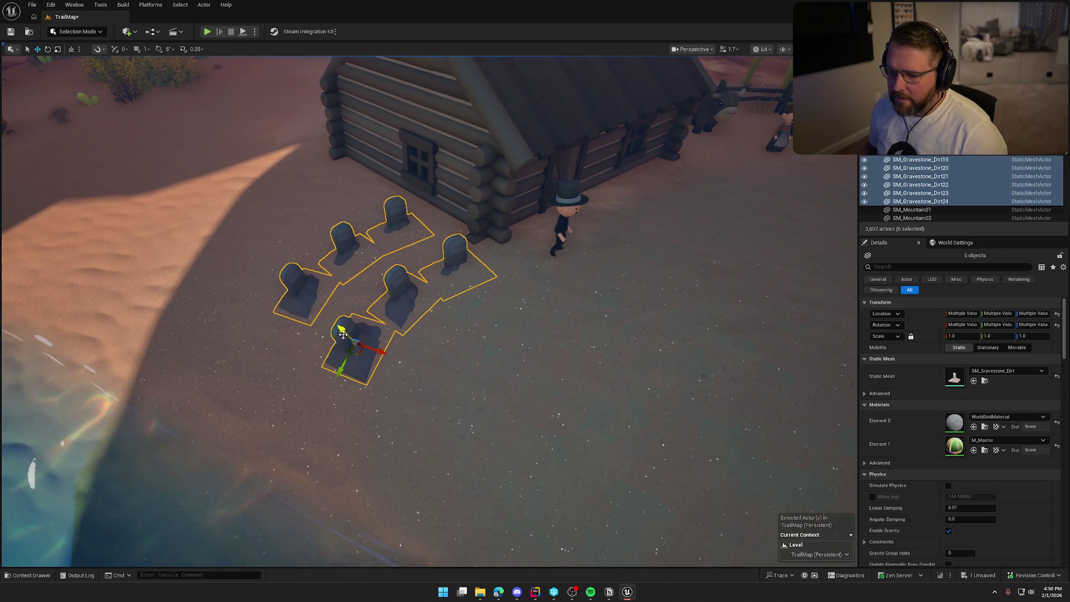
Step: Pick individual gravestones near the cabin to check their placement
{"action": "left_click", "coordinate": [345, 332]}
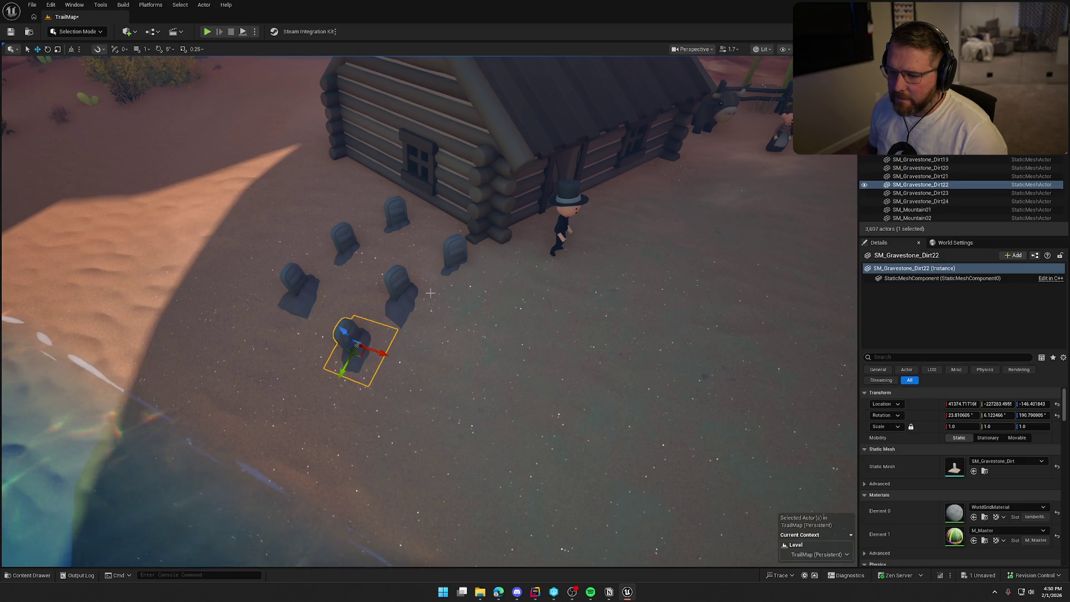
{"action": "left_click", "coordinate": [456, 244]}
{"action": "left_click", "coordinate": [457, 242]}
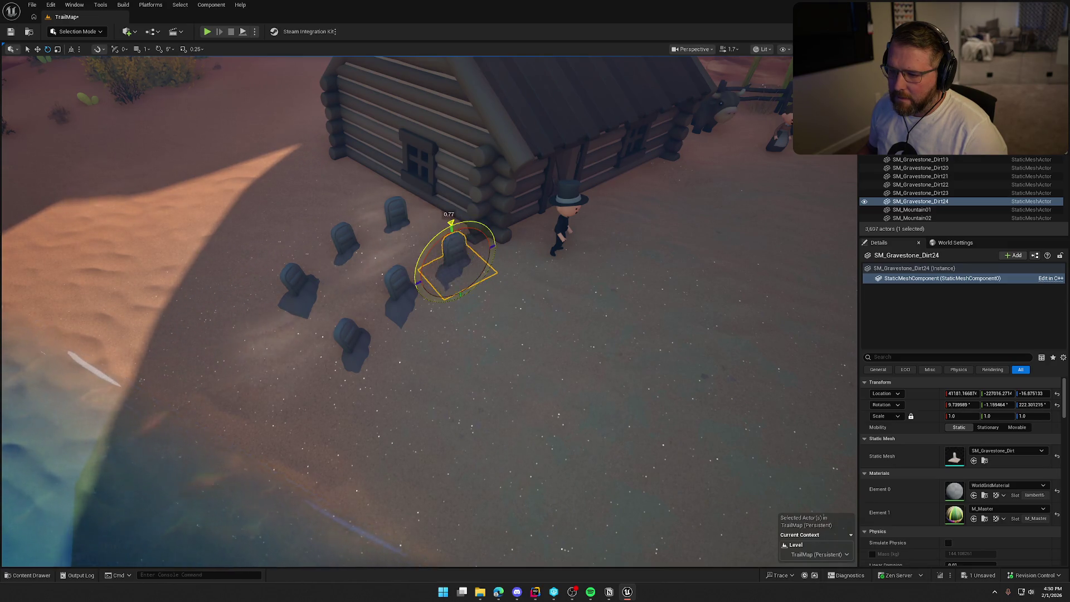
{"action": "left_click", "coordinate": [576, 347]}
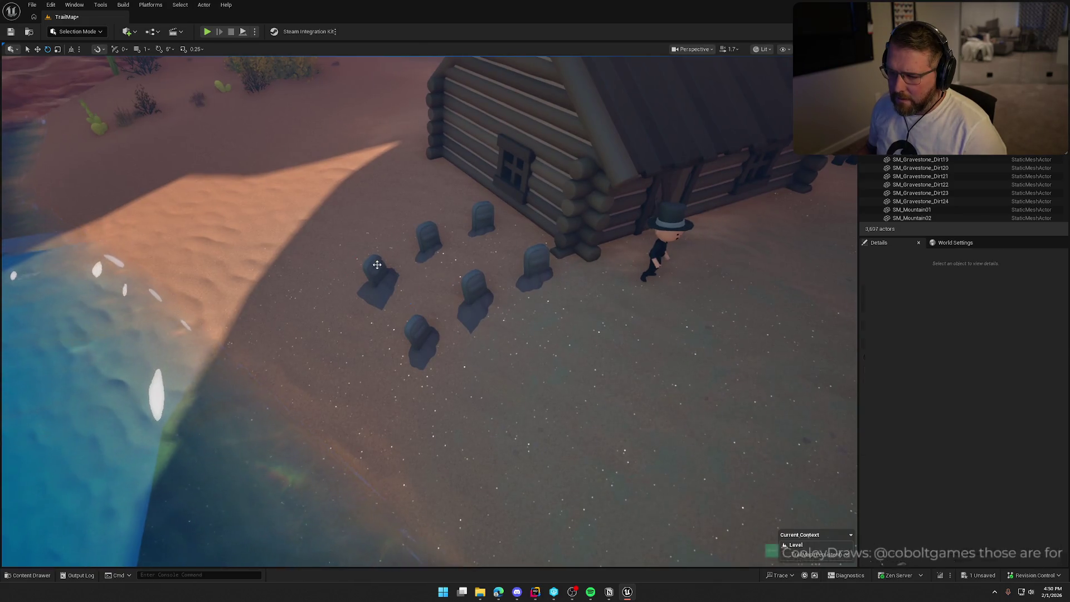
{"action": "left_click", "coordinate": [377, 292]}
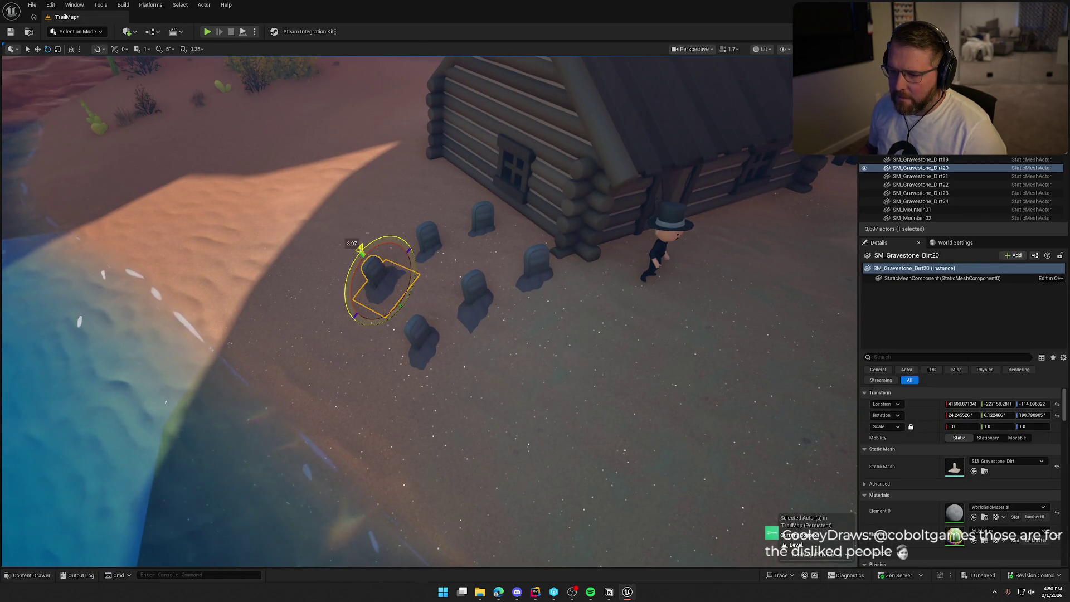
{"action": "key", "text": "Escape"}
{"action": "scroll", "coordinate": [458, 249], "scroll_direction": "down", "scroll_amount": 5}
{"action": "scroll", "coordinate": [459, 249], "scroll_direction": "up", "scroll_amount": 5}
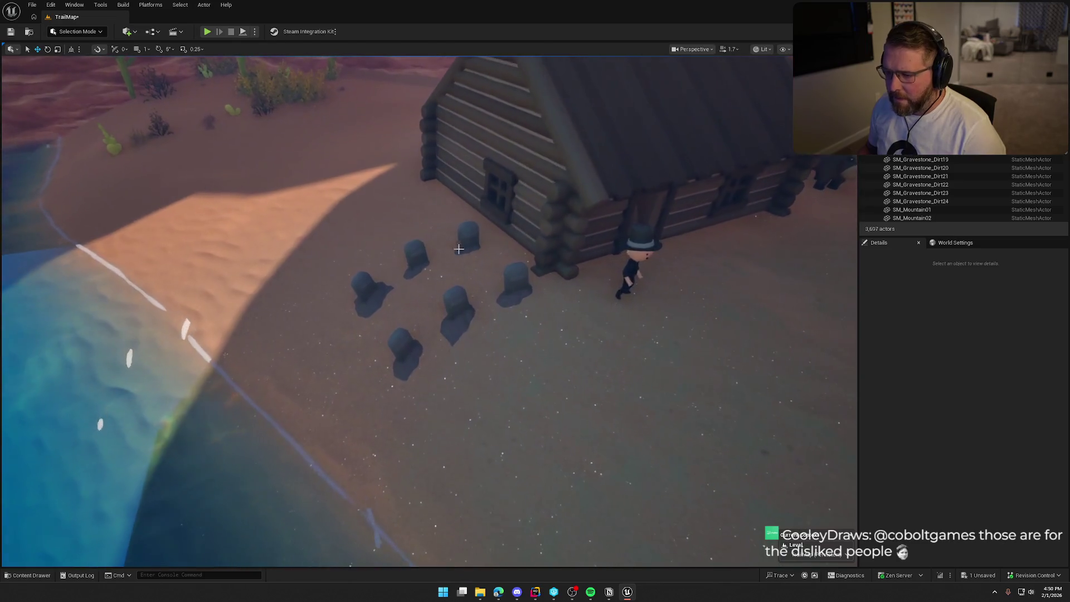
Step: Raise the gravestone against the cabin wall slightly out of the sand and save
{"action": "left_click", "coordinate": [471, 229]}
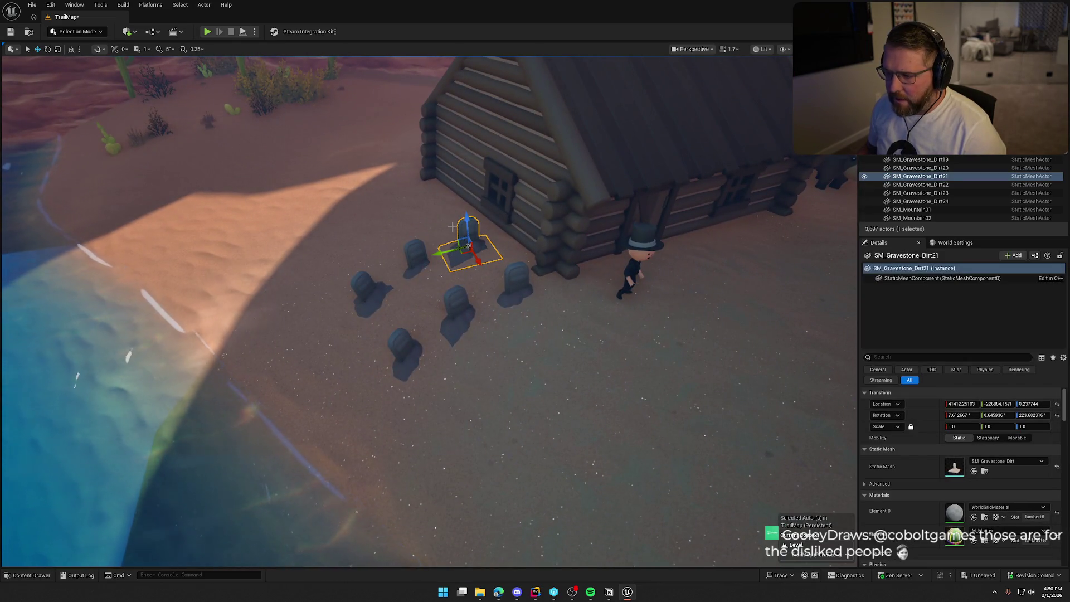
{"action": "left_click_drag", "start_coordinate": [468, 222], "coordinate": [468, 219]}
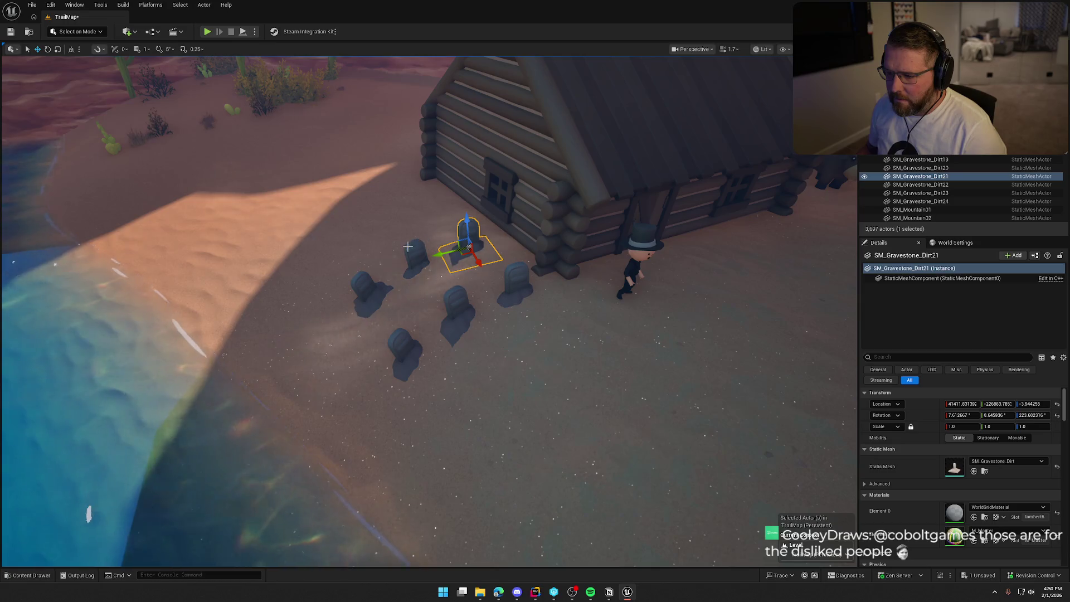
{"action": "left_click", "coordinate": [424, 245]}
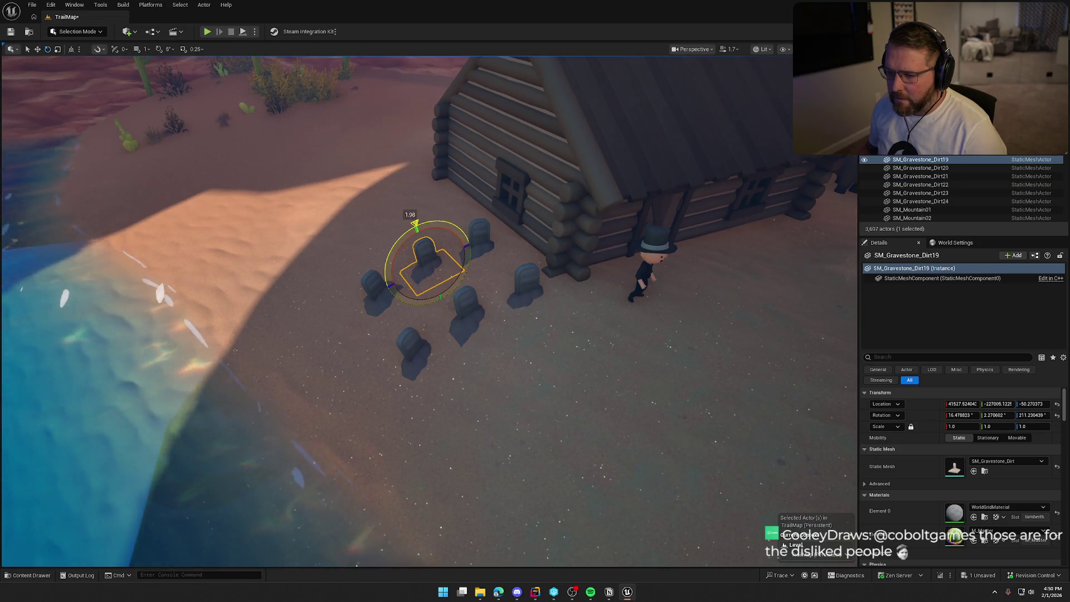
{"action": "left_click", "coordinate": [604, 366]}
{"action": "left_click_drag", "start_coordinate": [605, 366], "coordinate": [604, 366]}
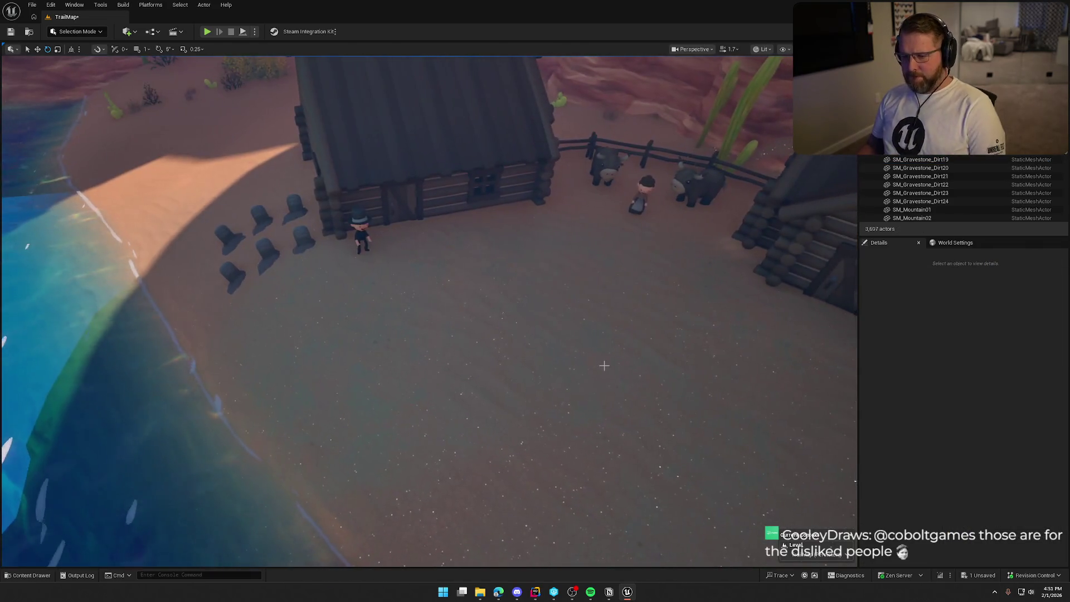
{"action": "key", "text": "ctrl+s"}
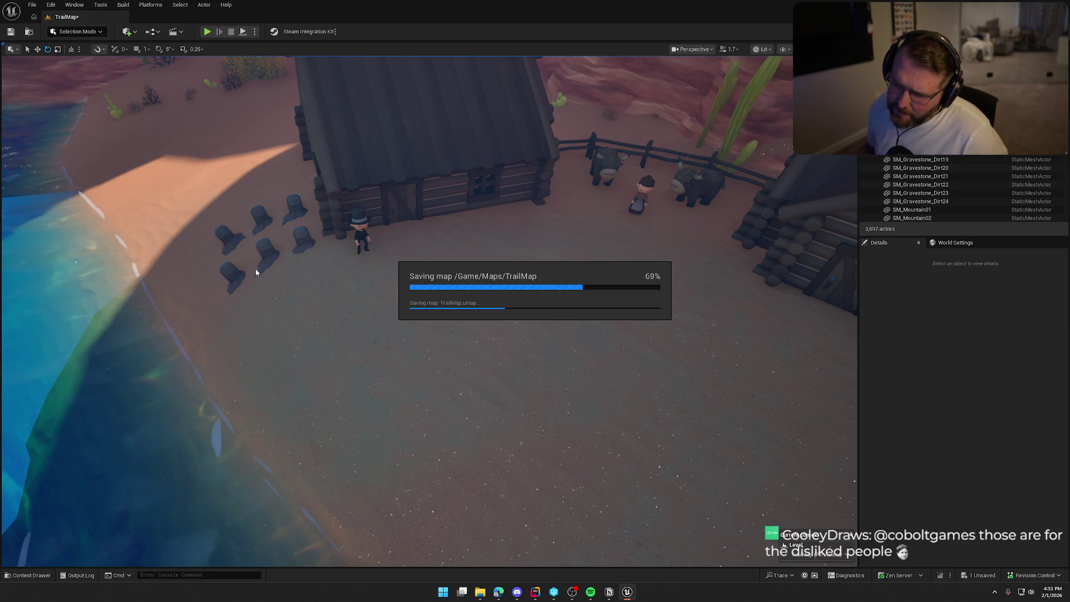
Step: Give one more gravestone a new tilt and view both cabins
{"action": "left_click", "coordinate": [265, 252]}
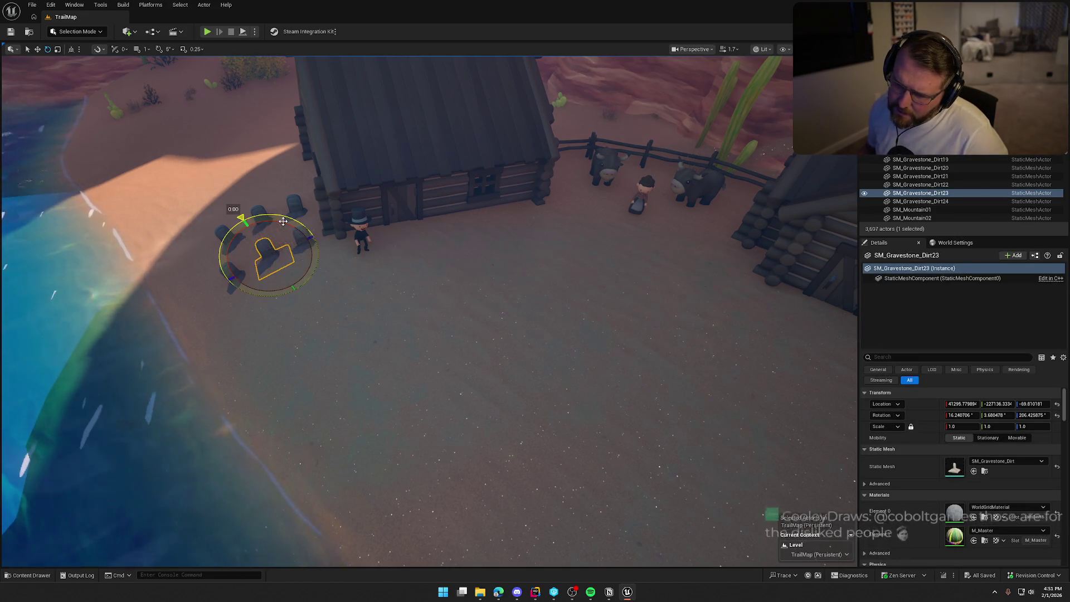
{"action": "left_click", "coordinate": [349, 294]}
{"action": "mouse_move", "coordinate": [348, 294]}
{"action": "left_mouse_down"}
{"action": "mouse_move", "coordinate": [354, 236]}
{"action": "mouse_move", "coordinate": [434, 360]}
{"action": "left_mouse_up"}
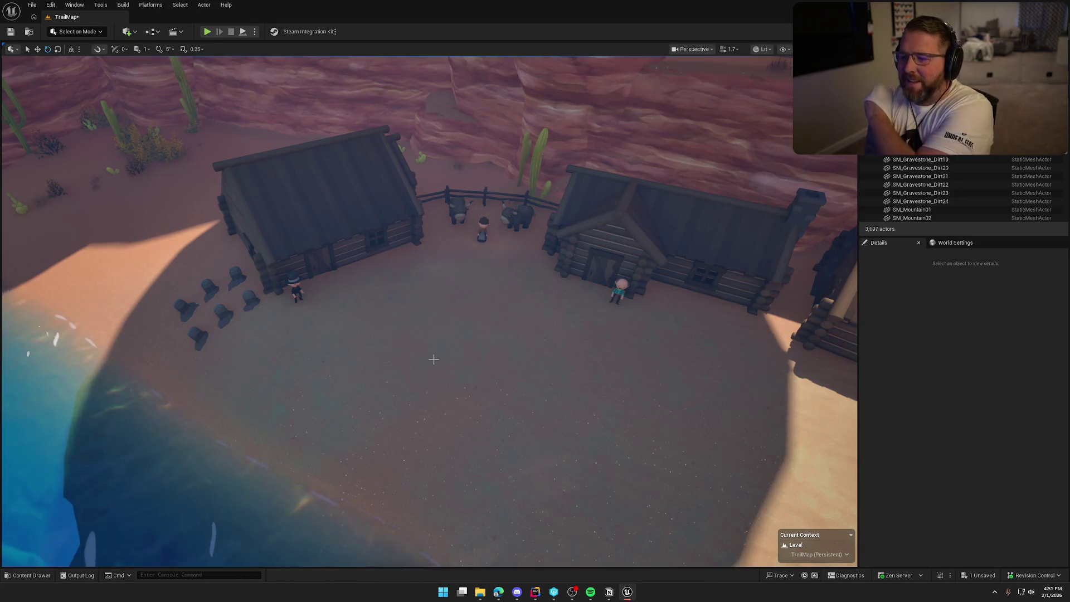
Step: Select the Undertaker sign and another town sign to copy them
{"action": "mouse_move", "coordinate": [434, 359]}
{"action": "left_mouse_down"}
{"action": "mouse_move", "coordinate": [490, 360]}
{"action": "mouse_move", "coordinate": [467, 374]}
{"action": "mouse_move", "coordinate": [398, 340]}
{"action": "left_mouse_up"}
{"action": "left_click", "coordinate": [466, 374]}
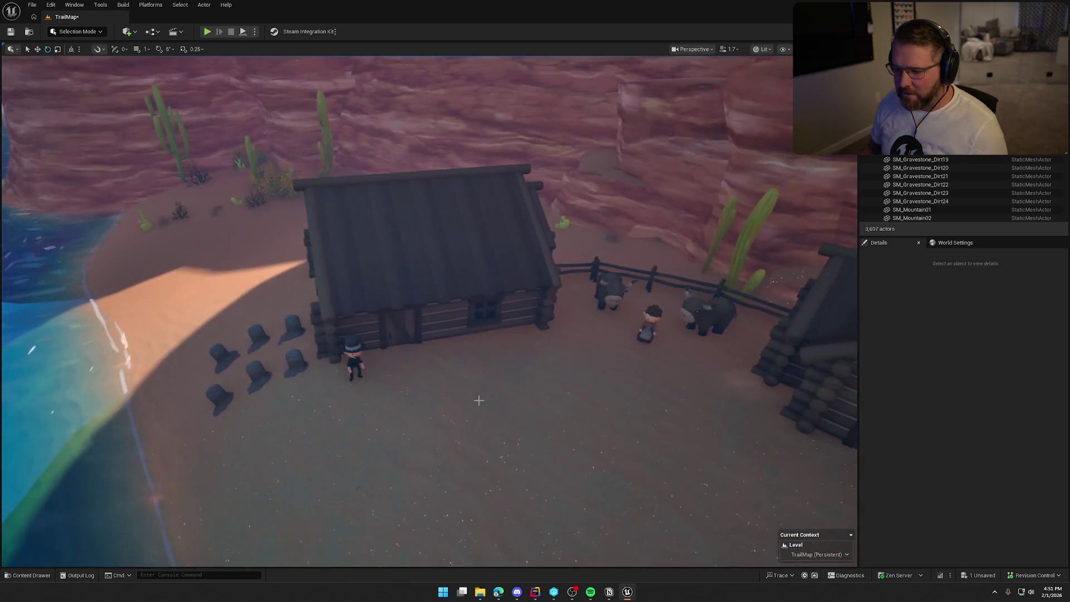
{"action": "mouse_move", "coordinate": [478, 399]}
{"action": "left_mouse_down"}
{"action": "mouse_move", "coordinate": [460, 387]}
{"action": "mouse_move", "coordinate": [493, 371]}
{"action": "left_mouse_up"}
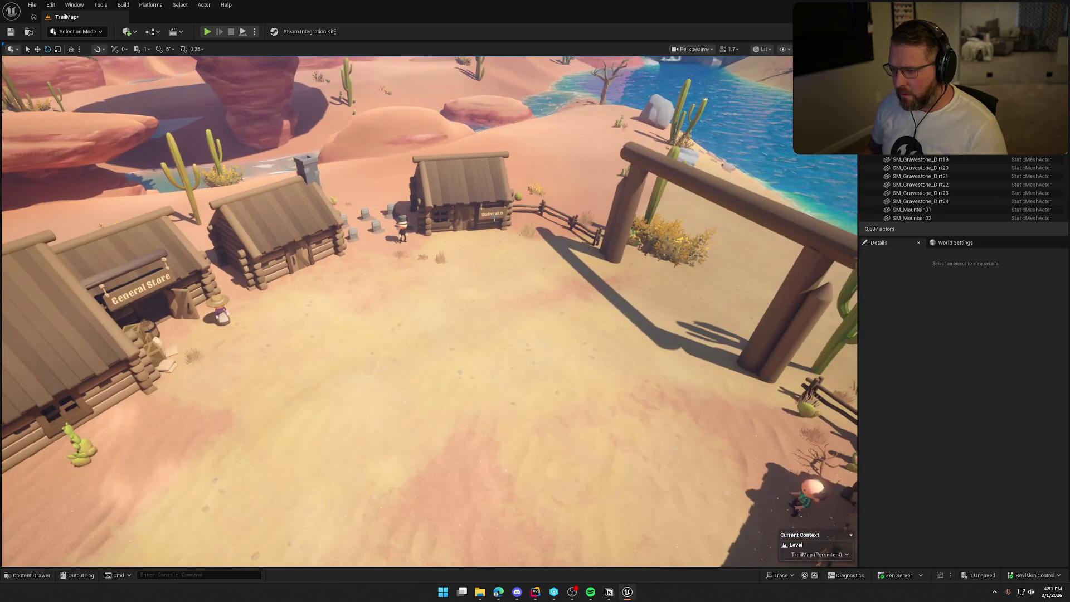
{"action": "left_click", "coordinate": [462, 201]}
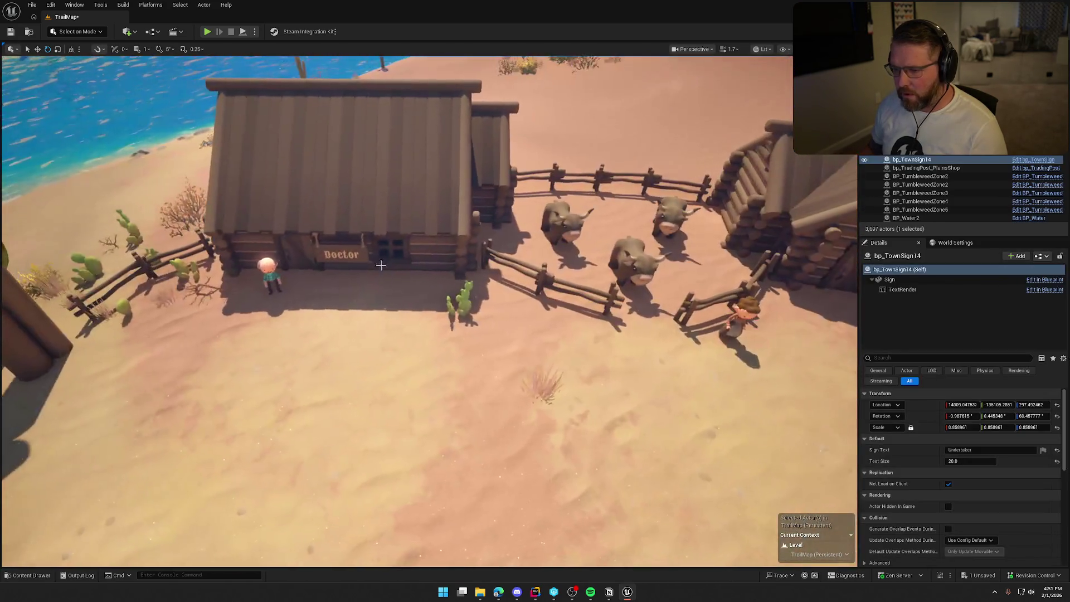
{"action": "left_click", "coordinate": [343, 245], "text": "ctrl"}
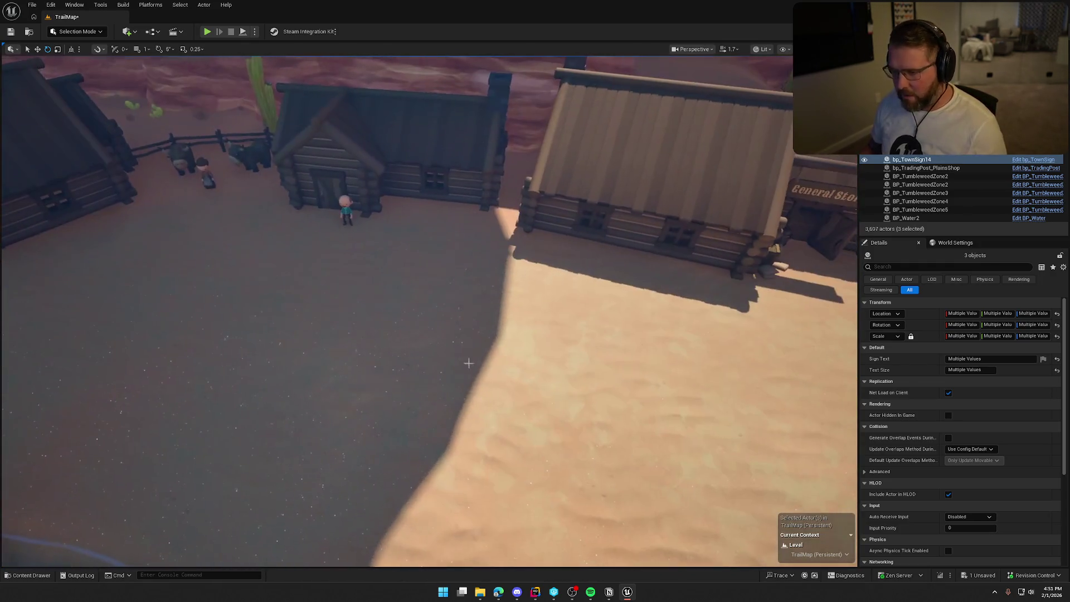
Step: Paste the copied town signs, including the Undertaker sign, onto the ground
{"action": "right_click", "coordinate": [451, 326]}
{"action": "mouse_move", "coordinate": [502, 195]}
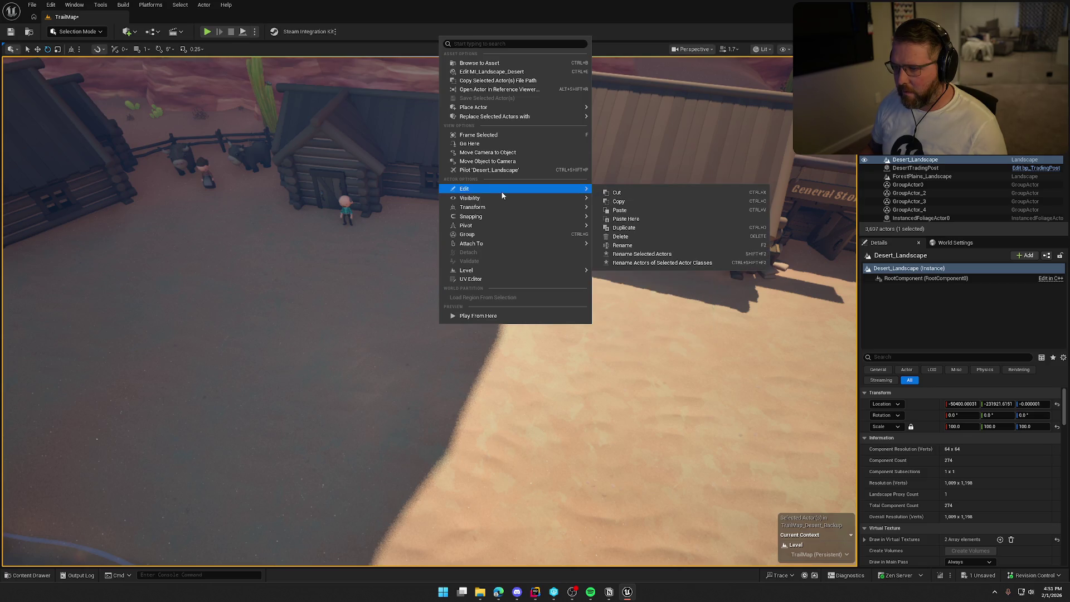
{"action": "left_click", "coordinate": [644, 209]}
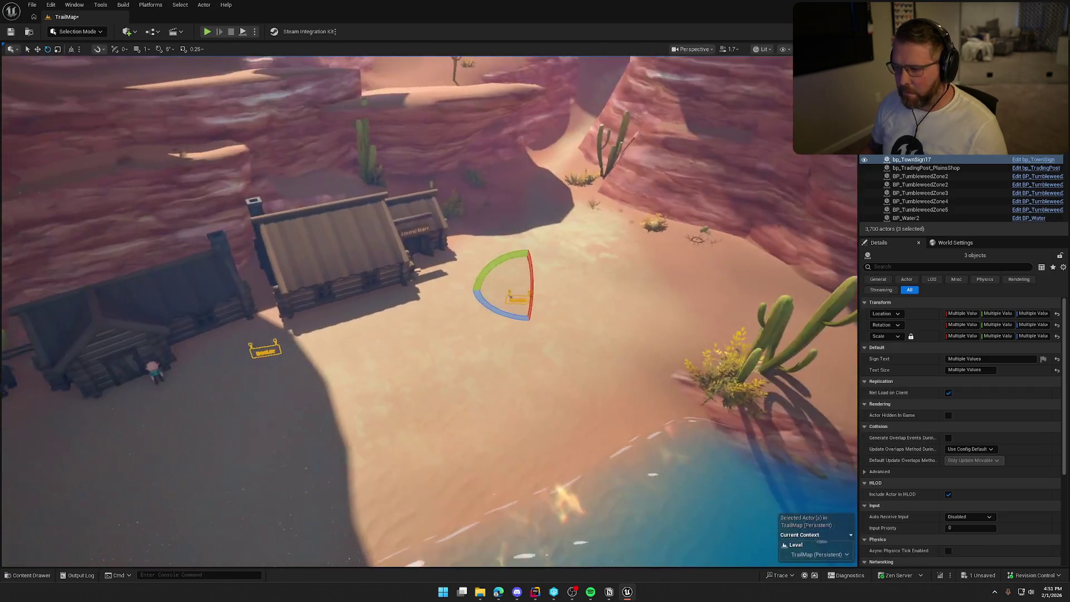
{"action": "key", "text": "w"}
{"action": "left_click_drag", "start_coordinate": [532, 241], "coordinate": [357, 262]}
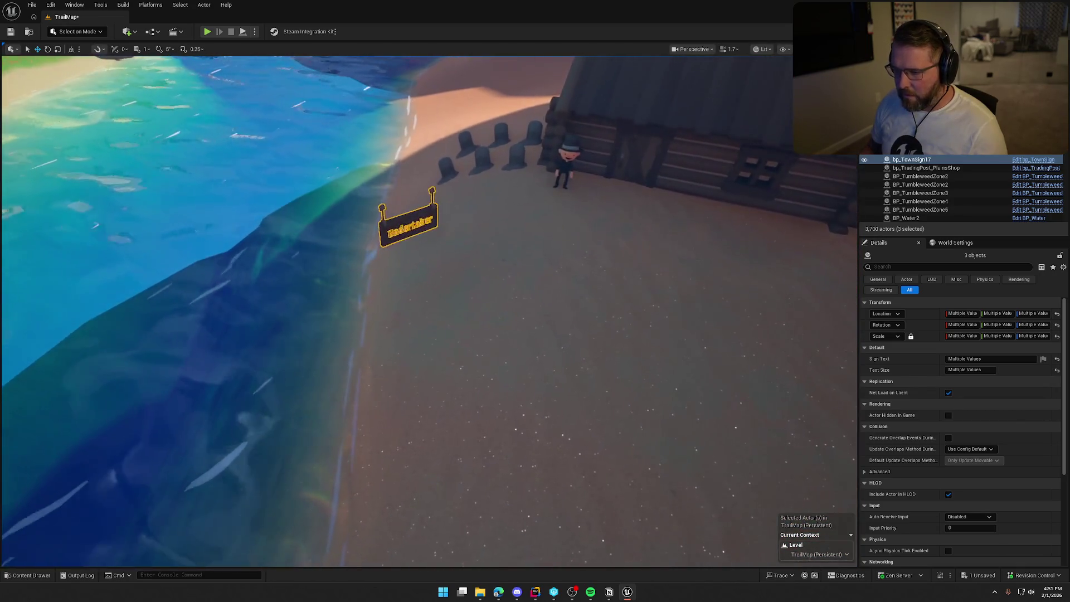
Step: Slide the pasted Undertaker sign onto the graveyard cabin's front wall and lower it into place
{"action": "left_click", "coordinate": [421, 231]}
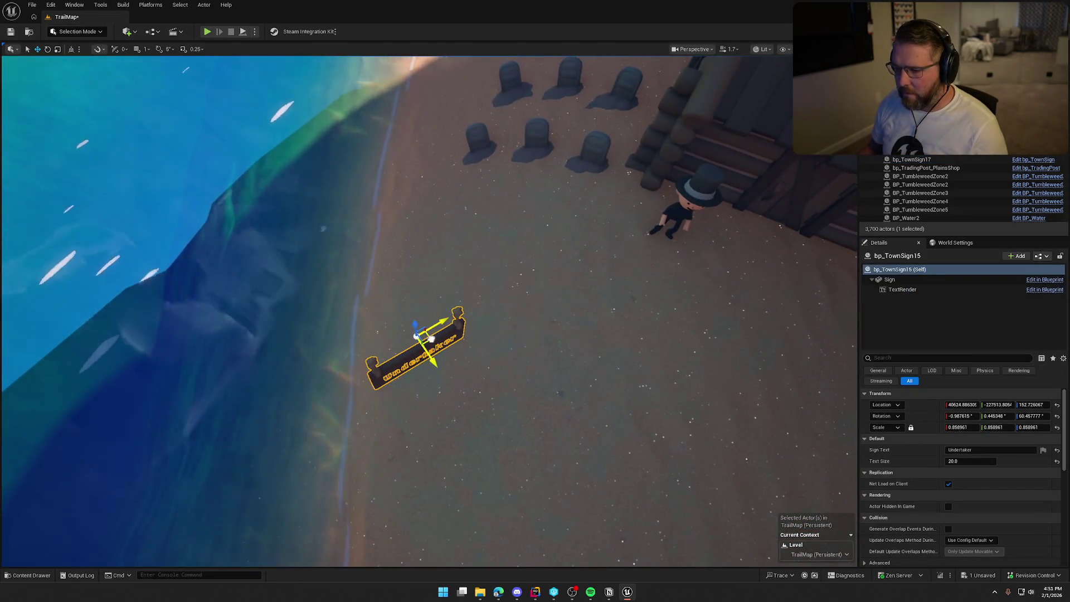
{"action": "left_click_drag", "start_coordinate": [434, 333], "coordinate": [695, 281]}
{"action": "left_click_drag", "start_coordinate": [390, 334], "coordinate": [331, 355]}
{"action": "key", "text": "ctrl+z"}
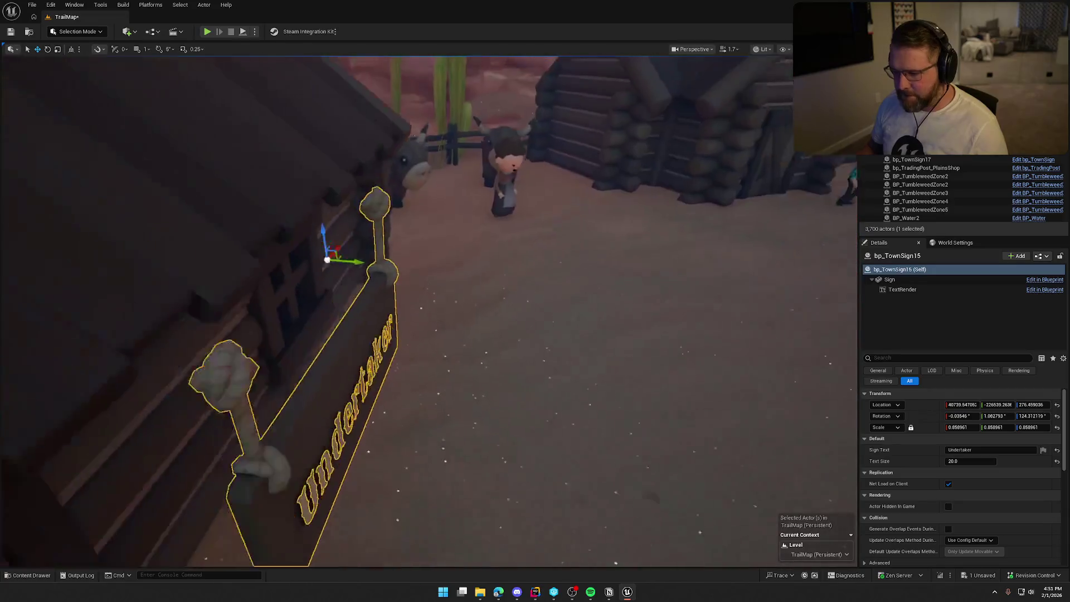
{"action": "left_click_drag", "start_coordinate": [397, 252], "coordinate": [335, 247]}
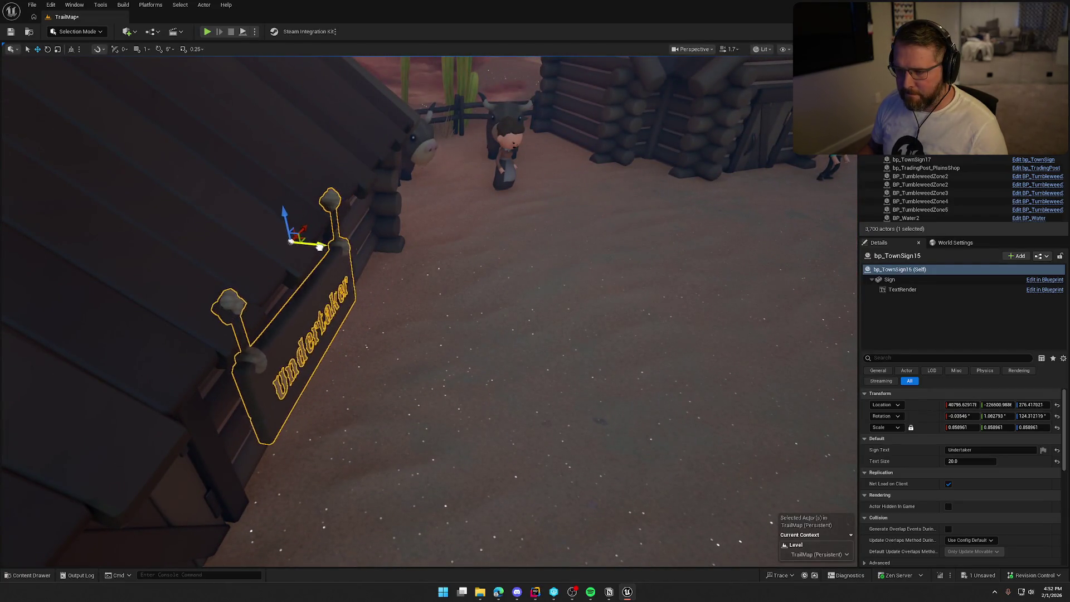
{"action": "left_click_drag", "start_coordinate": [282, 218], "coordinate": [278, 262]}
{"action": "left_click_drag", "start_coordinate": [390, 335], "coordinate": [424, 208]}
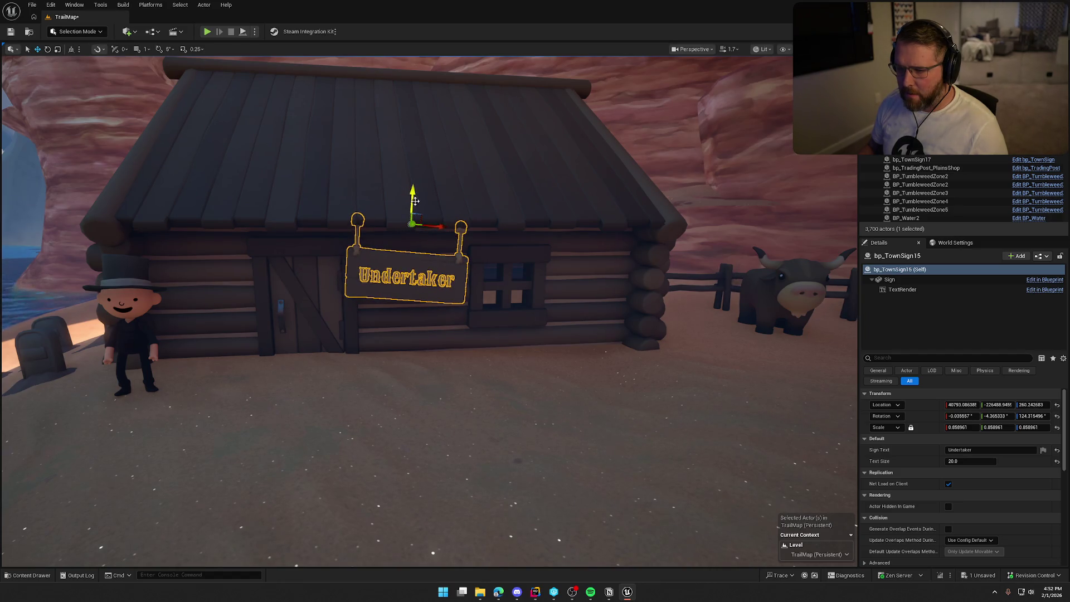
{"action": "key", "text": "Escape"}
{"action": "mouse_move", "coordinate": [524, 382]}
{"action": "left_mouse_down"}
{"action": "mouse_move", "coordinate": [485, 368]}
{"action": "mouse_move", "coordinate": [551, 296]}
{"action": "left_mouse_up"}
{"action": "left_click", "coordinate": [551, 246]}
Step: Move the Doctor sign sideways onto the gable and lower it just above the door
{"action": "mouse_move", "coordinate": [551, 245]}
{"action": "left_mouse_down"}
{"action": "mouse_move", "coordinate": [546, 268]}
{"action": "mouse_move", "coordinate": [557, 278]}
{"action": "left_mouse_up"}
{"action": "left_click_drag", "start_coordinate": [643, 316], "coordinate": [357, 320]}
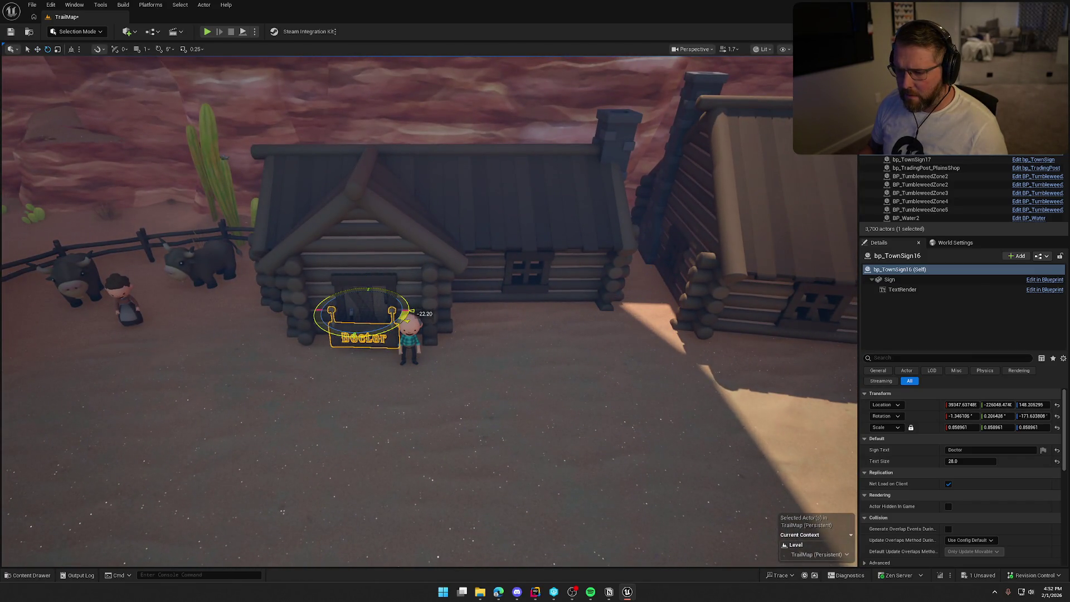
{"action": "mouse_move", "coordinate": [337, 205]}
{"action": "left_mouse_down"}
{"action": "mouse_move", "coordinate": [358, 220]}
{"action": "mouse_move", "coordinate": [322, 231]}
{"action": "mouse_move", "coordinate": [326, 255]}
{"action": "mouse_move", "coordinate": [306, 246]}
{"action": "left_mouse_up"}
{"action": "key", "text": "f"}
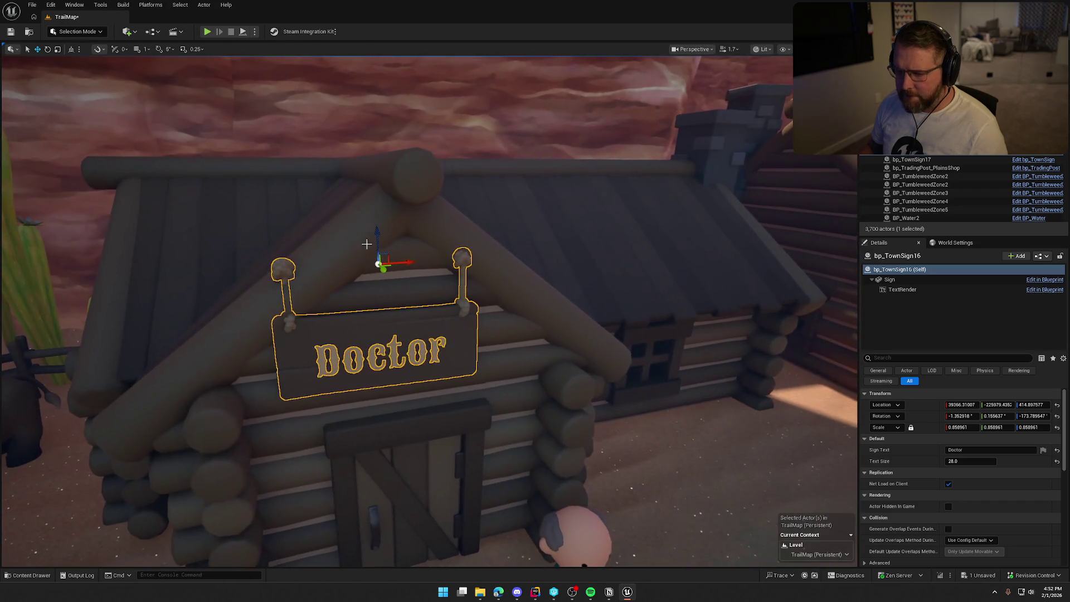
{"action": "mouse_move", "coordinate": [412, 262]}
{"action": "left_mouse_down"}
{"action": "mouse_move", "coordinate": [438, 262]}
{"action": "mouse_move", "coordinate": [503, 209]}
{"action": "left_mouse_up"}
{"action": "left_click_drag", "start_coordinate": [517, 168], "coordinate": [514, 187]}
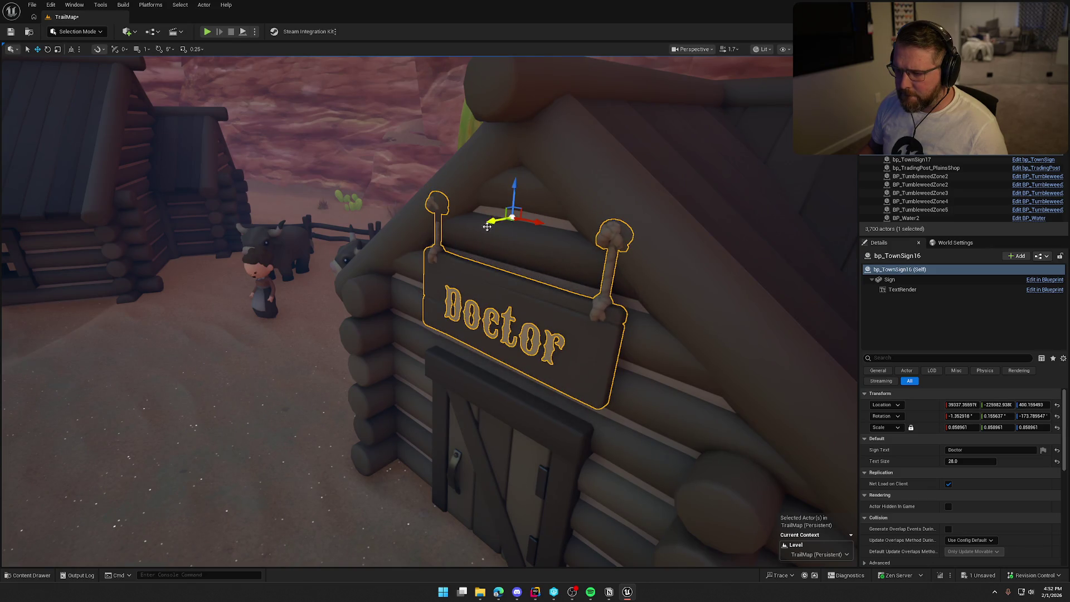
{"action": "key", "text": "Escape"}
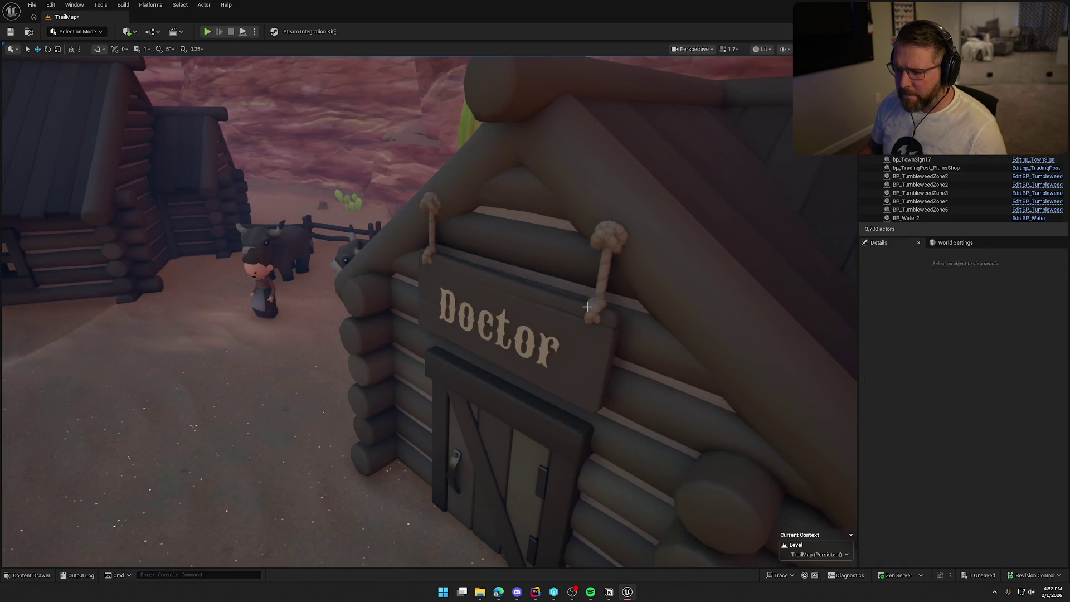
{"action": "scroll", "coordinate": [587, 306], "scroll_direction": "down", "scroll_amount": 5}
{"action": "left_click_drag", "start_coordinate": [588, 306], "coordinate": [613, 279]}
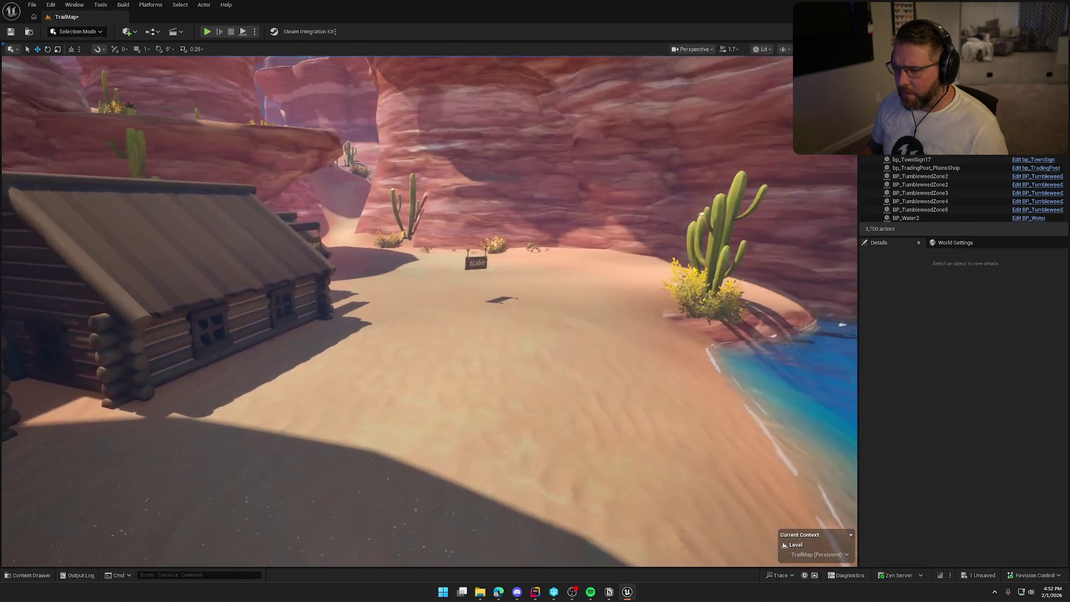
Step: Delete the spare Stable sign copy, bp_TownSign17, and save the level
{"action": "left_click", "coordinate": [477, 262]}
{"action": "left_click_drag", "start_coordinate": [480, 267], "coordinate": [306, 270]}
{"action": "key", "text": "Delete"}
{"action": "key", "text": "ctrl+s"}
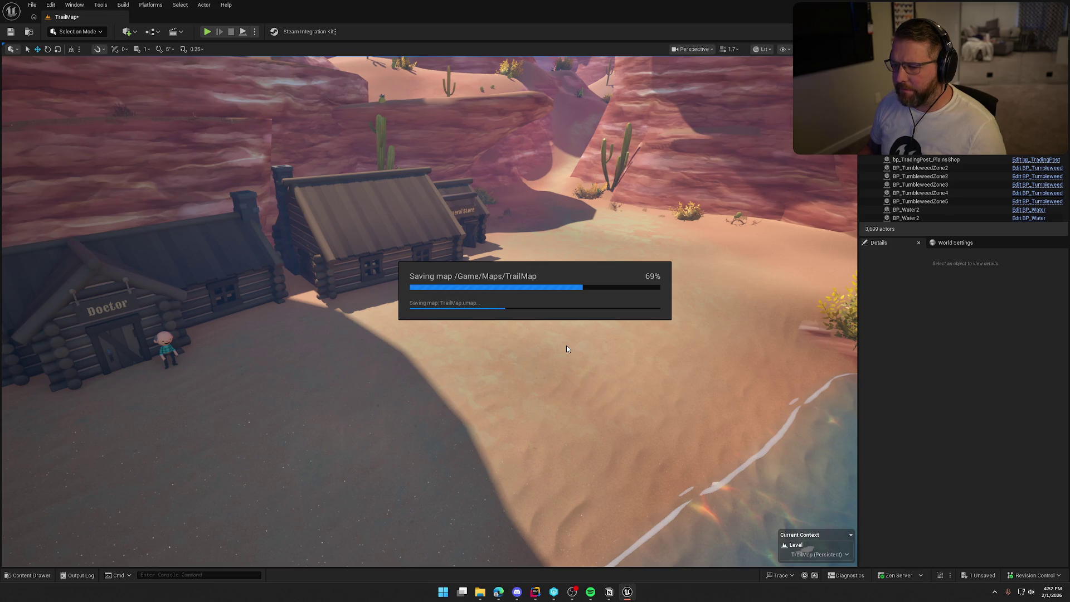
Step: Head the view to the General Store with the NPC folder showing
{"action": "key", "text": "w"}
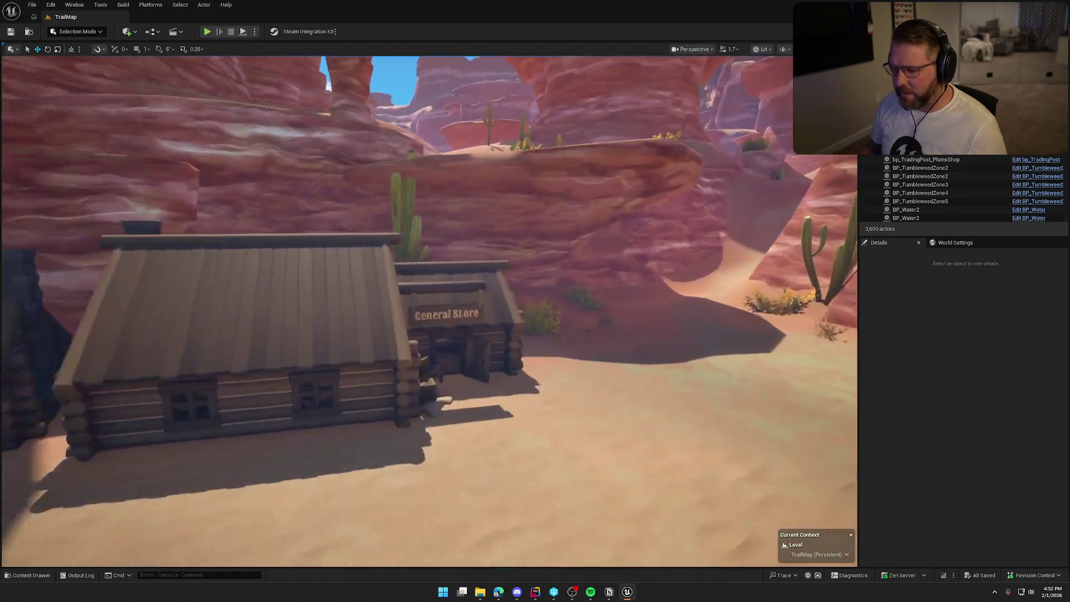
{"action": "key", "text": "ctrl+space"}
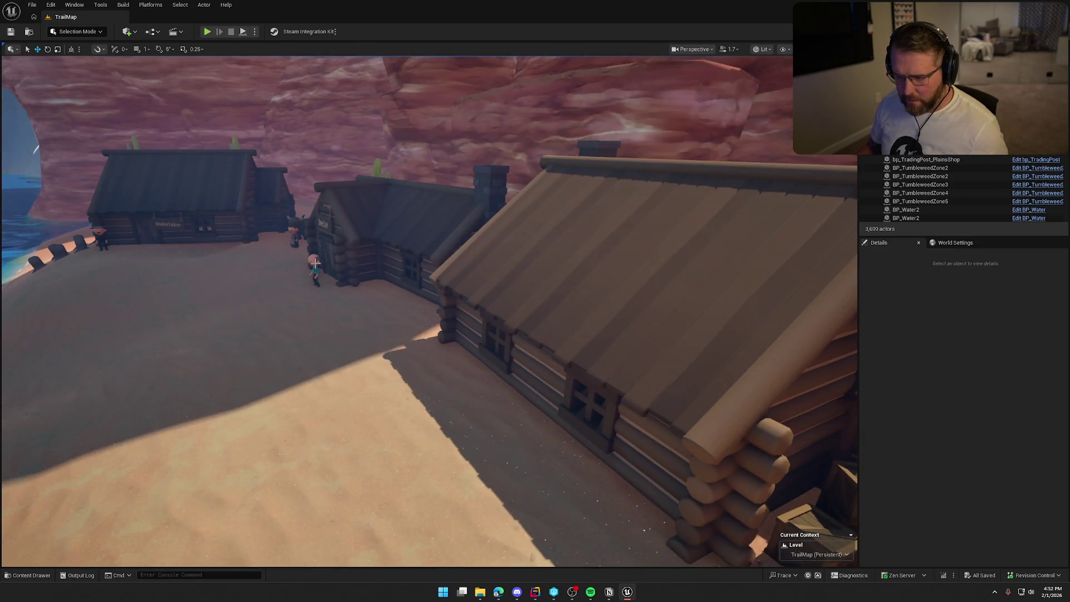
{"action": "left_click", "coordinate": [315, 273]}
{"action": "key", "text": "ctrl+space"}
{"action": "key", "text": "ctrl+space"}
{"action": "key", "text": "w"}
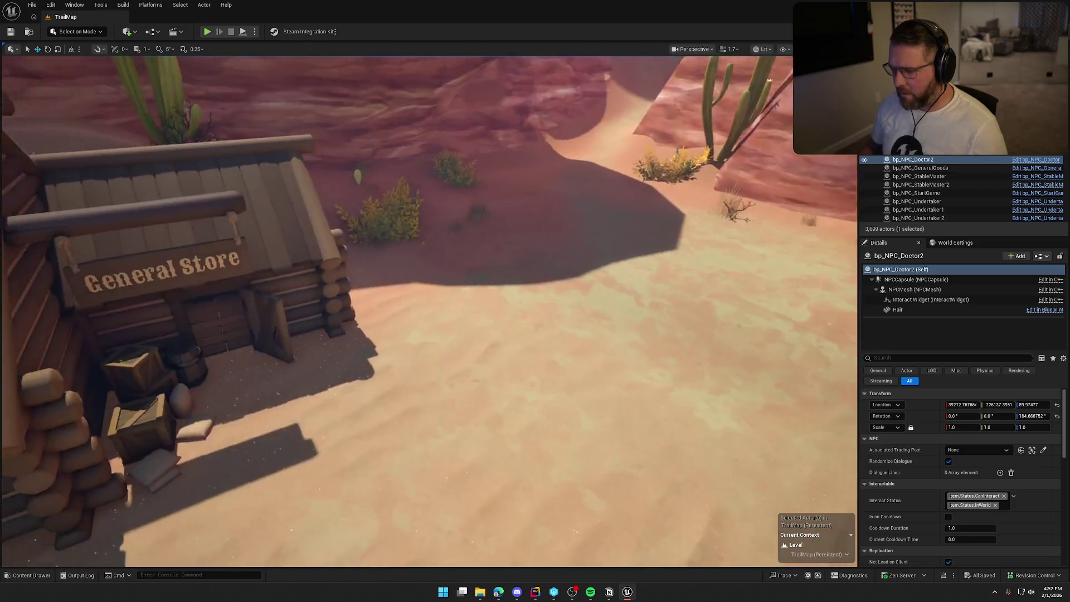
{"action": "key", "text": "ctrl+space"}
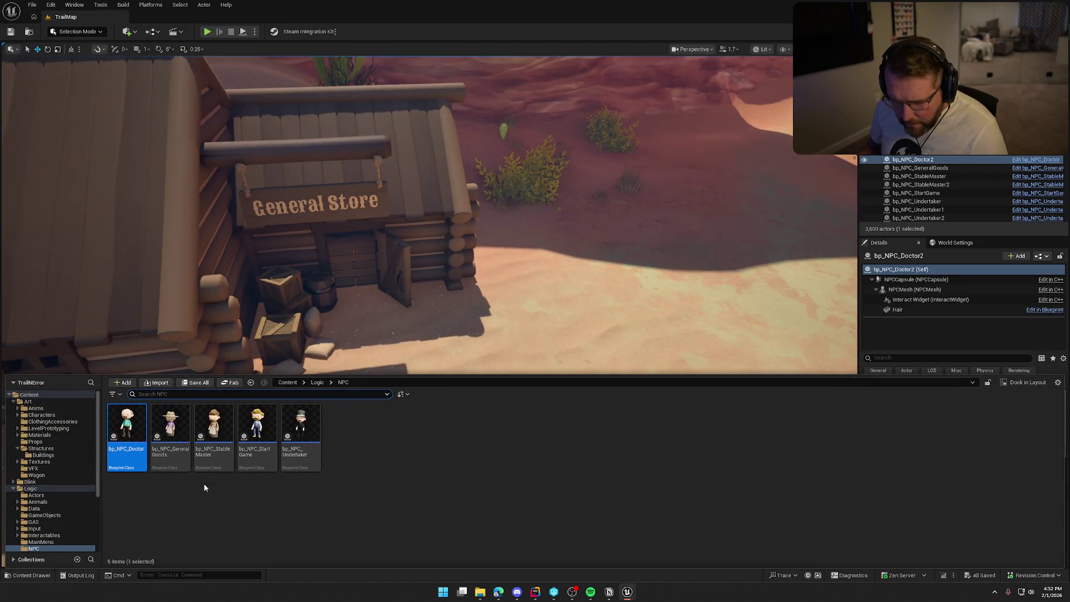
Step: Drop bp_NPC_GeneralGoods in front of the General Store, then check it from the saved camera views
{"action": "left_click_drag", "start_coordinate": [176, 430], "coordinate": [458, 311]}
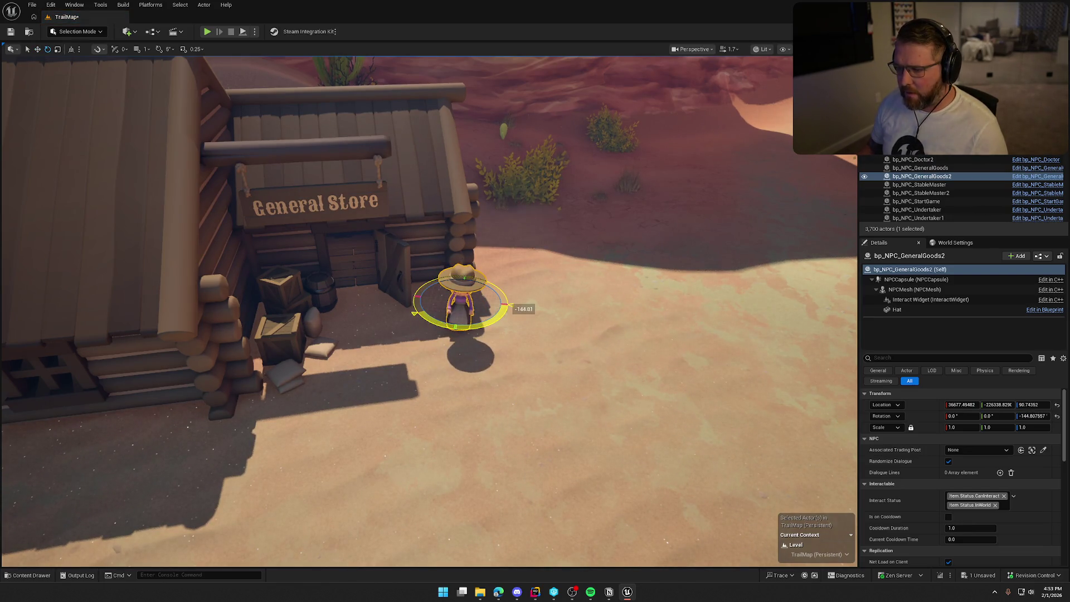
{"action": "left_click", "coordinate": [451, 389]}
{"action": "scroll", "coordinate": [559, 356], "scroll_direction": "down", "scroll_amount": 5}
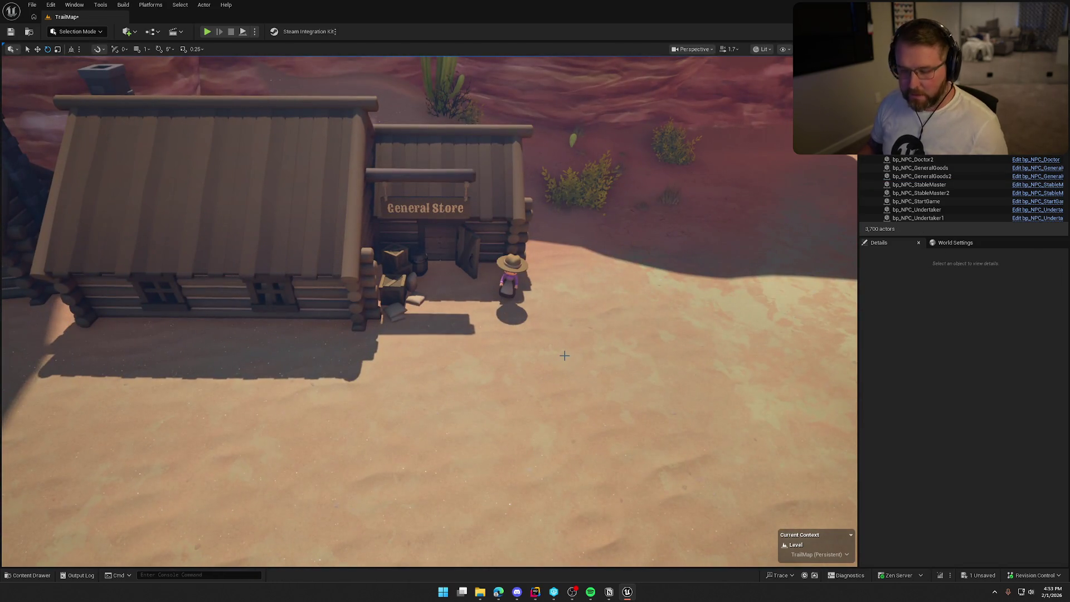
{"action": "key", "text": "1"}
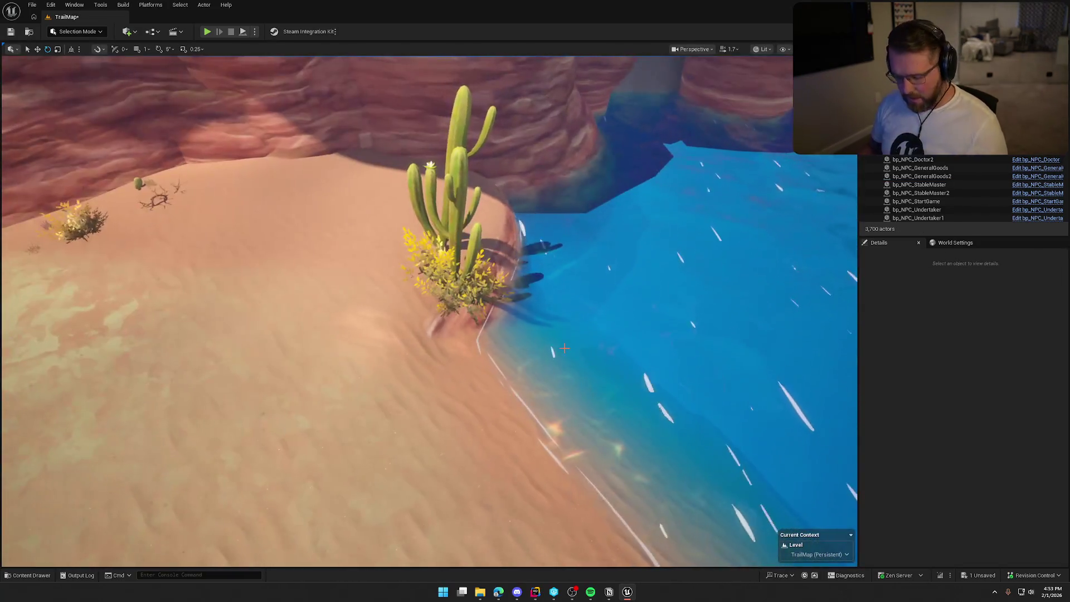
{"action": "key", "text": "2"}
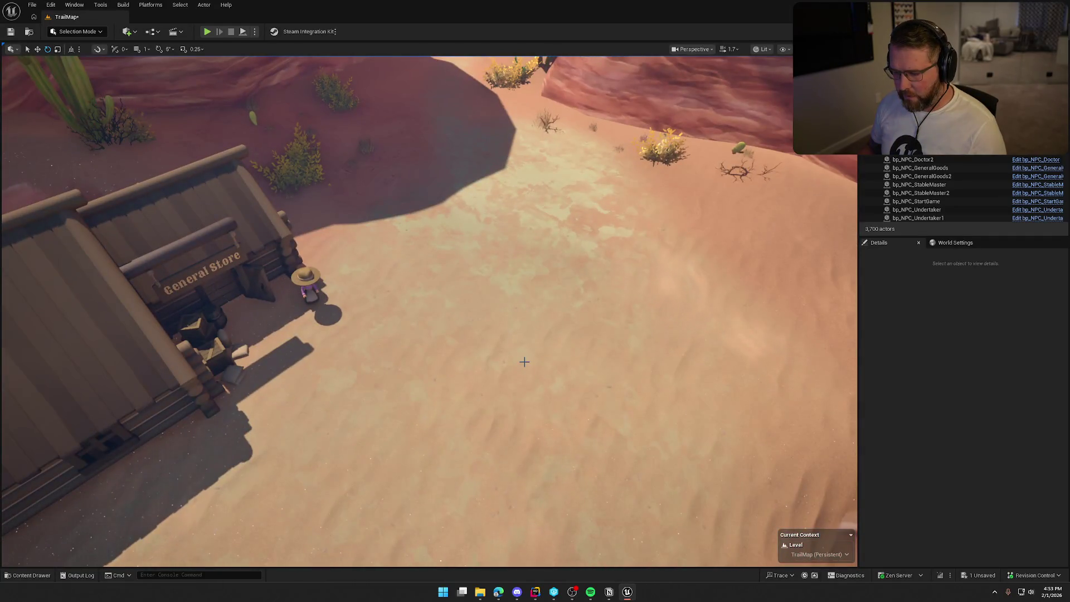
{"action": "key", "text": "3"}
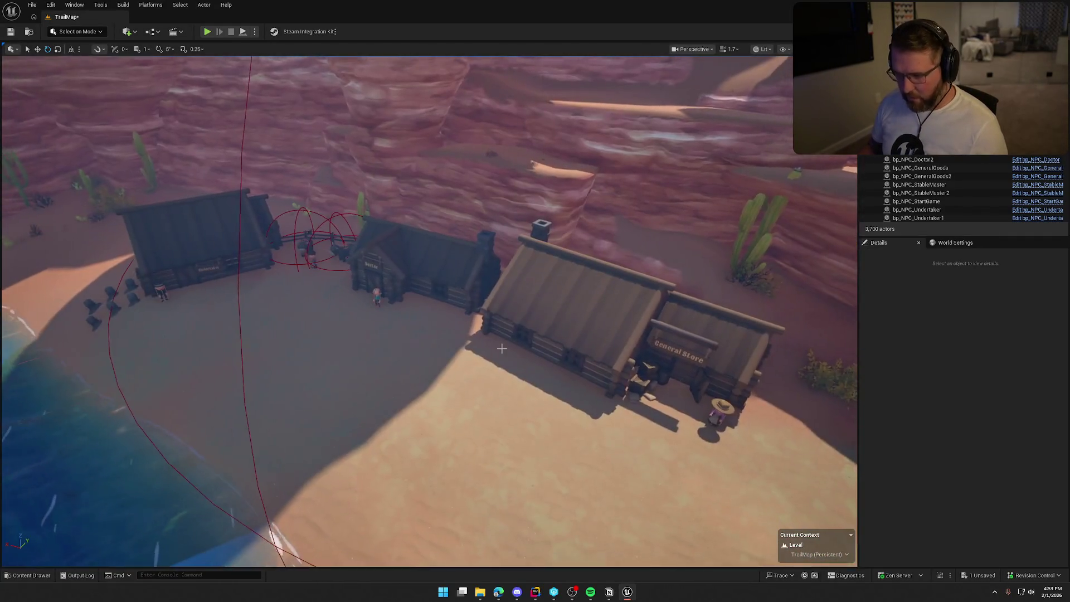
{"action": "left_click", "coordinate": [451, 351]}
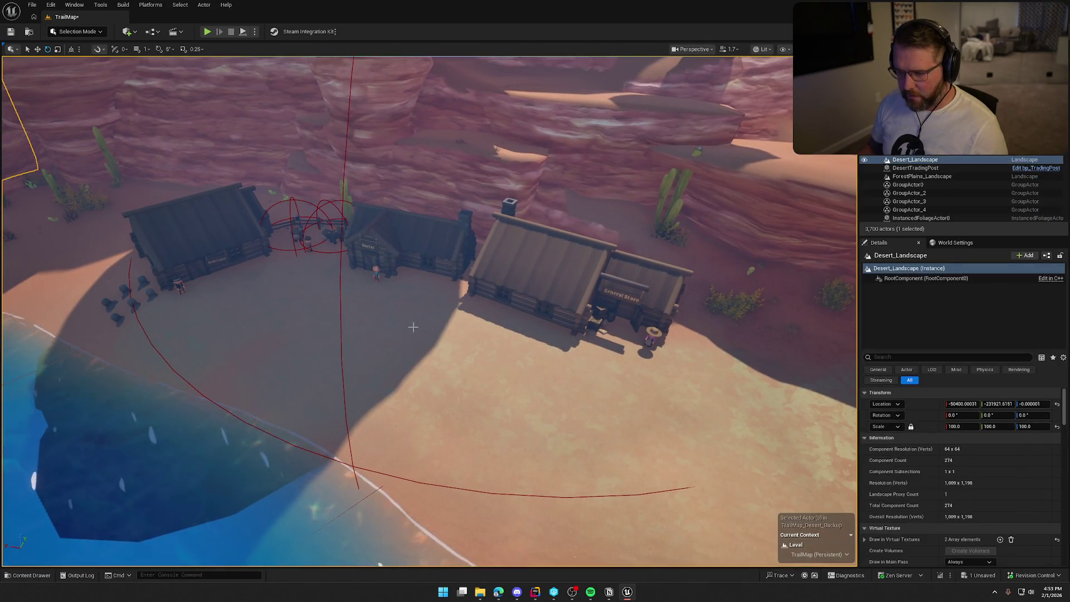
Step: Move MountainTradingPost's Respawn Location One in front of the Undertaker building
{"action": "left_click_drag", "start_coordinate": [451, 352], "coordinate": [440, 324]}
{"action": "left_click", "coordinate": [692, 341]}
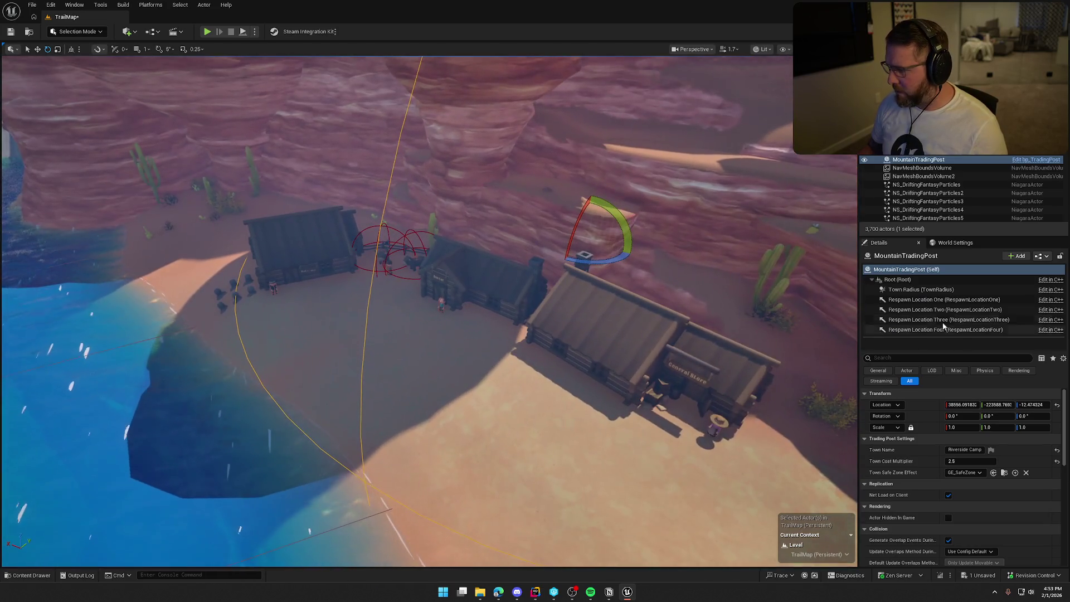
{"action": "left_click", "coordinate": [944, 300]}
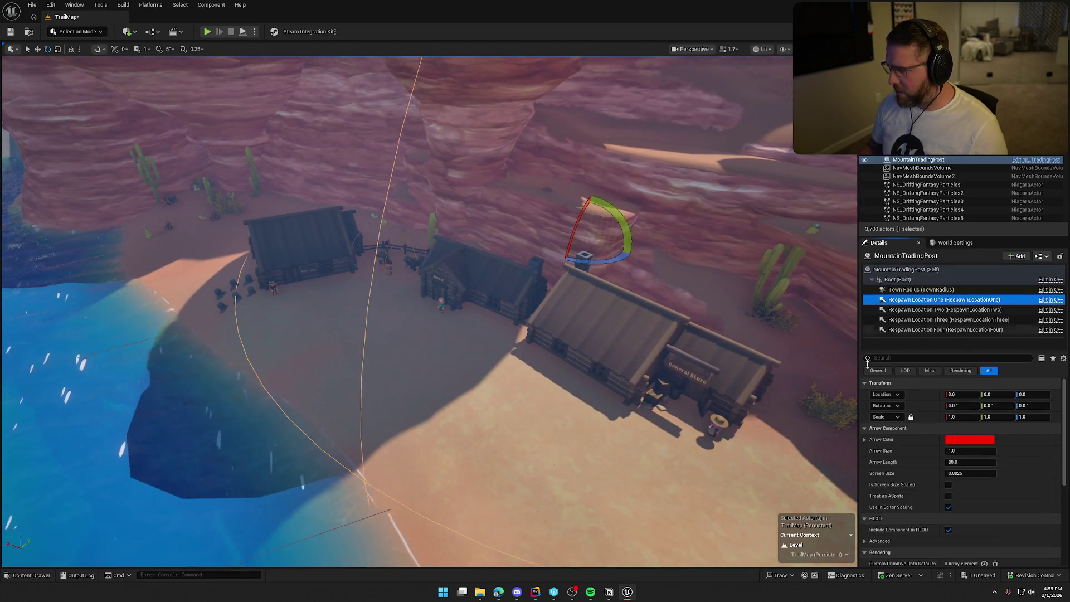
{"action": "mouse_move", "coordinate": [462, 85]}
{"action": "left_mouse_down"}
{"action": "mouse_move", "coordinate": [680, 255]}
{"action": "mouse_move", "coordinate": [507, 345]}
{"action": "left_mouse_up"}
{"action": "key", "text": "w"}
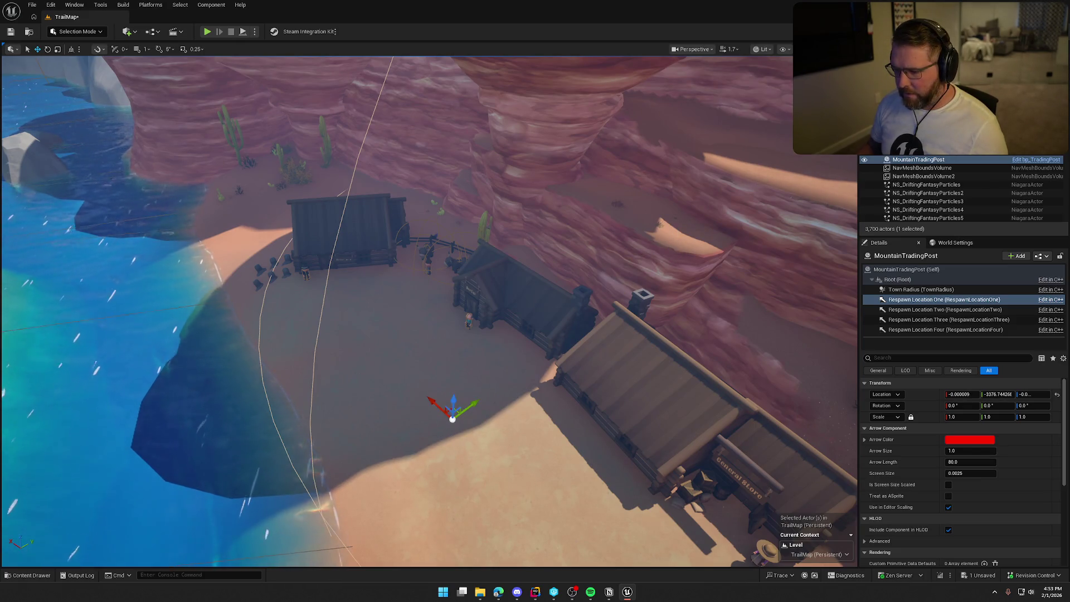
{"action": "key", "text": "f"}
{"action": "mouse_move", "coordinate": [477, 342]}
{"action": "left_mouse_down"}
{"action": "mouse_move", "coordinate": [748, 144]}
{"action": "mouse_move", "coordinate": [688, 83]}
{"action": "left_mouse_up"}
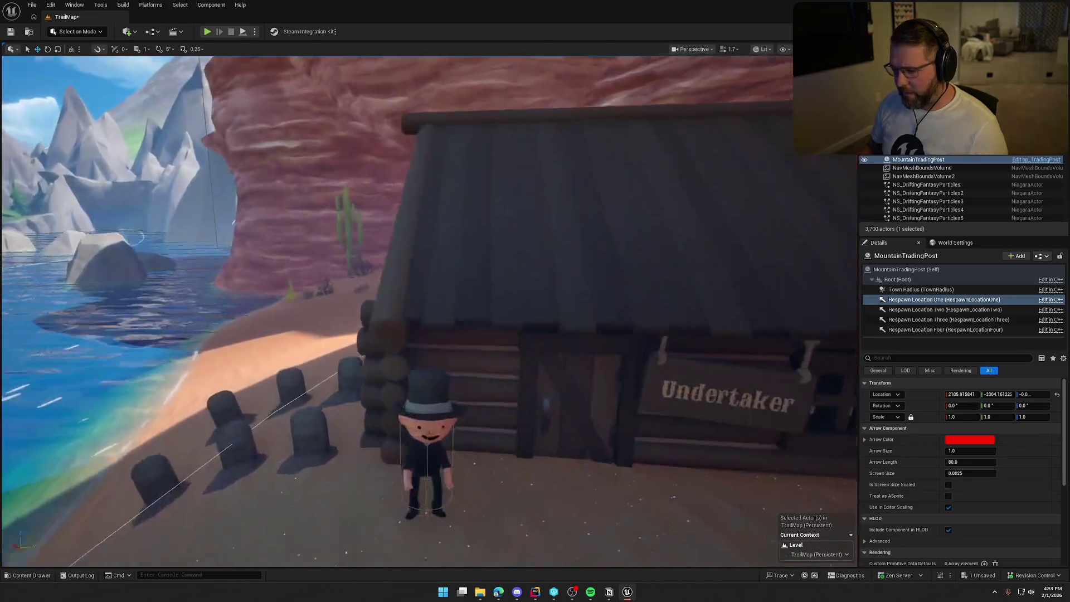
{"action": "key", "text": "f"}
{"action": "left_click_drag", "start_coordinate": [565, 294], "coordinate": [521, 303]}
{"action": "left_click_drag", "start_coordinate": [486, 263], "coordinate": [490, 245]}
{"action": "mouse_move", "coordinate": [512, 319]}
{"action": "left_mouse_down"}
{"action": "mouse_move", "coordinate": [426, 279]}
{"action": "mouse_move", "coordinate": [446, 281]}
{"action": "mouse_move", "coordinate": [426, 264]}
{"action": "left_mouse_up"}
Step: Turn the respawn point about -140° and set its Location Z to 150
{"action": "key", "text": "e"}
{"action": "key", "text": "r"}
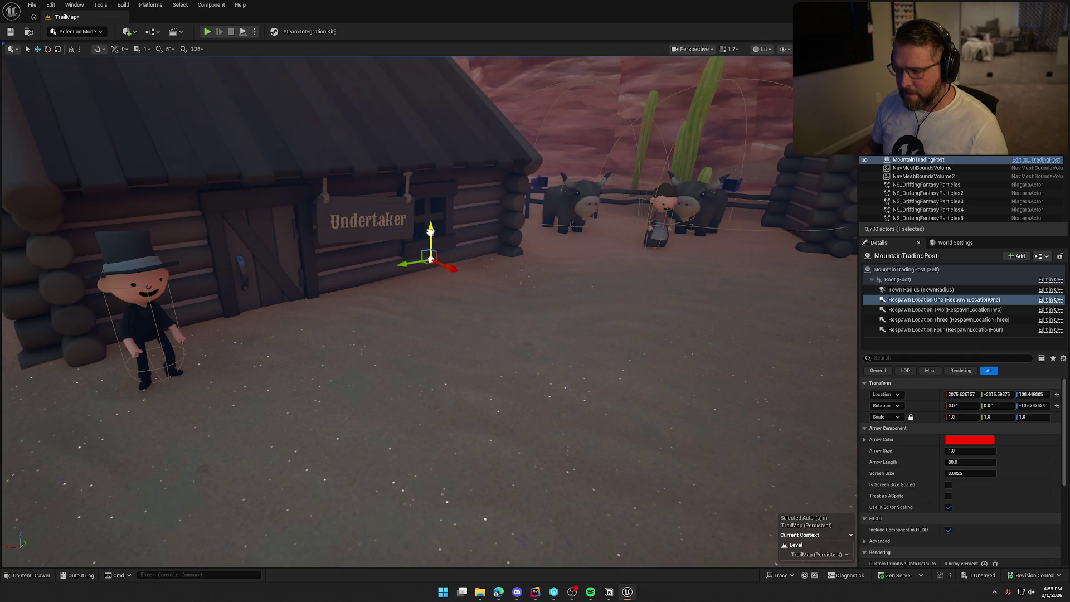
{"action": "left_click_drag", "start_coordinate": [433, 223], "coordinate": [472, 305]}
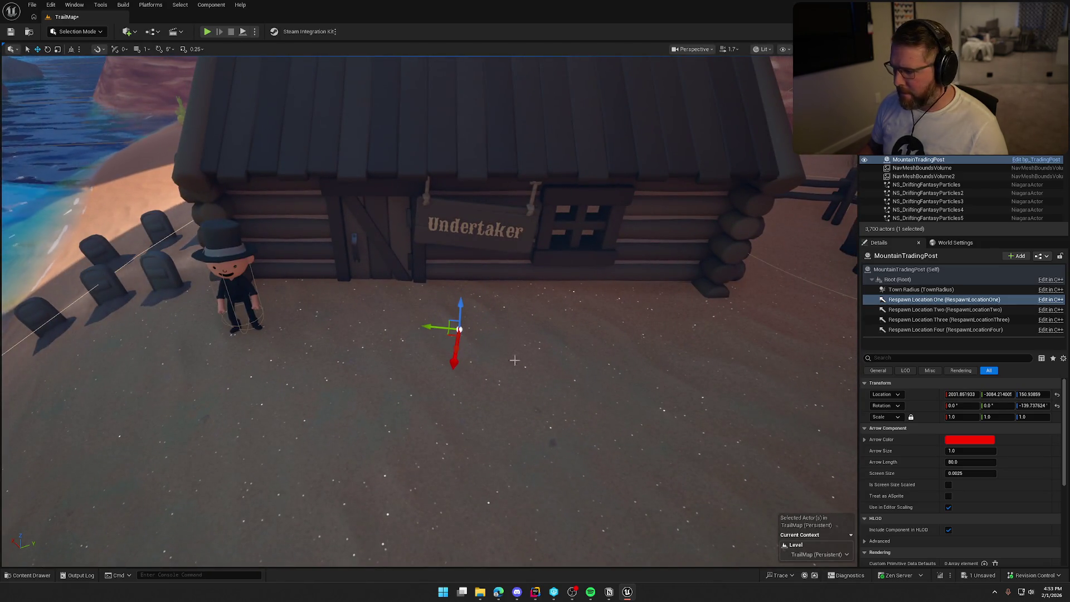
{"action": "left_click", "coordinate": [1031, 394]}
{"action": "type", "text": "150"}
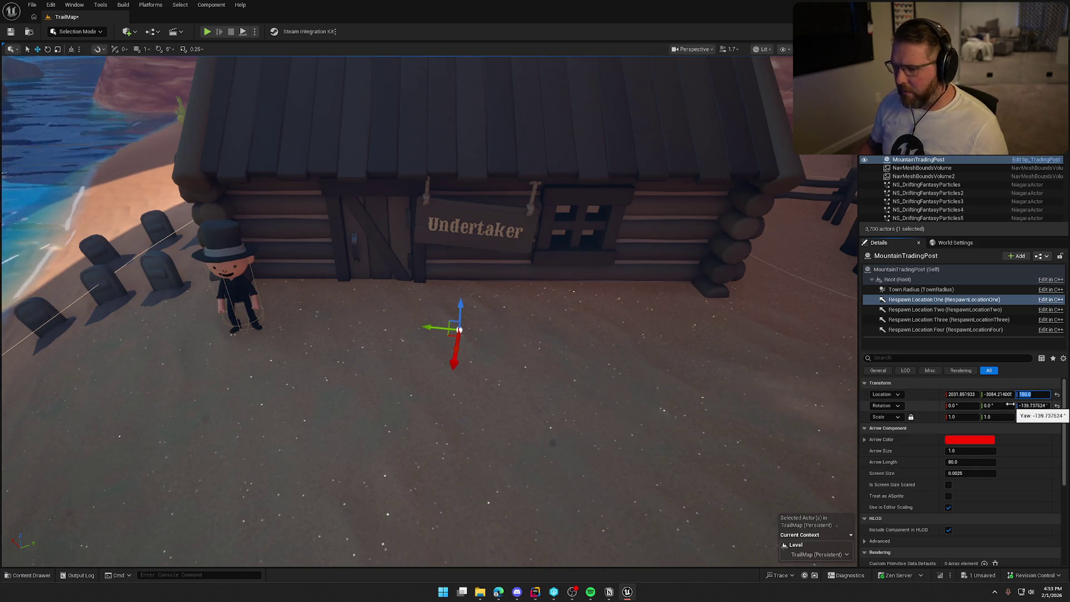
{"action": "key", "text": "Return"}
{"action": "left_click", "coordinate": [989, 310]}
{"action": "left_click_drag", "start_coordinate": [607, 285], "coordinate": [607, 284]}
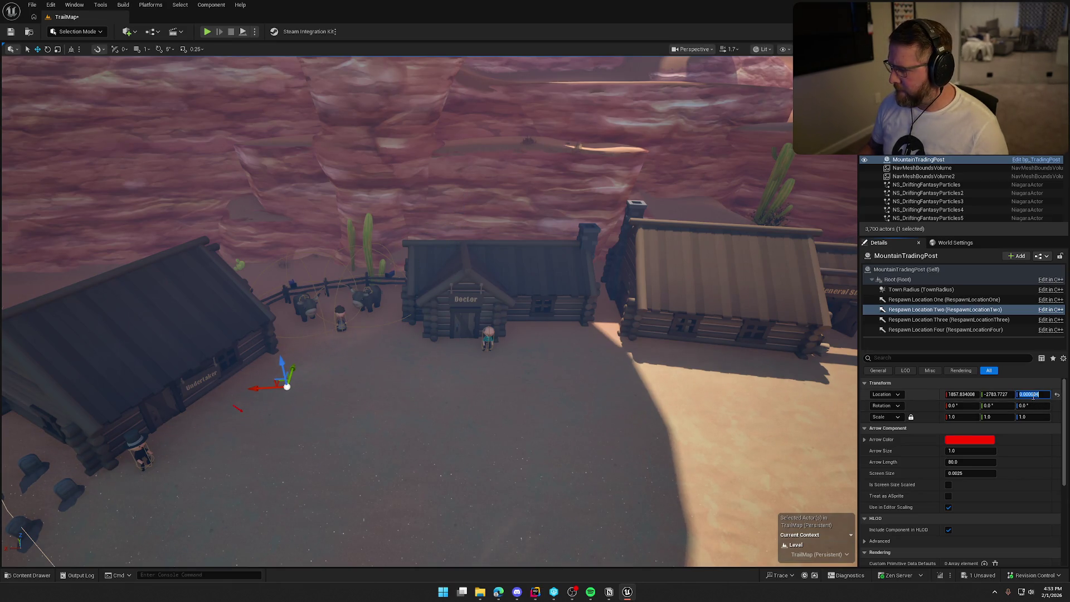
{"action": "type", "text": "150"}
Step: Turn Respawn Location Two to about -166° with the rotate gizmo
{"action": "key", "text": "f"}
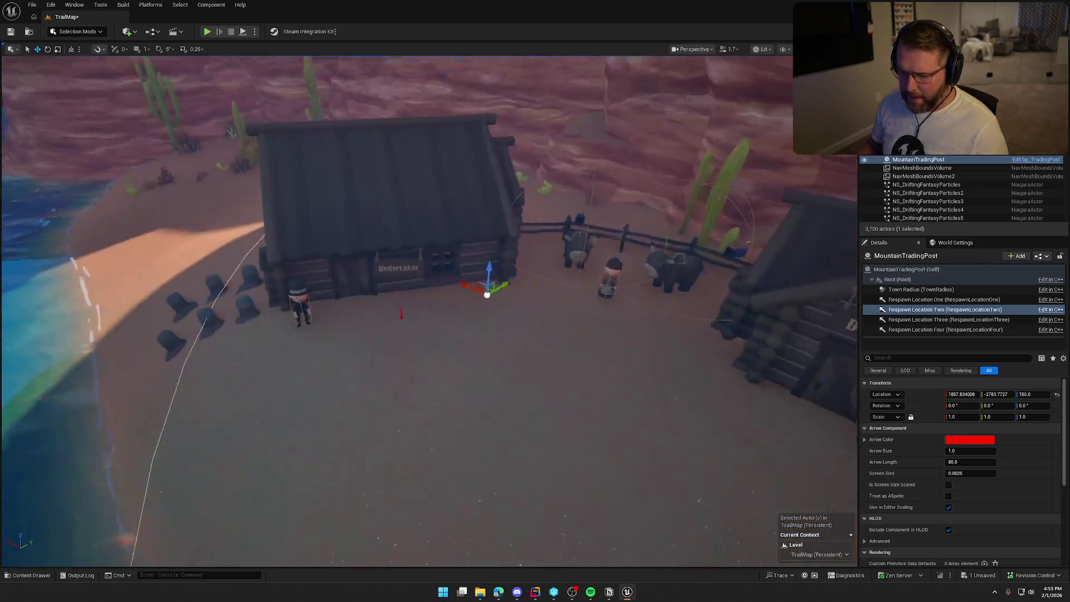
{"action": "key", "text": "e"}
{"action": "mouse_move", "coordinate": [410, 291]}
{"action": "left_mouse_down"}
{"action": "mouse_move", "coordinate": [396, 292]}
{"action": "mouse_move", "coordinate": [417, 279]}
{"action": "left_mouse_up"}
{"action": "key", "text": "w"}
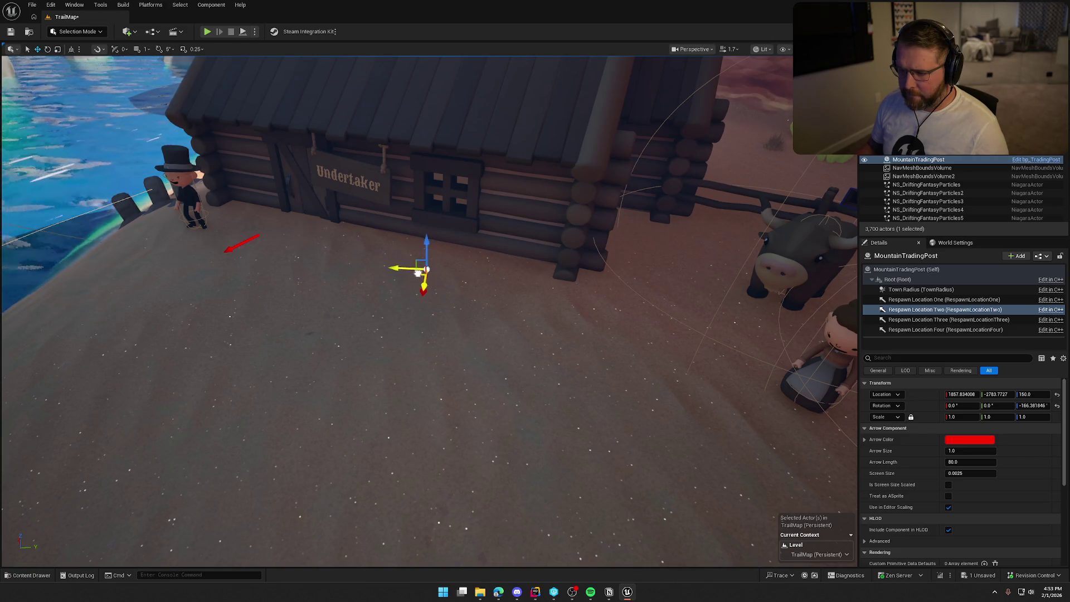
Step: Place Respawn Location Three at Z 150 before the Undertaker cabin, turned -143.8°
{"action": "left_click", "coordinate": [951, 319]}
{"action": "key", "text": "f"}
{"action": "scroll", "coordinate": [819, 459], "scroll_direction": "down", "scroll_amount": 10}
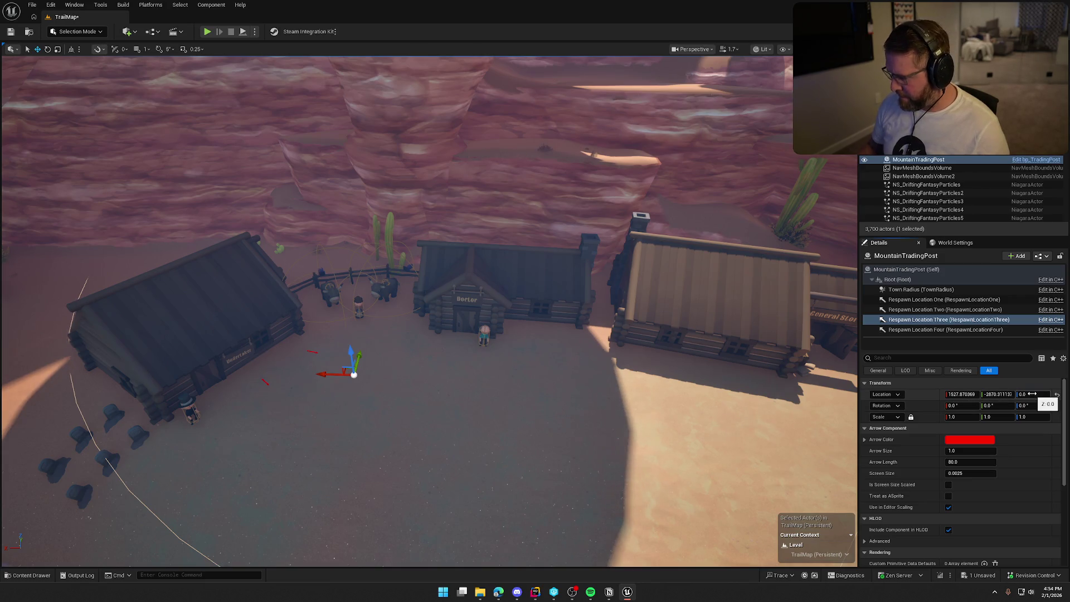
{"action": "key", "text": "f"}
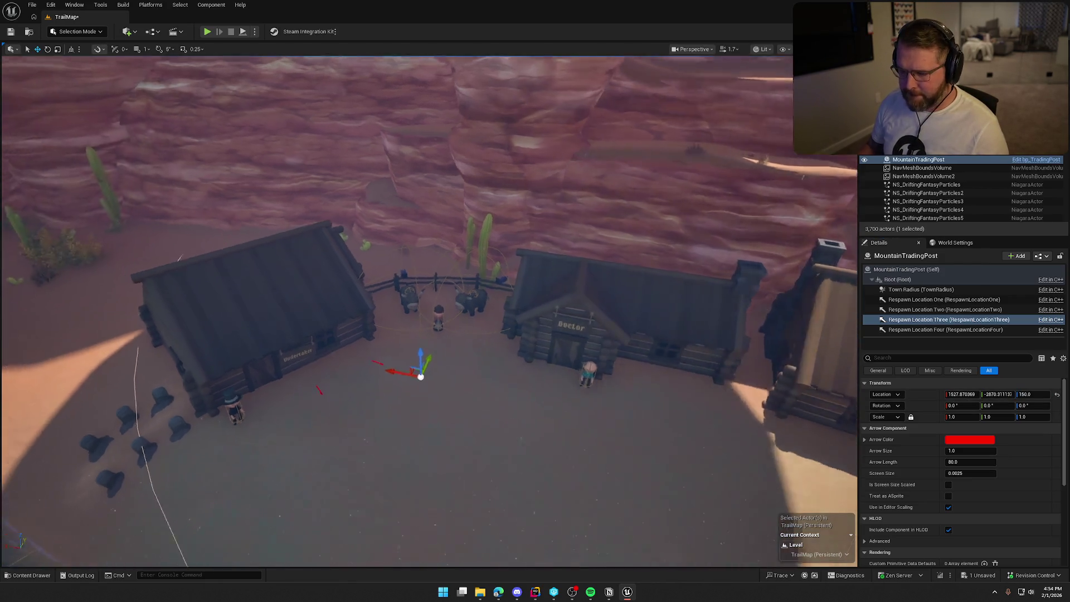
{"action": "mouse_move", "coordinate": [393, 331]}
{"action": "left_mouse_down"}
{"action": "mouse_move", "coordinate": [442, 322]}
{"action": "mouse_move", "coordinate": [401, 299]}
{"action": "mouse_move", "coordinate": [238, 292]}
{"action": "mouse_move", "coordinate": [270, 294]}
{"action": "left_mouse_up"}
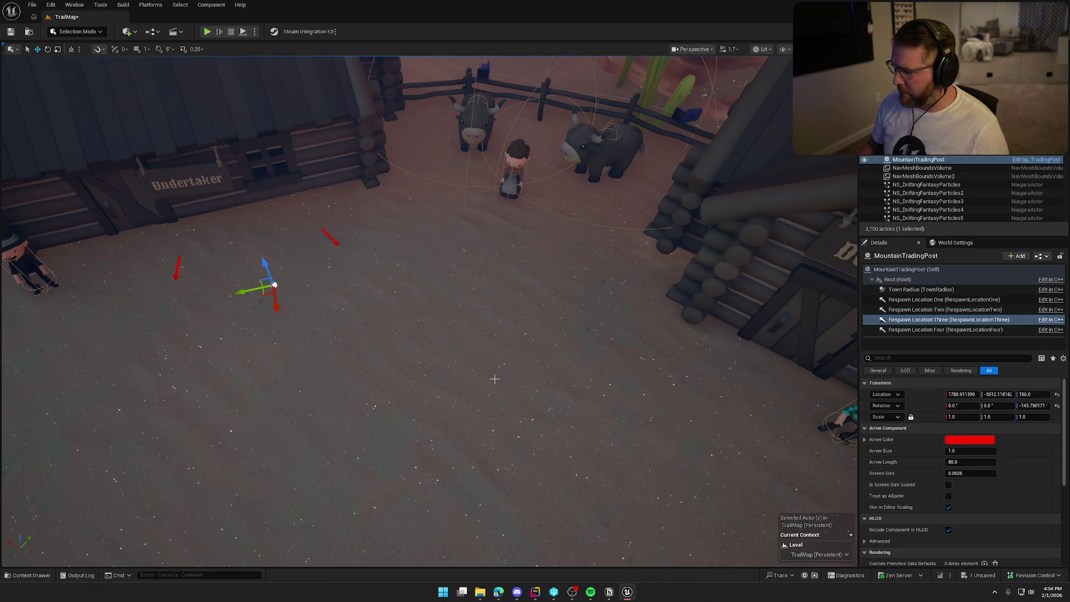
{"action": "key", "text": "Escape"}
{"action": "scroll", "coordinate": [485, 374], "scroll_direction": "down", "scroll_amount": 10}
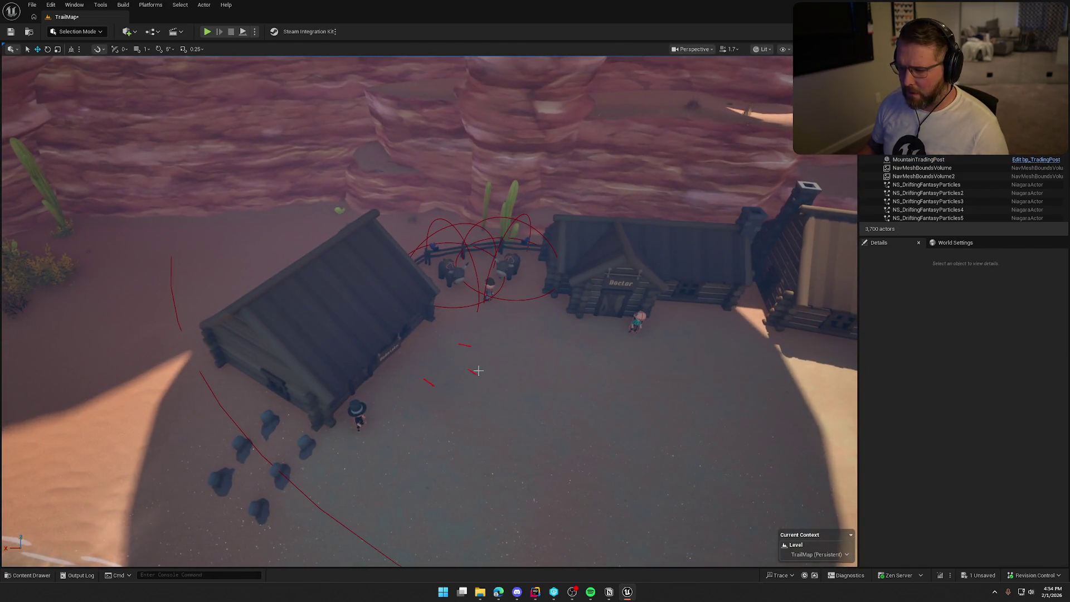
Step: Set Respawn Location Four under MountainTradingPost at height 150, turned about -118°
{"action": "left_click", "coordinate": [477, 375]}
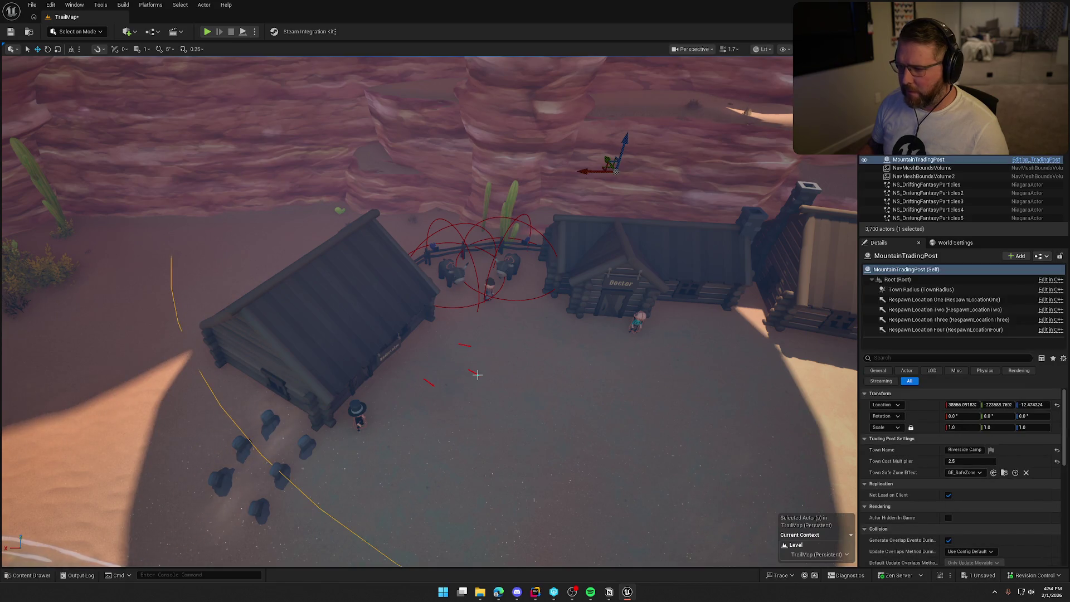
{"action": "double_click", "coordinate": [973, 331]}
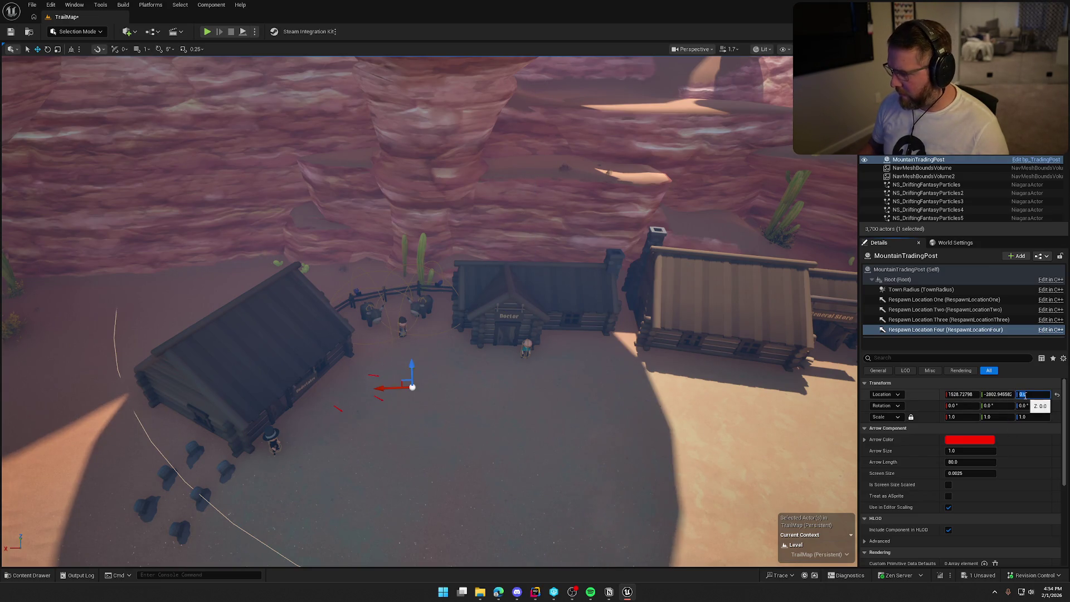
{"action": "key", "text": "Return"}
{"action": "key", "text": "f"}
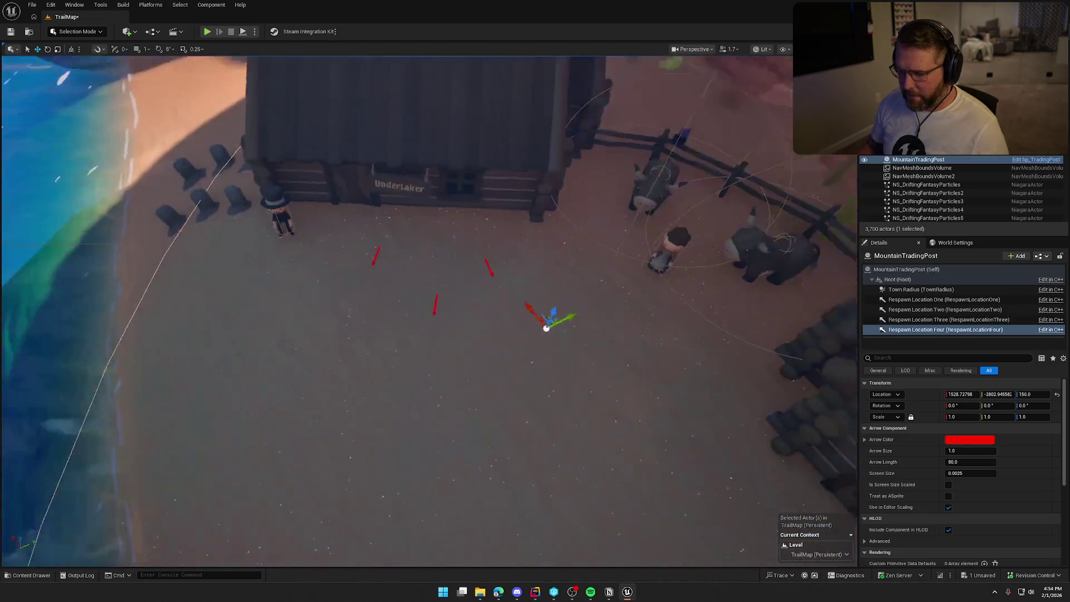
{"action": "key", "text": "e"}
{"action": "mouse_move", "coordinate": [545, 358]}
{"action": "left_mouse_down"}
{"action": "mouse_move", "coordinate": [499, 312]}
{"action": "mouse_move", "coordinate": [529, 362]}
{"action": "mouse_move", "coordinate": [556, 258]}
{"action": "left_mouse_up"}
Step: Clear the selection and save the TrailMap level
{"action": "key", "text": "w"}
{"action": "key", "text": "Escape"}
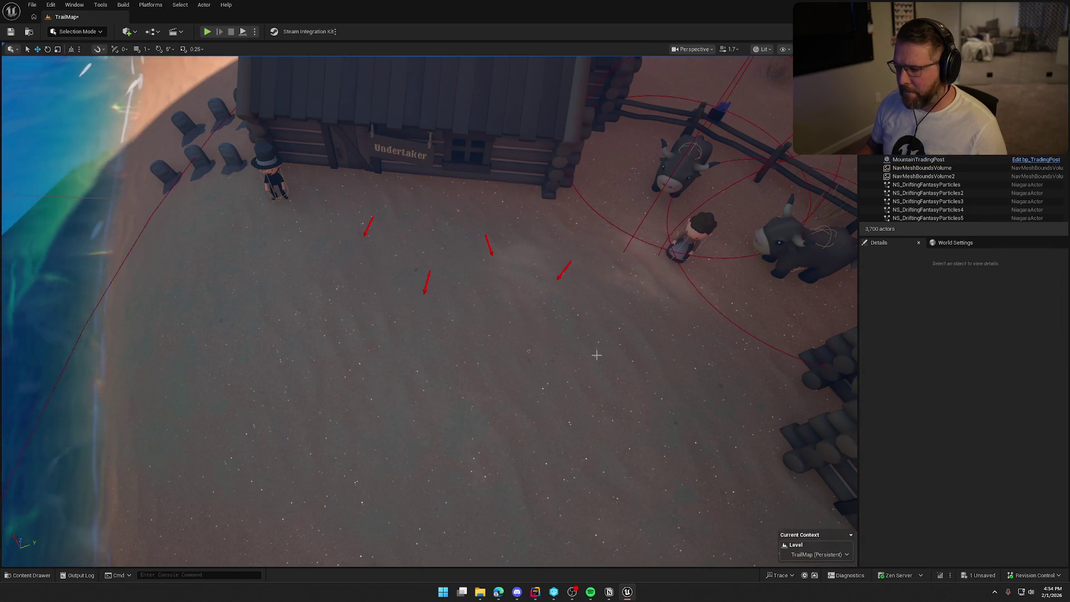
{"action": "key", "text": "ctrl+s"}
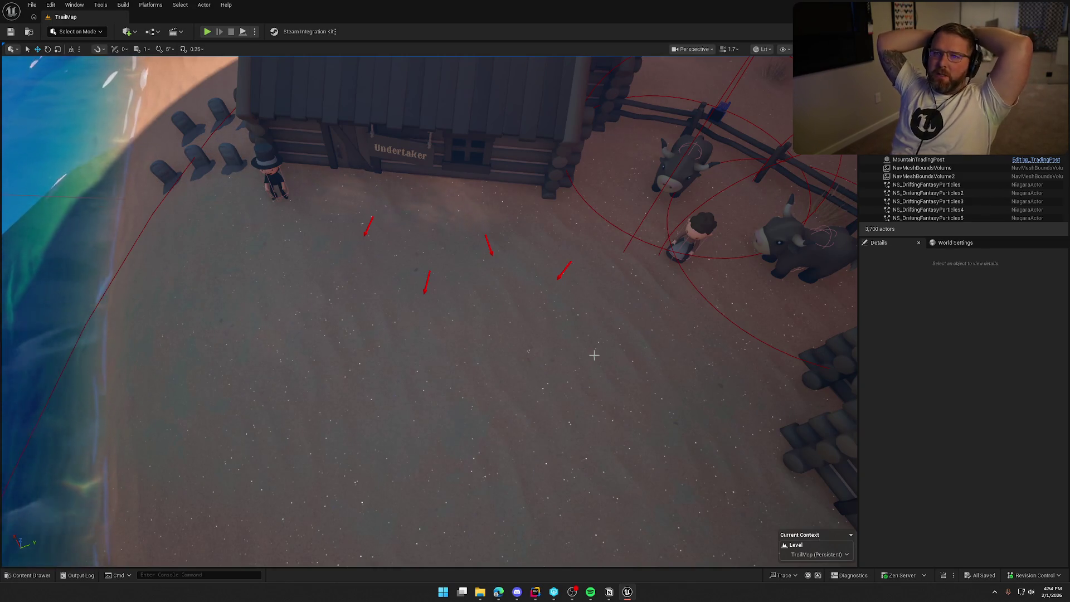
Step: Orbit over the town and dunes, select Desert_Landscape, and pick Landscape from the mode list
{"action": "mouse_move", "coordinate": [592, 353]}
{"action": "left_mouse_down"}
{"action": "mouse_move", "coordinate": [697, 267]}
{"action": "mouse_move", "coordinate": [780, 262]}
{"action": "mouse_move", "coordinate": [636, 287]}
{"action": "left_mouse_up"}
{"action": "scroll", "coordinate": [429, 312], "scroll_direction": "down", "scroll_amount": 2}
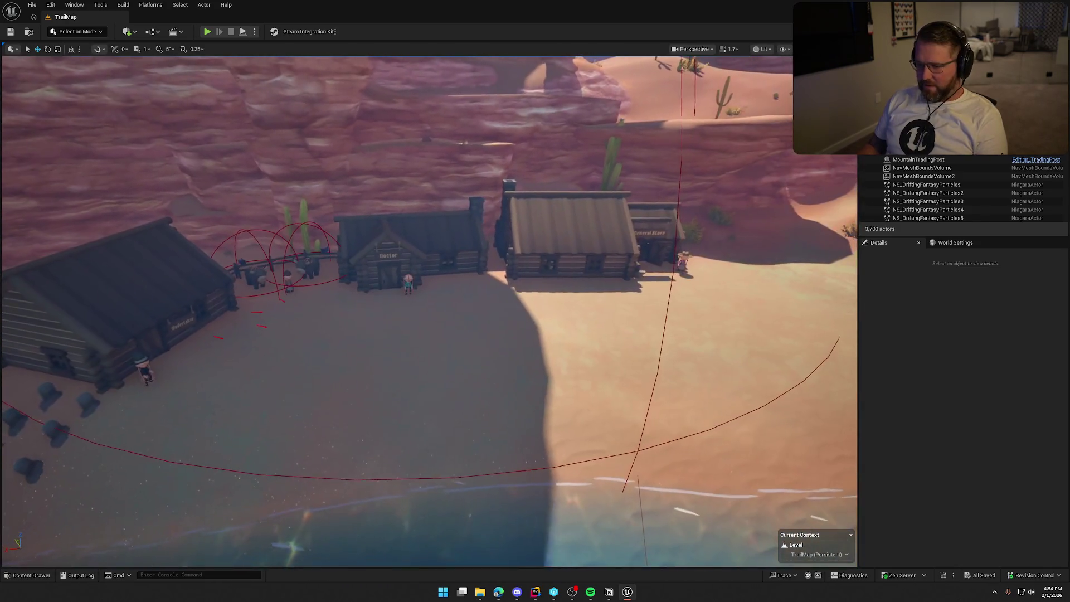
{"action": "left_click_drag", "start_coordinate": [429, 312], "coordinate": [412, 275]}
{"action": "mouse_move", "coordinate": [446, 357]}
{"action": "left_mouse_down"}
{"action": "mouse_move", "coordinate": [485, 361]}
{"action": "mouse_move", "coordinate": [463, 335]}
{"action": "left_mouse_up"}
{"action": "left_click", "coordinate": [367, 327]}
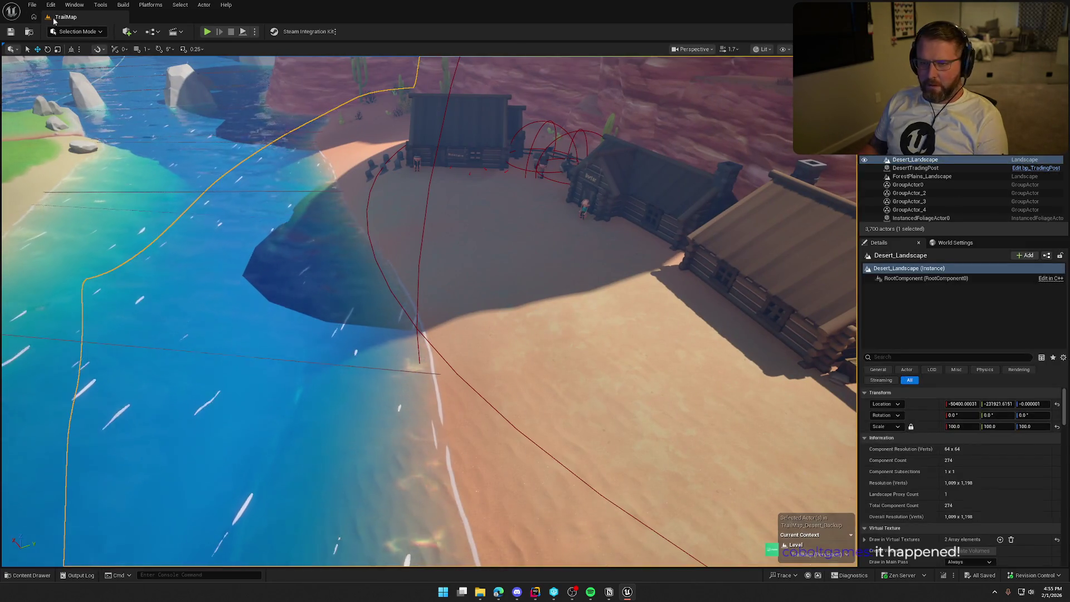
{"action": "mouse_move", "coordinate": [367, 327]}
{"action": "left_mouse_down"}
{"action": "mouse_move", "coordinate": [341, 108]}
{"action": "mouse_move", "coordinate": [193, 179]}
{"action": "mouse_move", "coordinate": [184, 167]}
{"action": "left_mouse_up"}
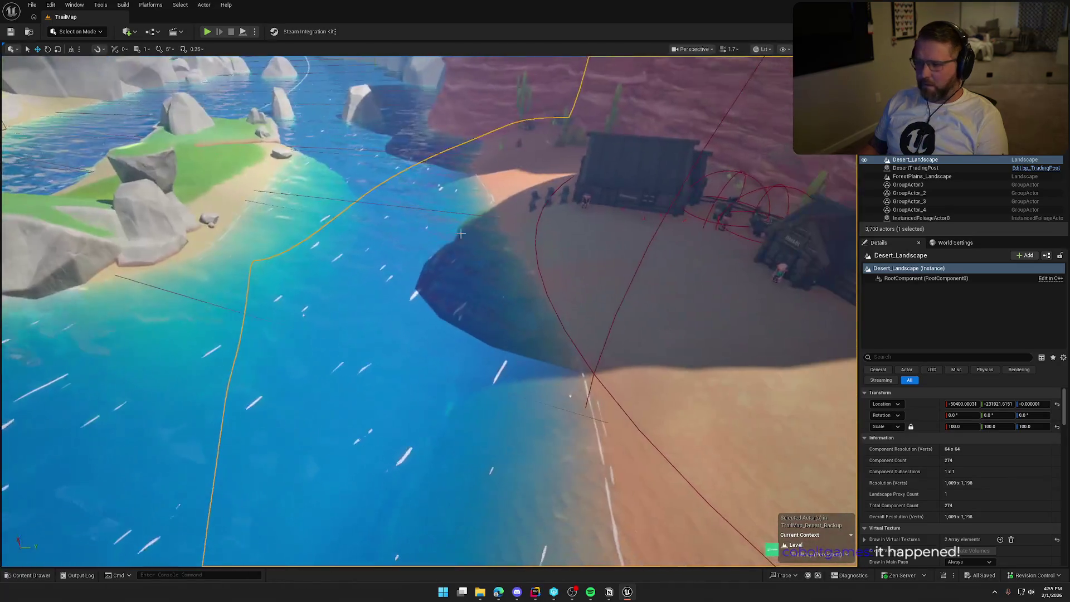
{"action": "left_click", "coordinate": [77, 31]}
{"action": "left_click", "coordinate": [87, 56]}
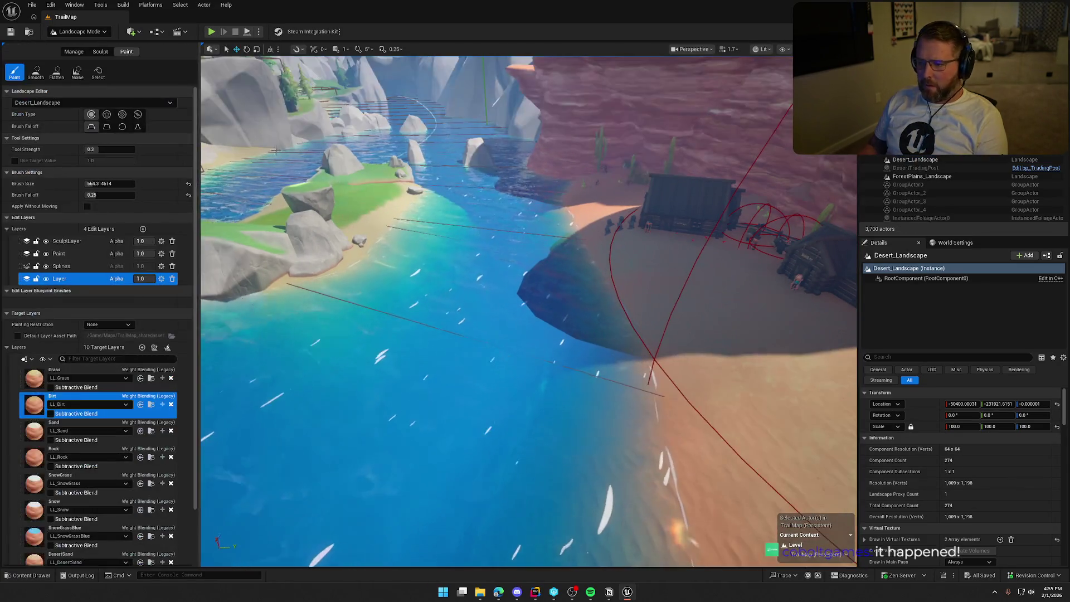
Step: Choose the Sculpt Ramp tool (width 5000) and place its points from the cabin sand to the beach
{"action": "left_click", "coordinate": [104, 51]}
{"action": "left_click", "coordinate": [98, 72]}
{"action": "left_click_drag", "start_coordinate": [652, 361], "coordinate": [539, 283]}
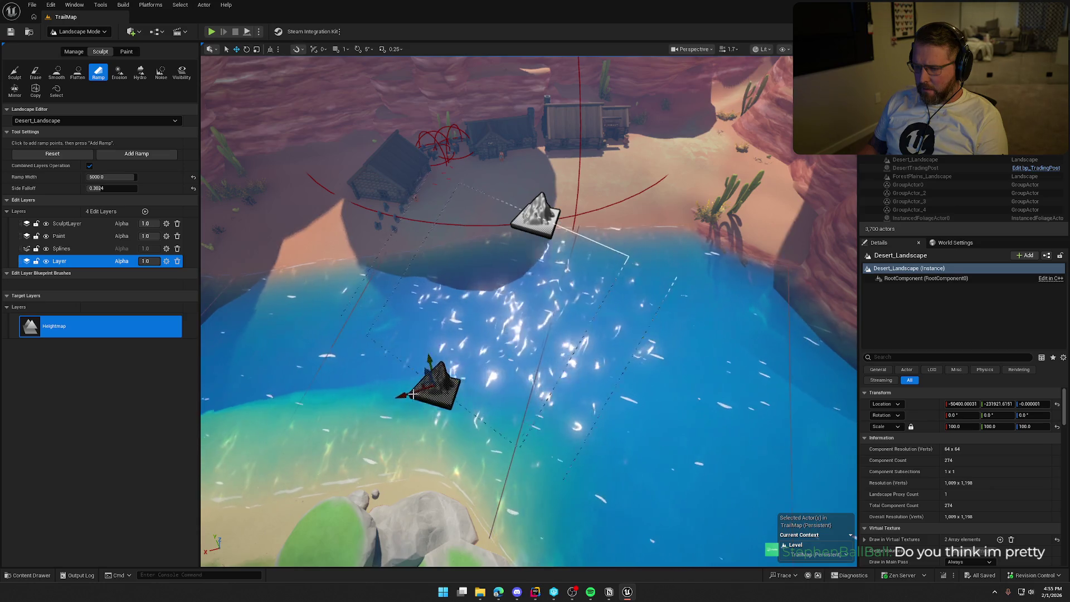
{"action": "left_click_drag", "start_coordinate": [535, 301], "coordinate": [468, 312]}
{"action": "mouse_move", "coordinate": [473, 267]}
{"action": "left_mouse_down"}
{"action": "mouse_move", "coordinate": [550, 293]}
{"action": "mouse_move", "coordinate": [553, 256]}
{"action": "mouse_move", "coordinate": [556, 285]}
{"action": "left_mouse_up"}
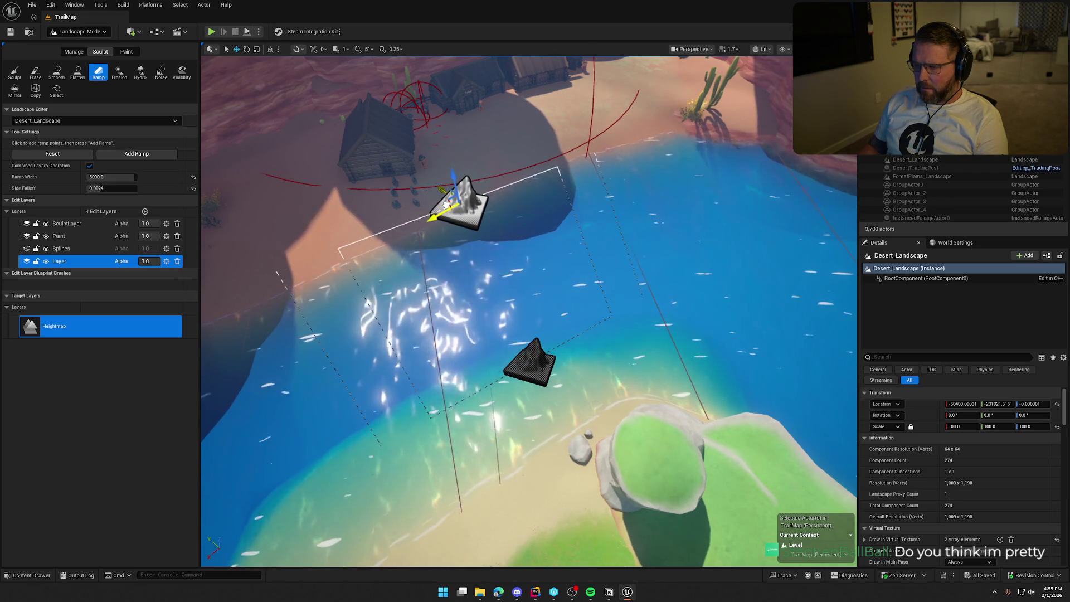
{"action": "scroll", "coordinate": [485, 270], "scroll_direction": "up", "scroll_amount": 10}
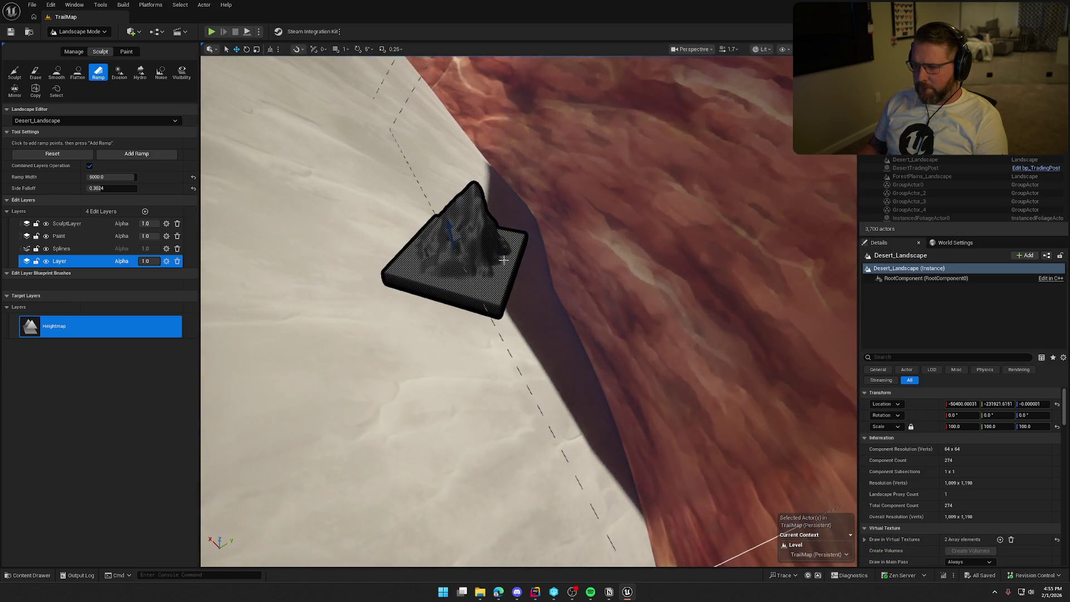
{"action": "scroll", "coordinate": [441, 141], "scroll_direction": "up", "scroll_amount": 3}
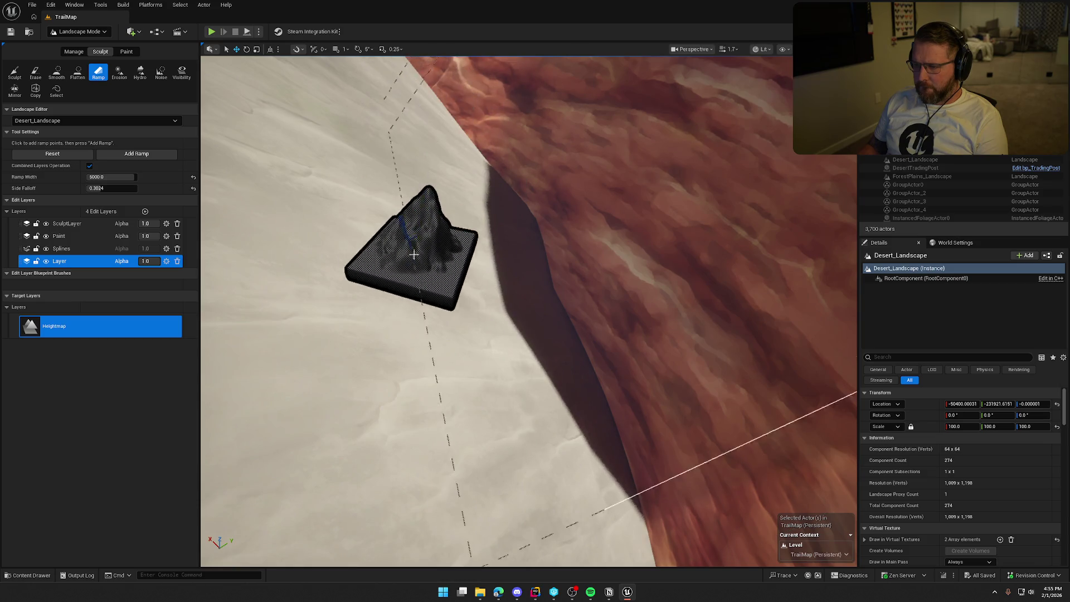
{"action": "scroll", "coordinate": [529, 312], "scroll_direction": "down", "scroll_amount": 5}
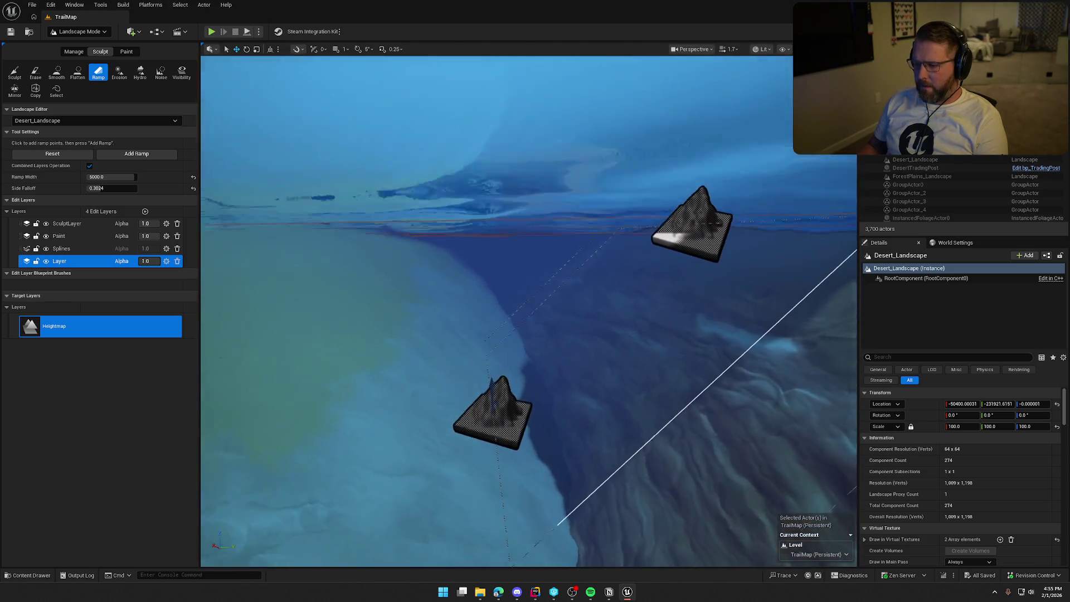
{"action": "scroll", "coordinate": [495, 378], "scroll_direction": "up", "scroll_amount": 1}
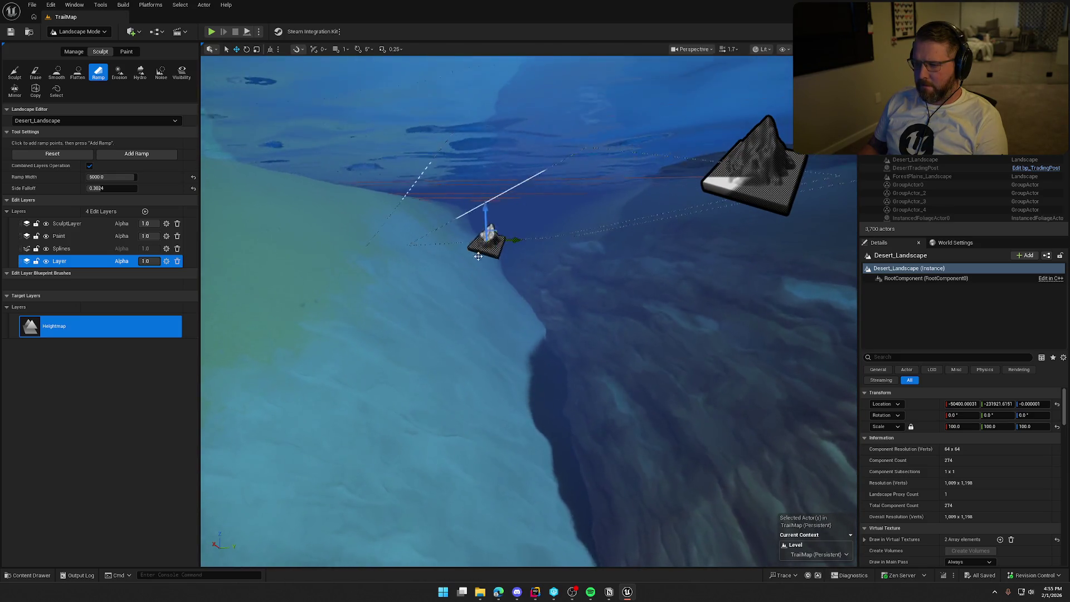
{"action": "scroll", "coordinate": [528, 311], "scroll_direction": "up", "scroll_amount": 5}
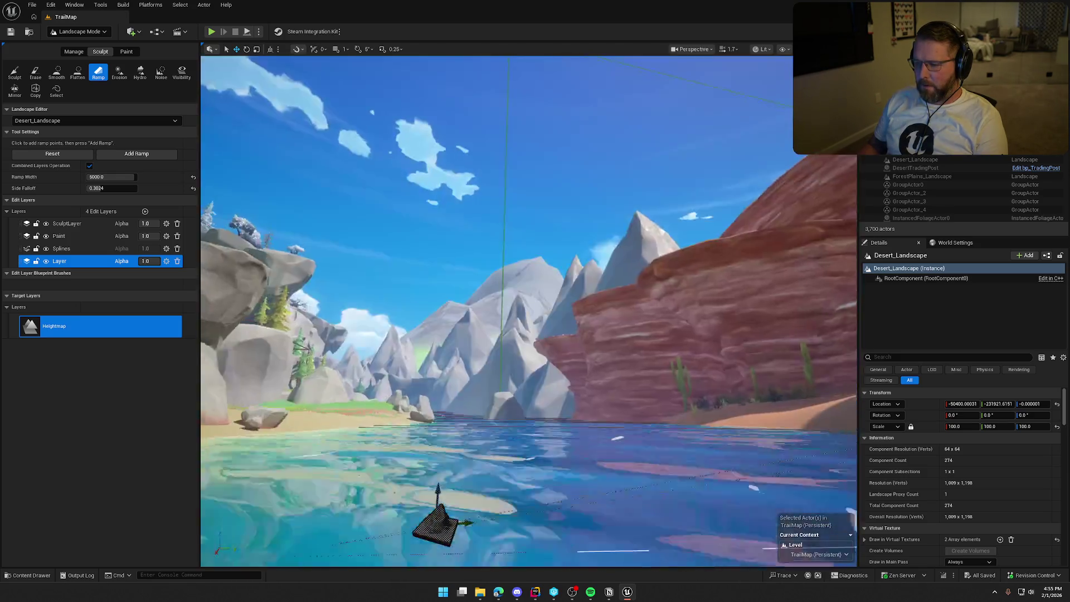
{"action": "scroll", "coordinate": [529, 312], "scroll_direction": "up", "scroll_amount": 5}
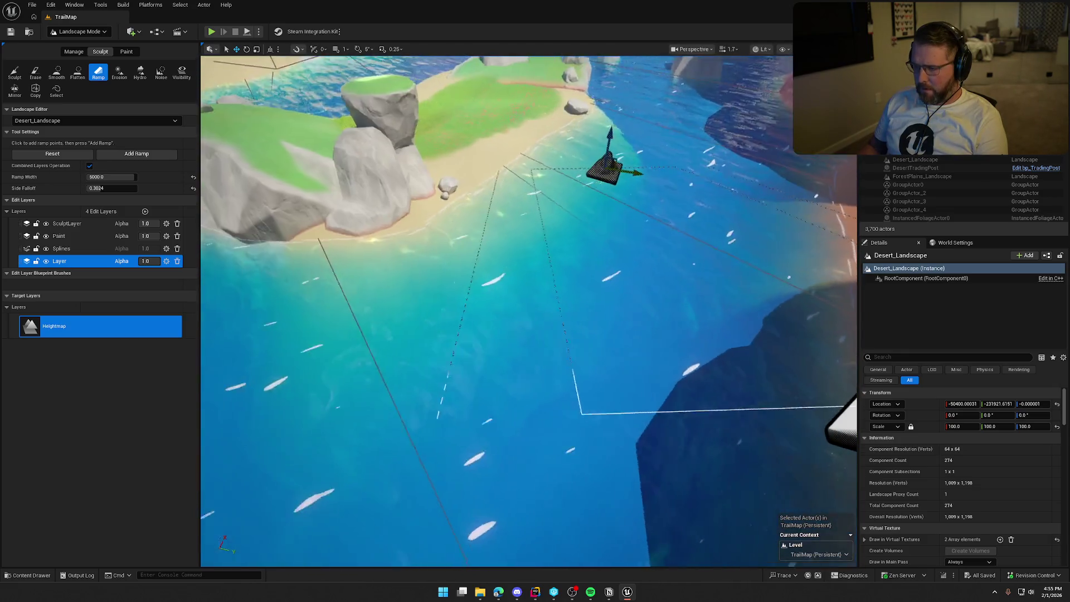
{"action": "scroll", "coordinate": [529, 312], "scroll_direction": "down", "scroll_amount": 3}
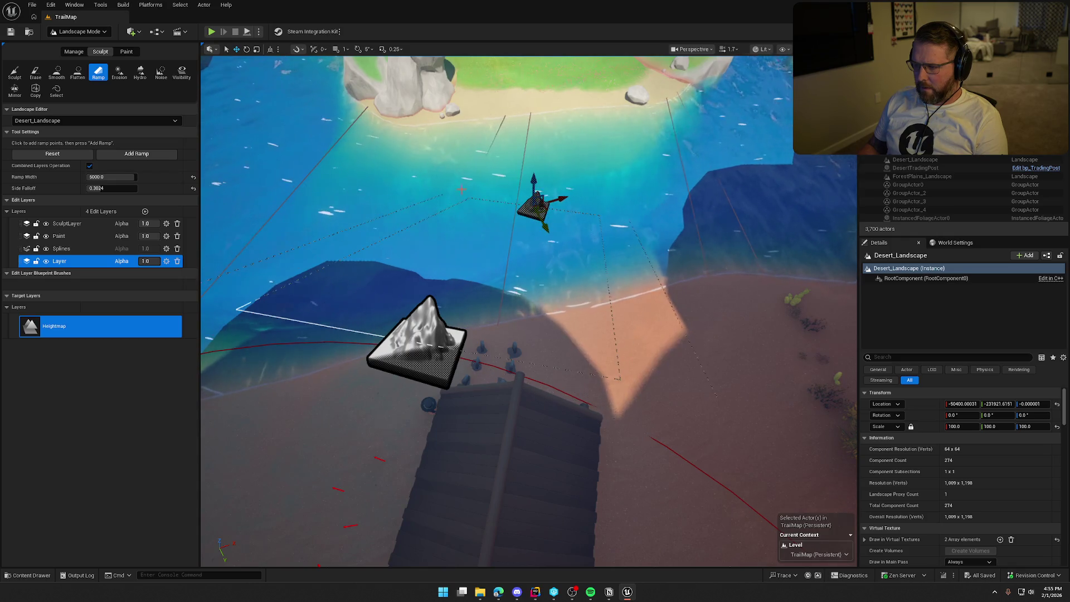
Step: Move the ramp start onto the cabin sand and the end across the water onto the beach
{"action": "scroll", "coordinate": [493, 208], "scroll_direction": "up", "scroll_amount": 5}
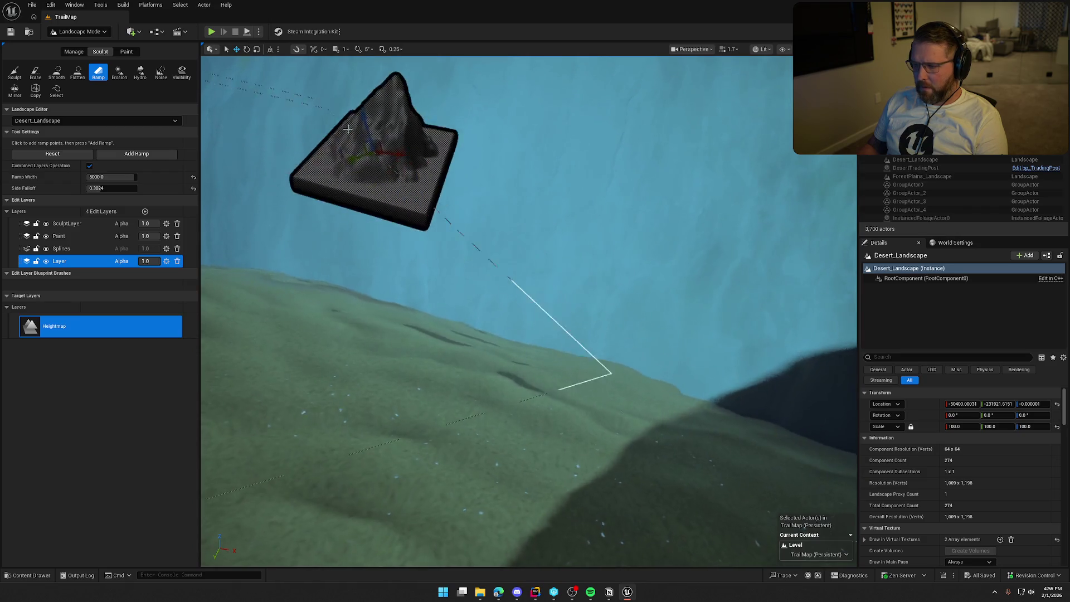
{"action": "scroll", "coordinate": [382, 183], "scroll_direction": "down", "scroll_amount": 5}
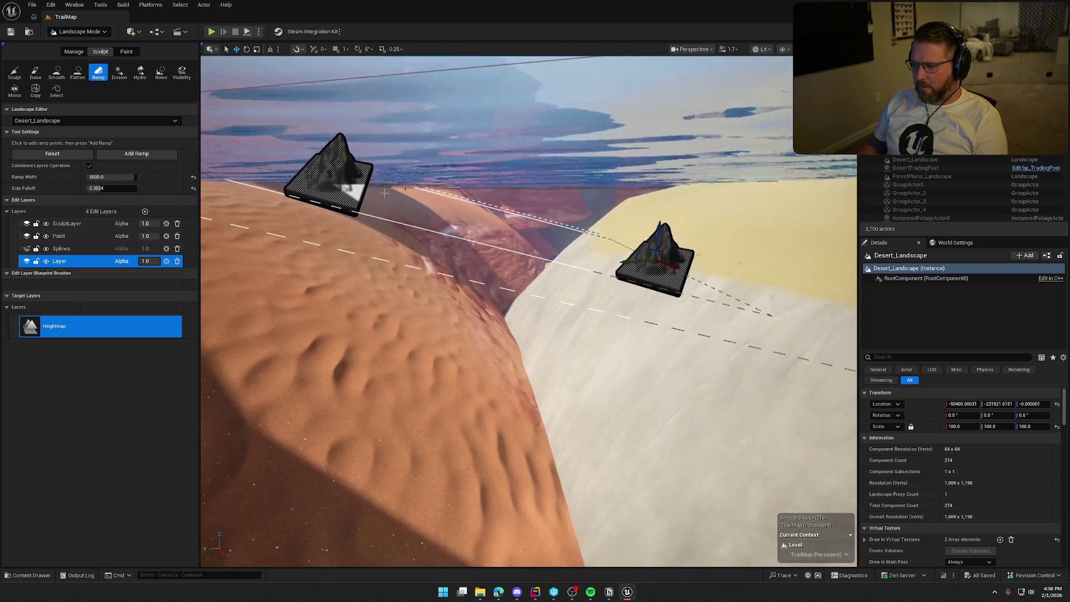
{"action": "scroll", "coordinate": [528, 311], "scroll_direction": "down", "scroll_amount": 5}
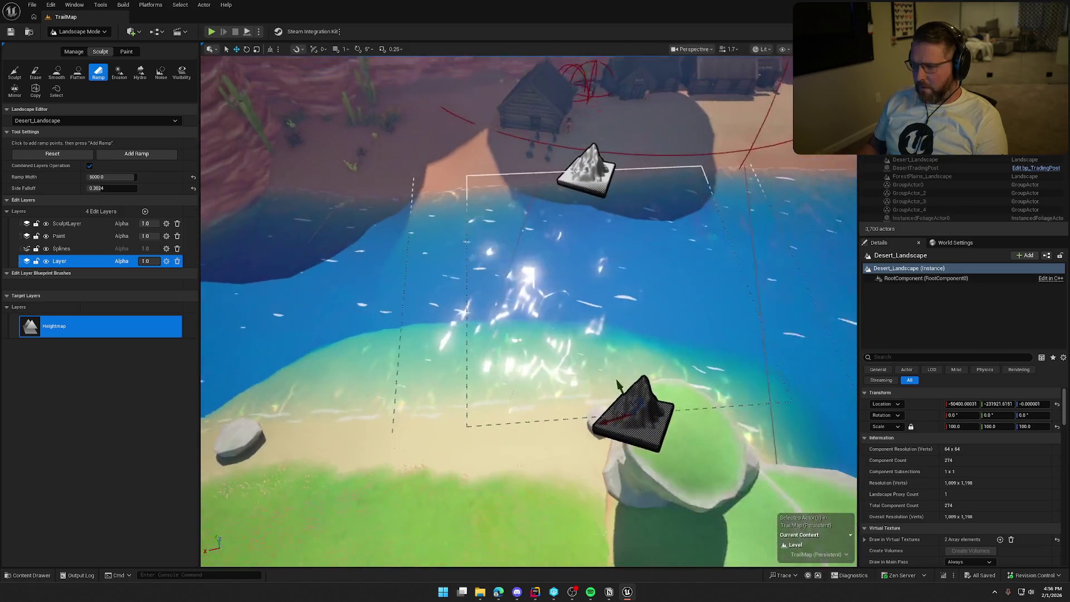
{"action": "scroll", "coordinate": [528, 311], "scroll_direction": "up", "scroll_amount": 2}
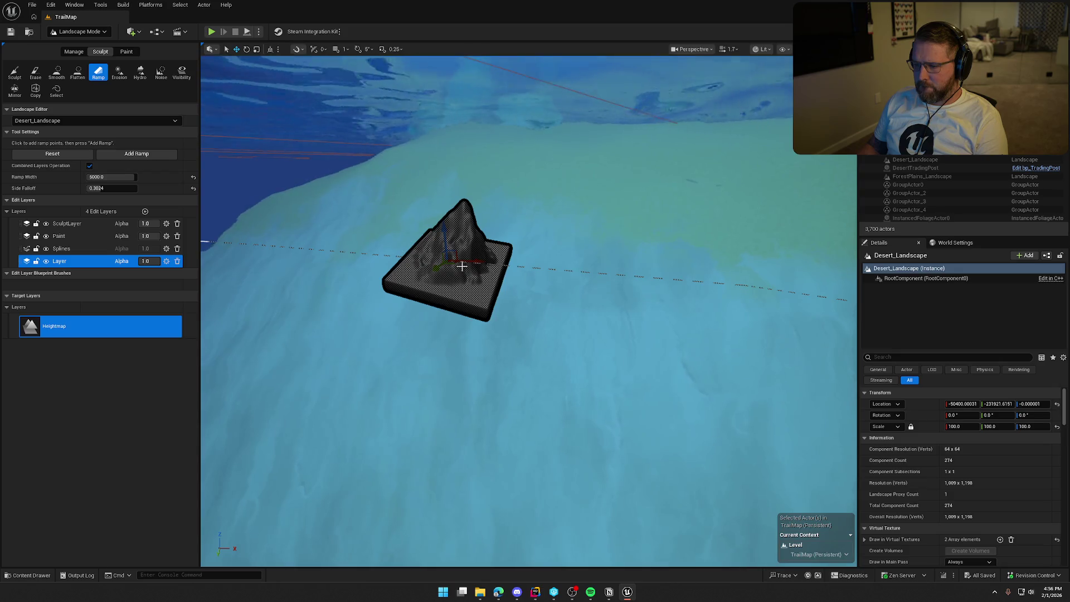
{"action": "mouse_move", "coordinate": [499, 292]}
{"action": "left_mouse_down"}
{"action": "mouse_move", "coordinate": [476, 274]}
{"action": "mouse_move", "coordinate": [473, 312]}
{"action": "left_mouse_up"}
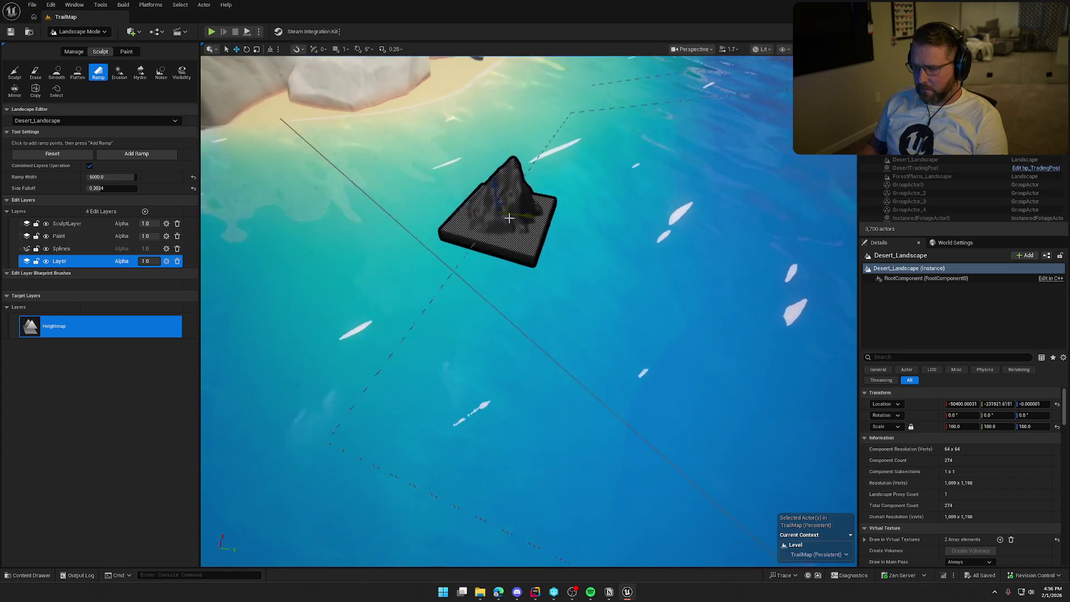
{"action": "mouse_move", "coordinate": [548, 144]}
{"action": "left_mouse_down"}
{"action": "mouse_move", "coordinate": [543, 134]}
{"action": "mouse_move", "coordinate": [538, 159]}
{"action": "mouse_move", "coordinate": [535, 139]}
{"action": "mouse_move", "coordinate": [529, 183]}
{"action": "mouse_move", "coordinate": [535, 167]}
{"action": "left_mouse_up"}
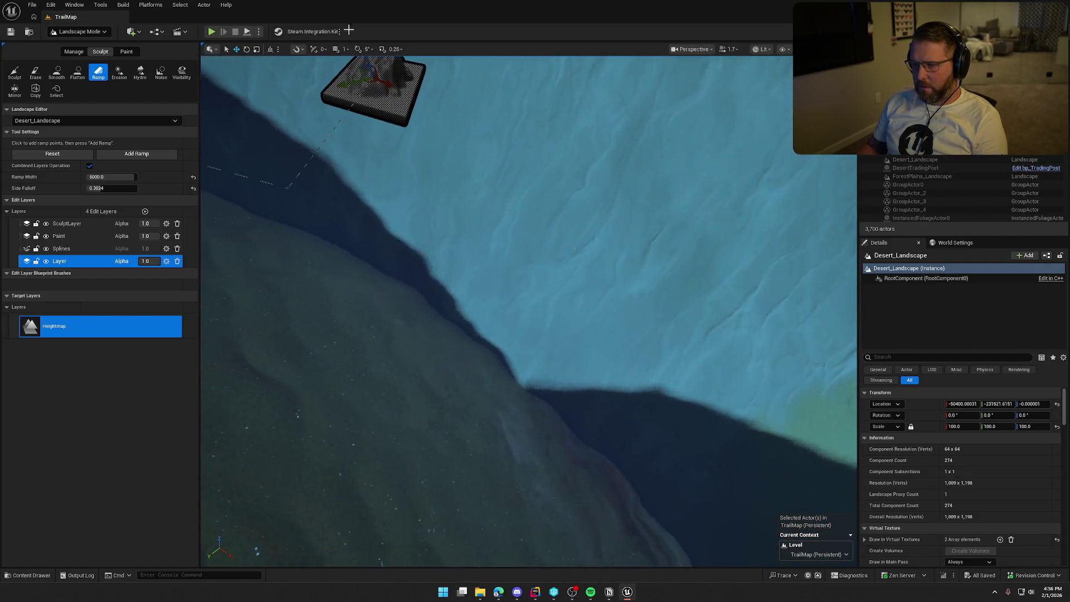
{"action": "left_click_drag", "start_coordinate": [458, 210], "coordinate": [459, 300]}
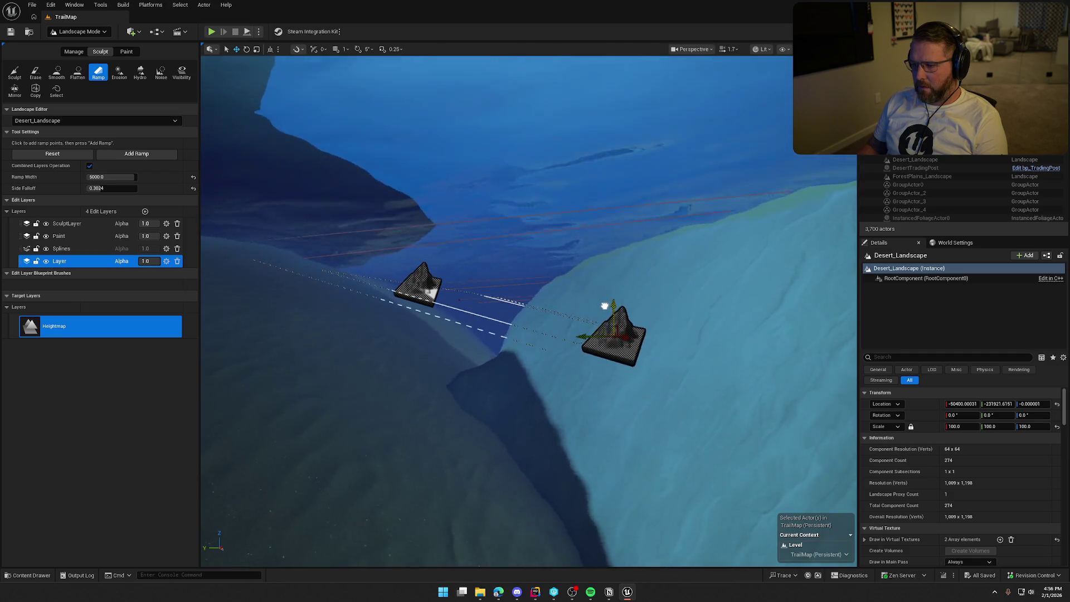
{"action": "left_click_drag", "start_coordinate": [458, 300], "coordinate": [458, 212]}
{"action": "mouse_move", "coordinate": [696, 363]}
{"action": "left_mouse_down"}
{"action": "mouse_move", "coordinate": [685, 391]}
{"action": "mouse_move", "coordinate": [696, 364]}
{"action": "left_mouse_up"}
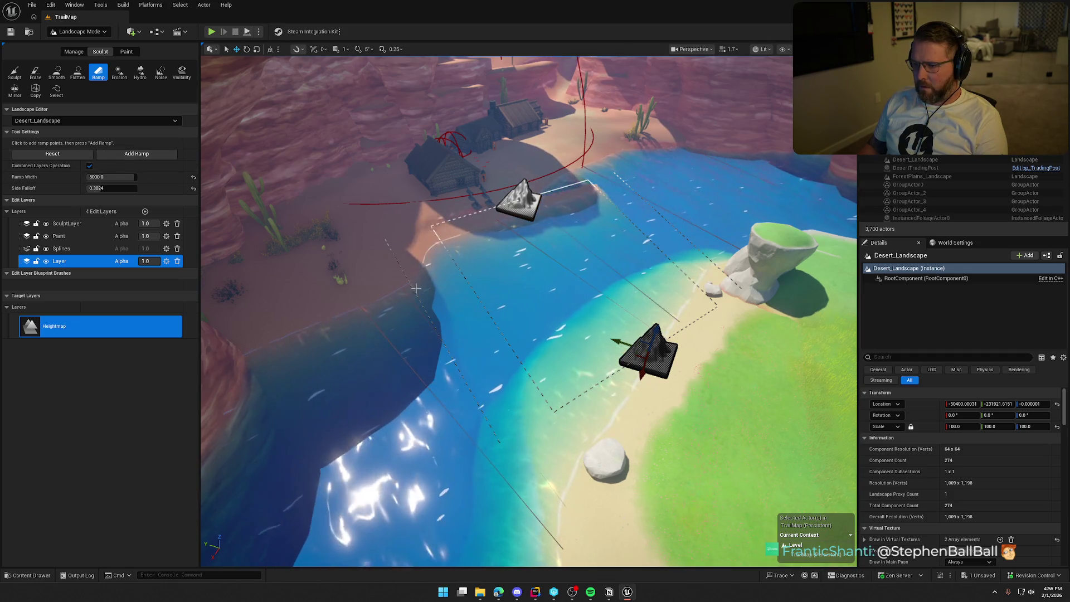
Step: Smooth the ramp's harsh edges along the cliff and water inlet with a size 850 brush
{"action": "left_click", "coordinate": [61, 77]}
{"action": "mouse_move", "coordinate": [501, 335]}
{"action": "left_mouse_down"}
{"action": "mouse_move", "coordinate": [501, 278]}
{"action": "mouse_move", "coordinate": [484, 295]}
{"action": "mouse_move", "coordinate": [484, 283]}
{"action": "left_mouse_up"}
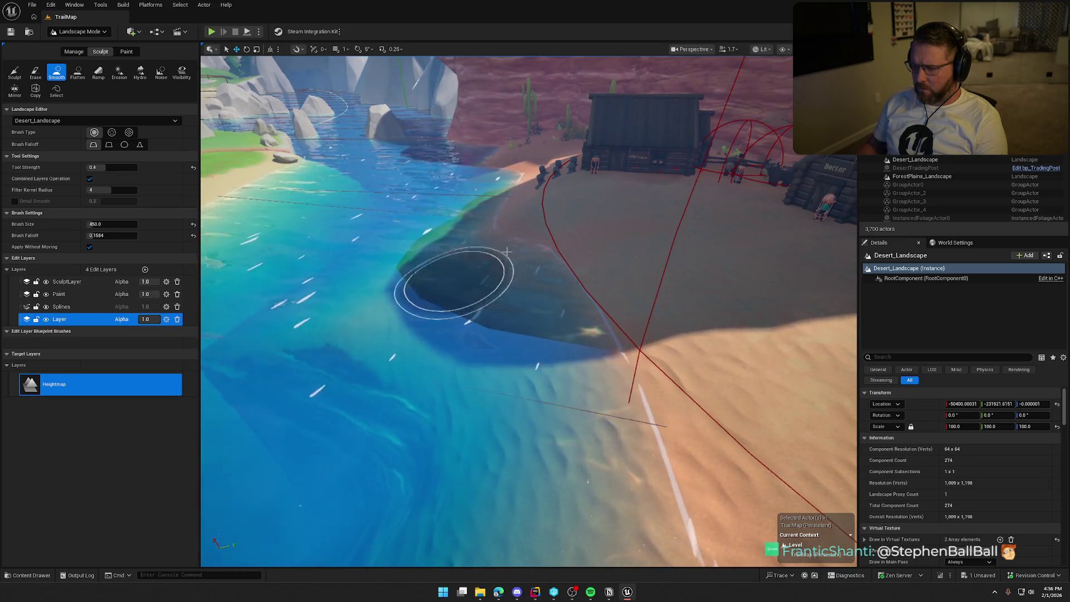
{"action": "left_click_drag", "start_coordinate": [410, 312], "coordinate": [535, 315]}
{"action": "left_click_drag", "start_coordinate": [753, 322], "coordinate": [725, 400]}
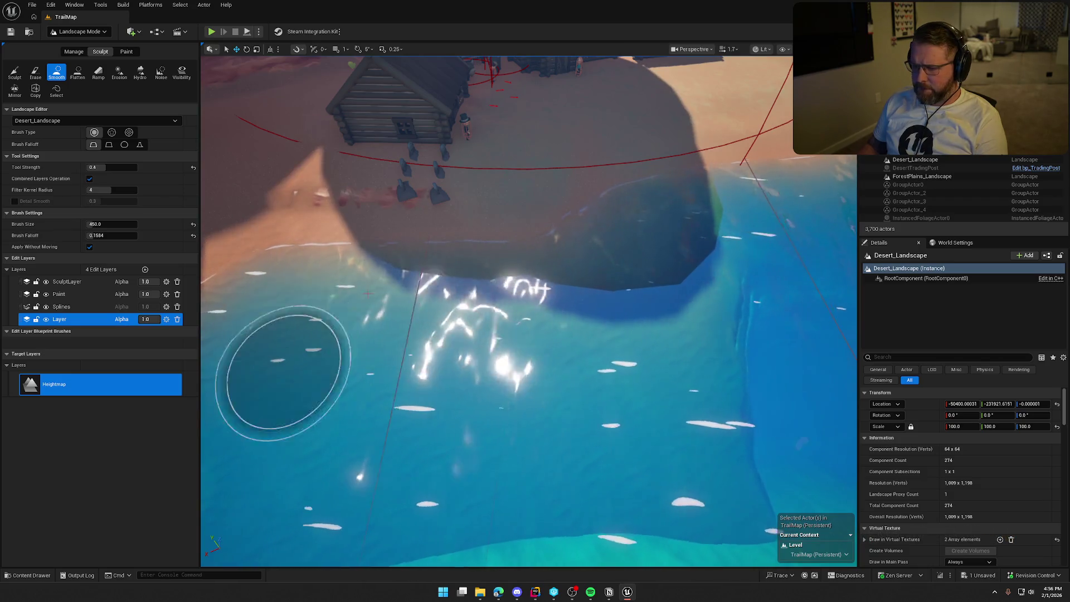
{"action": "mouse_move", "coordinate": [373, 402]}
{"action": "left_mouse_down"}
{"action": "mouse_move", "coordinate": [312, 390]}
{"action": "mouse_move", "coordinate": [374, 401]}
{"action": "left_mouse_up"}
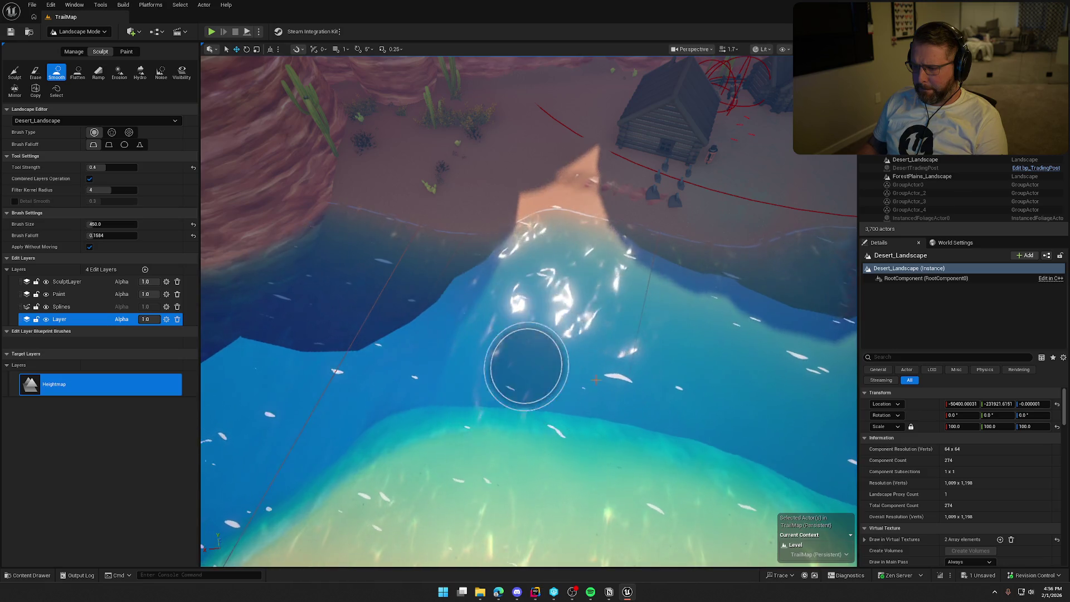
{"action": "scroll", "coordinate": [524, 370], "scroll_direction": "up", "scroll_amount": 10}
{"action": "mouse_move", "coordinate": [529, 313]}
{"action": "left_mouse_down"}
{"action": "mouse_move", "coordinate": [530, 334]}
{"action": "mouse_move", "coordinate": [530, 290]}
{"action": "mouse_move", "coordinate": [552, 289]}
{"action": "mouse_move", "coordinate": [535, 295]}
{"action": "mouse_move", "coordinate": [535, 323]}
{"action": "mouse_move", "coordinate": [557, 284]}
{"action": "left_mouse_up"}
{"action": "mouse_move", "coordinate": [620, 398]}
{"action": "left_mouse_down"}
{"action": "mouse_move", "coordinate": [619, 440]}
{"action": "mouse_move", "coordinate": [619, 398]}
{"action": "left_mouse_up"}
{"action": "left_click", "coordinate": [84, 32]}
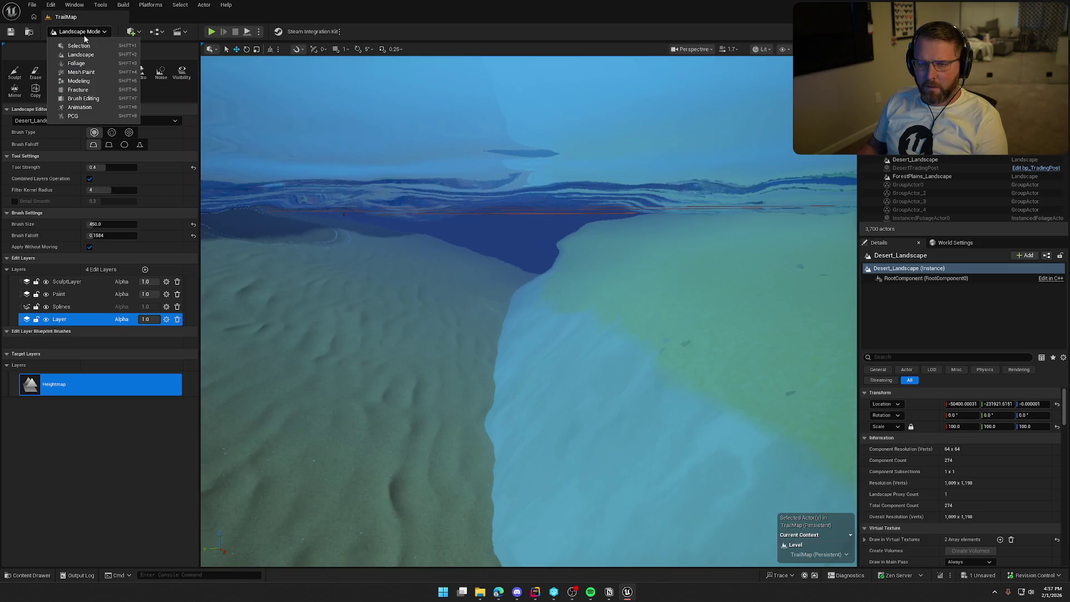
{"action": "left_click", "coordinate": [83, 49]}
{"action": "left_click", "coordinate": [312, 189]}
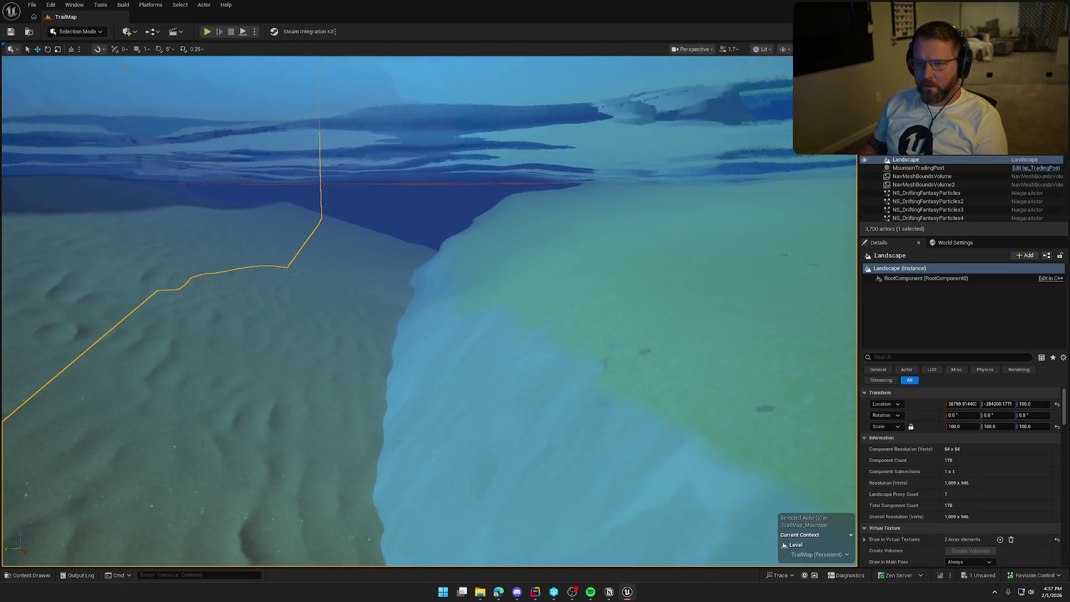
{"action": "left_click", "coordinate": [78, 32]}
{"action": "left_click", "coordinate": [83, 55]}
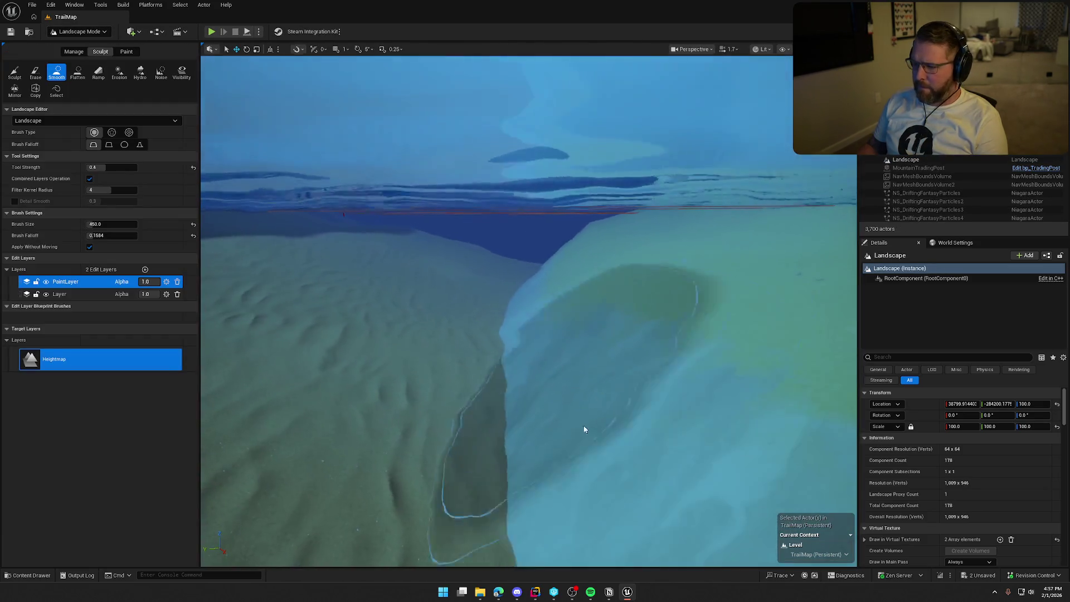
{"action": "scroll", "coordinate": [582, 229], "scroll_direction": "up", "scroll_amount": 10}
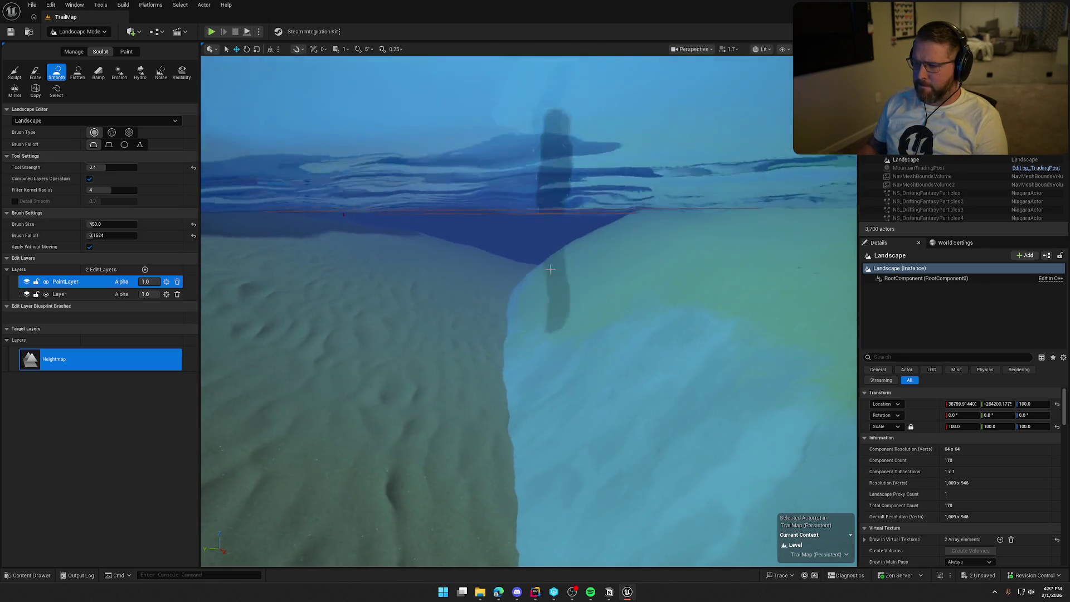
{"action": "scroll", "coordinate": [581, 229], "scroll_direction": "down", "scroll_amount": 10}
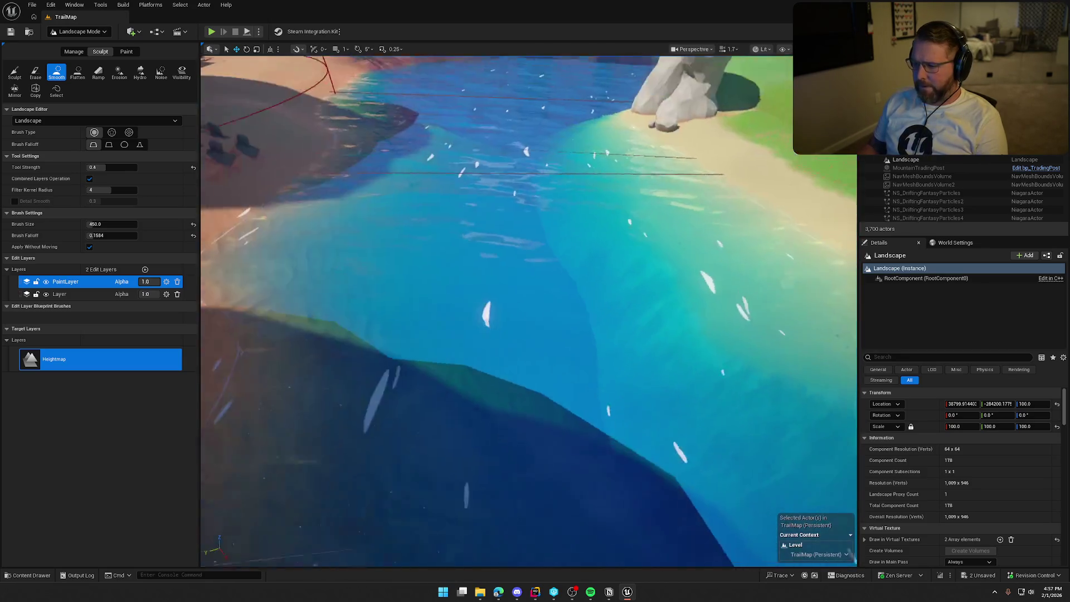
{"action": "scroll", "coordinate": [581, 229], "scroll_direction": "down", "scroll_amount": 10}
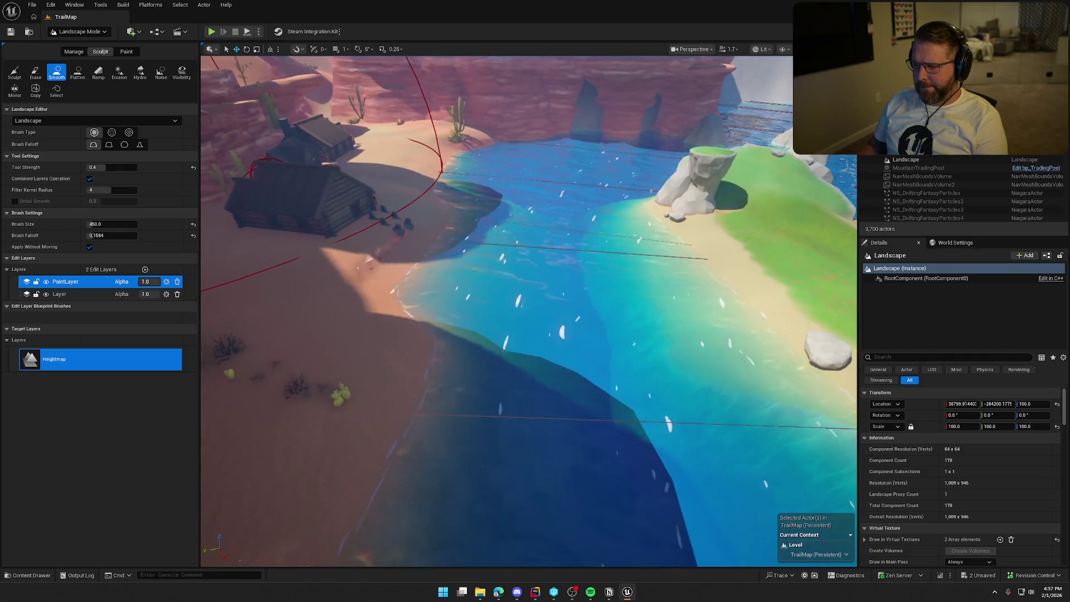
{"action": "scroll", "coordinate": [613, 496], "scroll_direction": "down", "scroll_amount": 5}
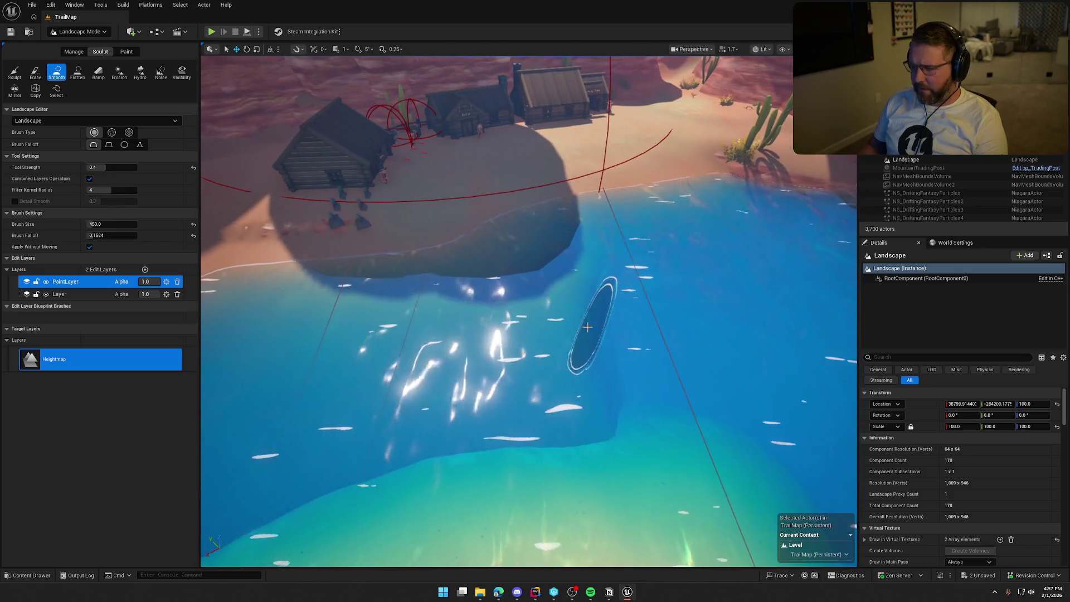
{"action": "left_click", "coordinate": [66, 32]}
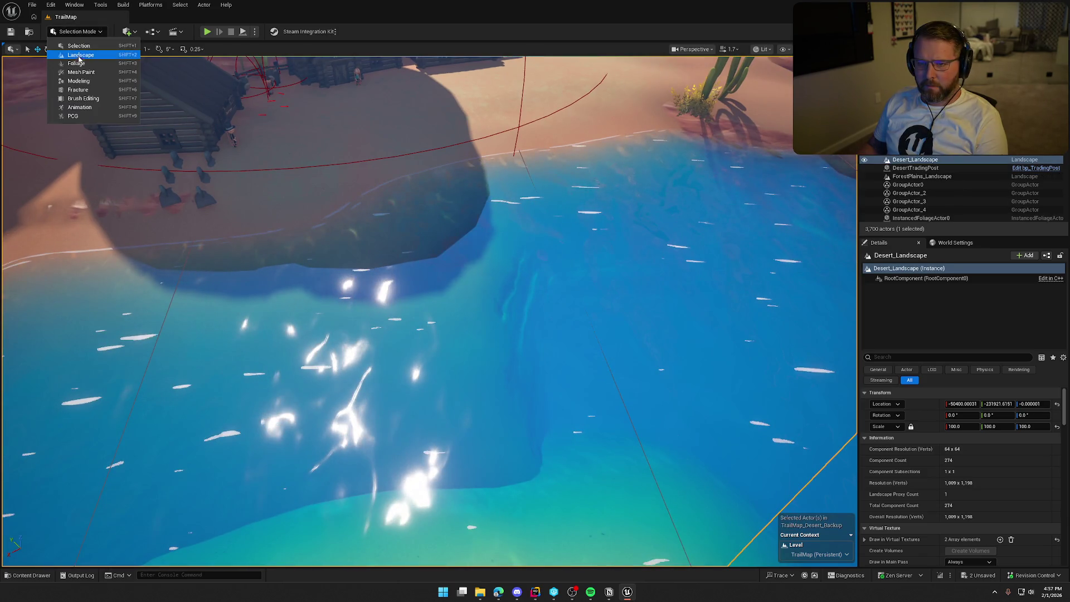
Step: Switch back to Selection Mode and fly the view into the canyon over the water
{"action": "left_click", "coordinate": [80, 55]}
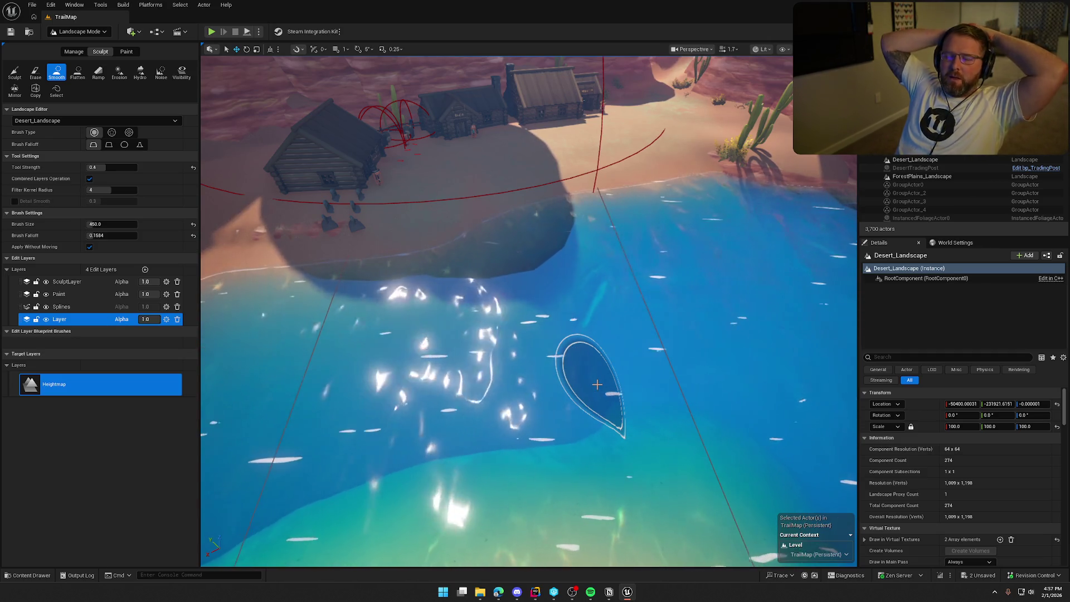
{"action": "left_click", "coordinate": [78, 31]}
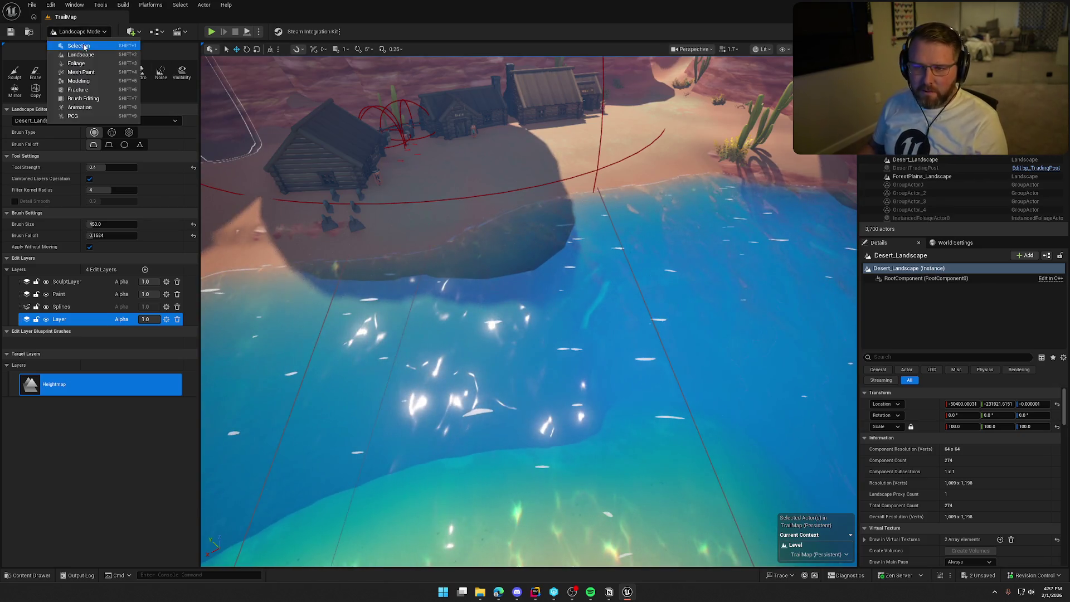
{"action": "left_click", "coordinate": [78, 46]}
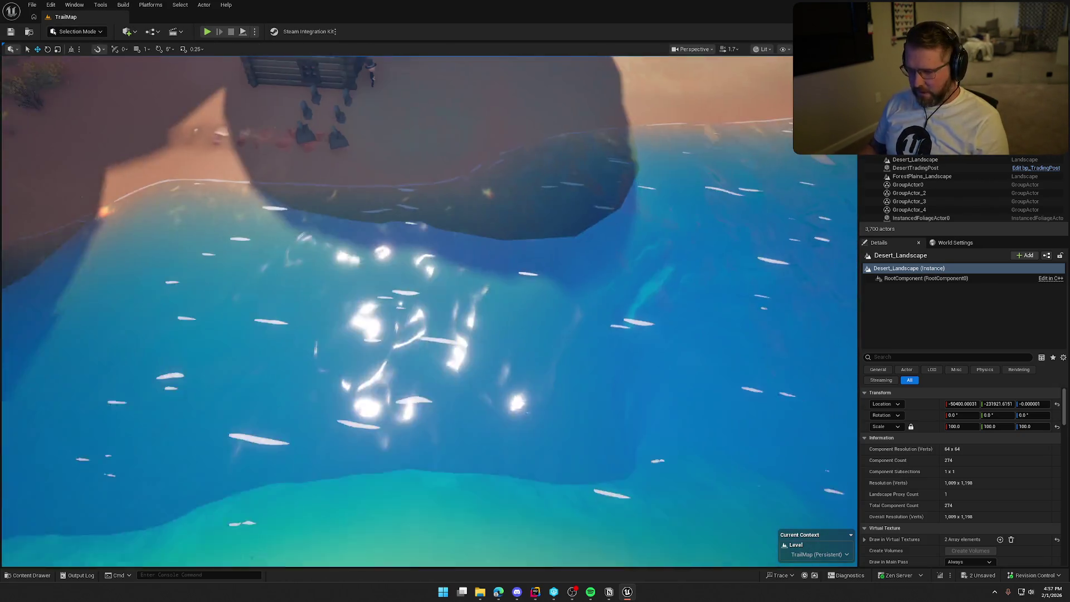
{"action": "scroll", "coordinate": [429, 311], "scroll_direction": "down", "scroll_amount": 10}
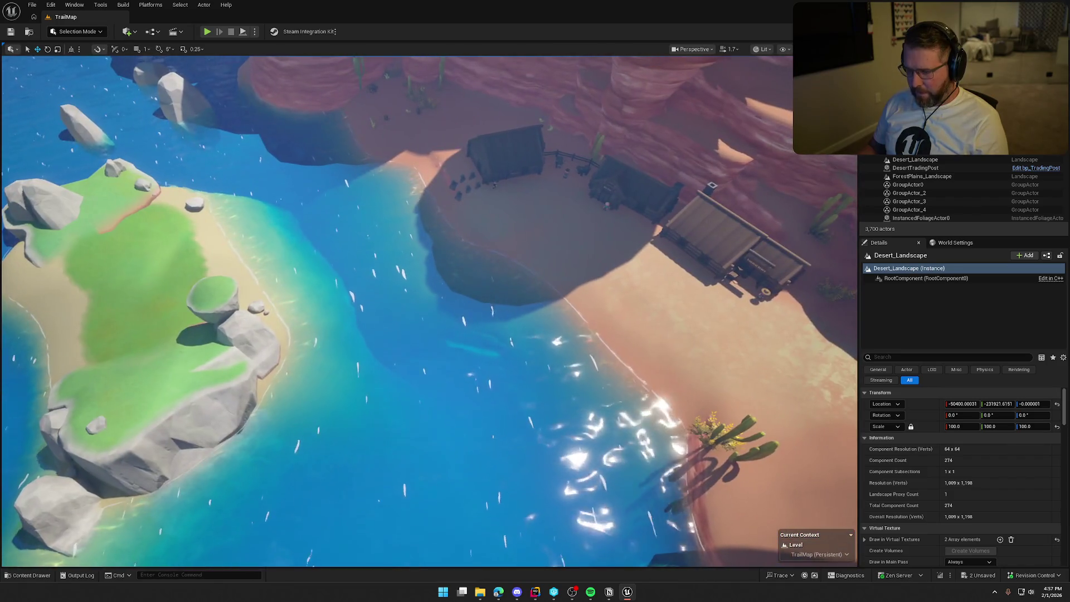
{"action": "mouse_move", "coordinate": [429, 311]}
{"action": "left_mouse_down"}
{"action": "mouse_move", "coordinate": [415, 281]}
{"action": "mouse_move", "coordinate": [407, 323]}
{"action": "mouse_move", "coordinate": [354, 308]}
{"action": "mouse_move", "coordinate": [341, 284]}
{"action": "mouse_move", "coordinate": [295, 282]}
{"action": "mouse_move", "coordinate": [472, 265]}
{"action": "left_mouse_up"}
Step: Build a Landscape ramp from the beach into the water, width about 2348, side falloff 0.2776
{"action": "left_click", "coordinate": [77, 31]}
{"action": "left_click", "coordinate": [78, 56]}
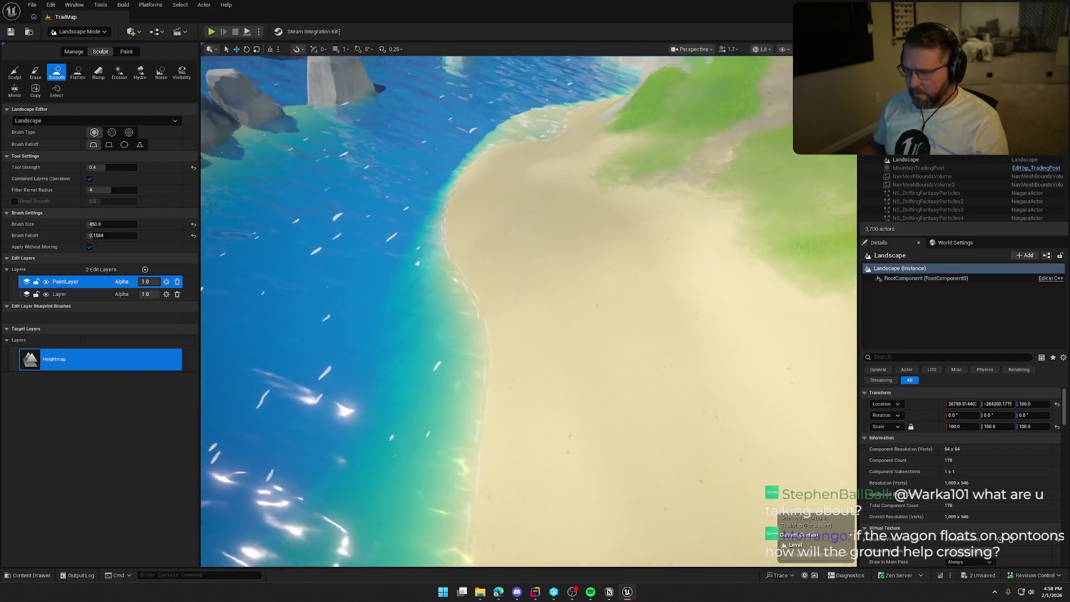
{"action": "left_click", "coordinate": [98, 73]}
{"action": "left_click", "coordinate": [676, 249]}
{"action": "left_click", "coordinate": [466, 310]}
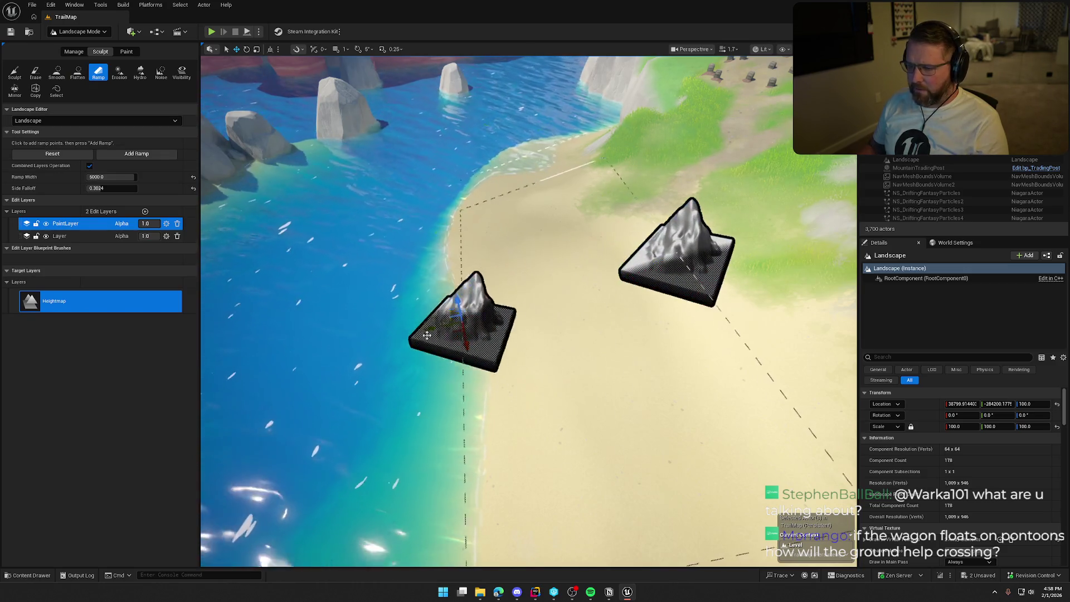
{"action": "left_click_drag", "start_coordinate": [466, 310], "coordinate": [307, 368]}
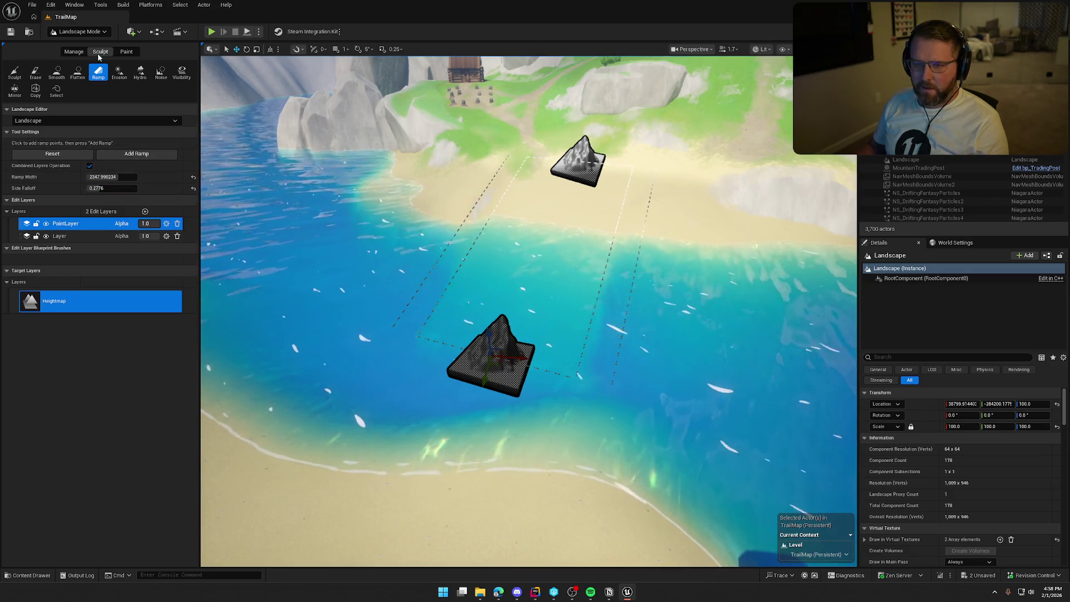
{"action": "left_click", "coordinate": [56, 72]}
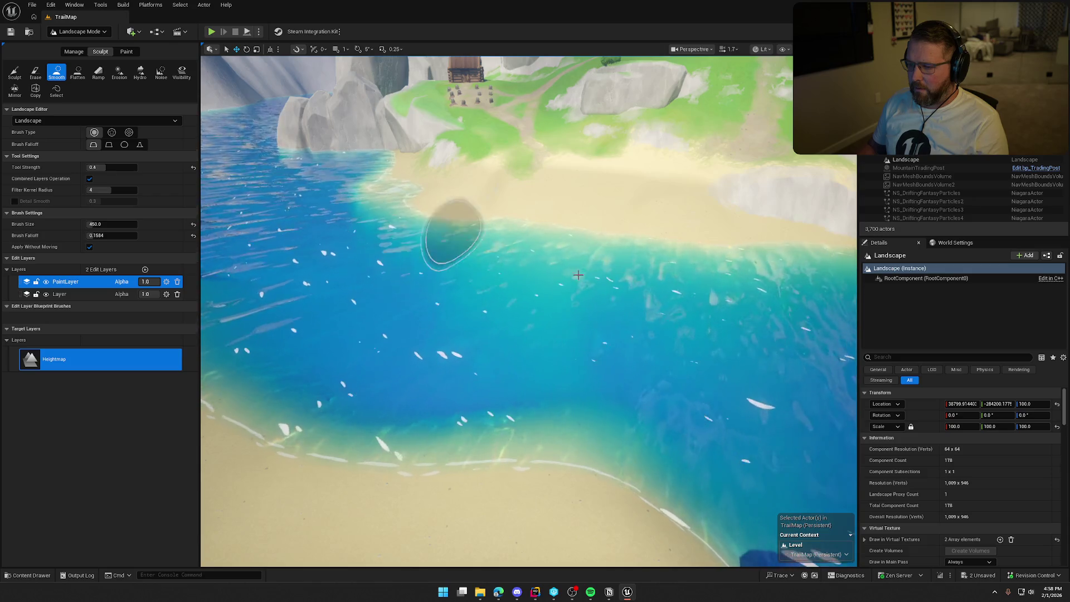
{"action": "key", "text": "w"}
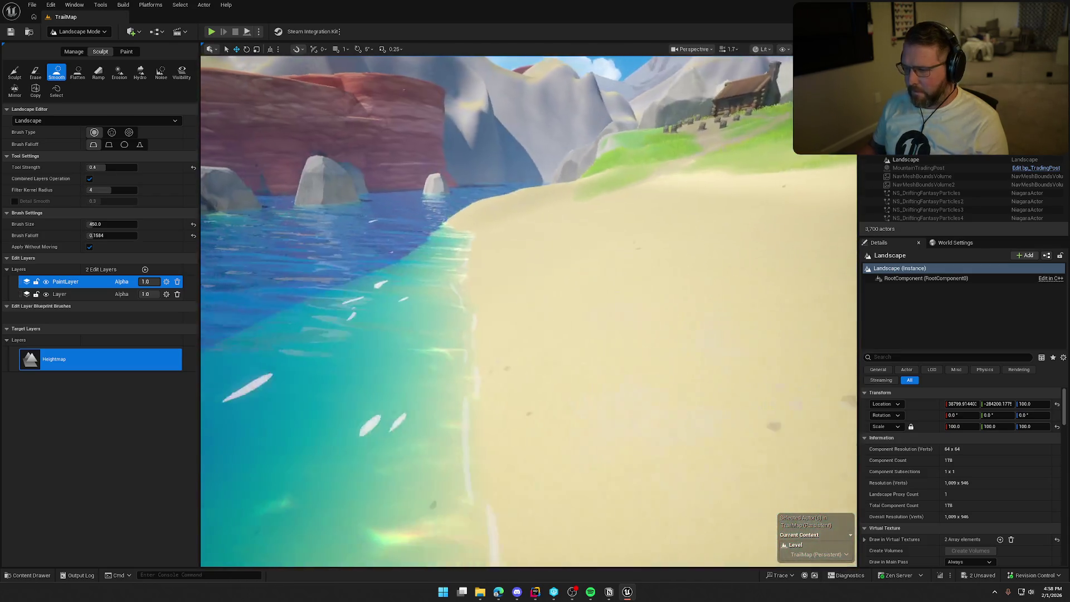
{"action": "key", "text": "s"}
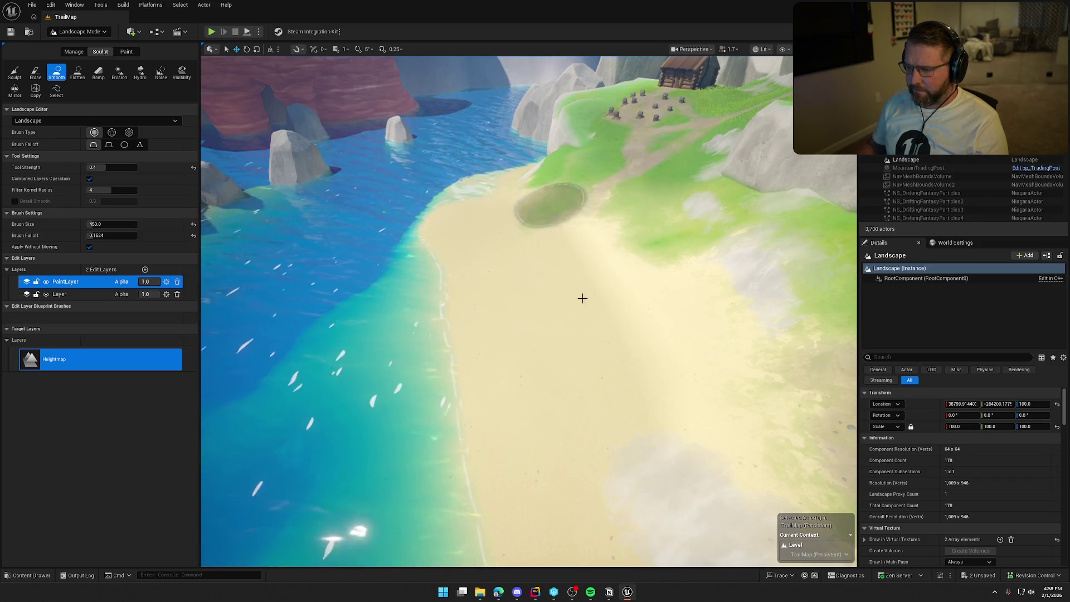
{"action": "key", "text": "w"}
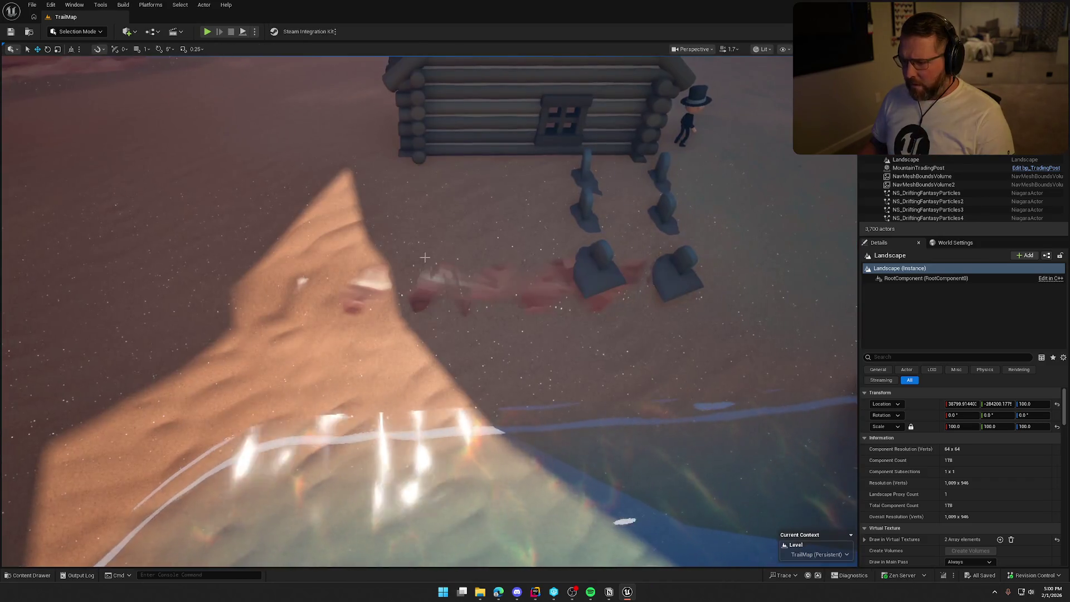
Step: Smooth the red patches of sand near the graveyard with a size 250 brush
{"action": "left_click", "coordinate": [76, 32]}
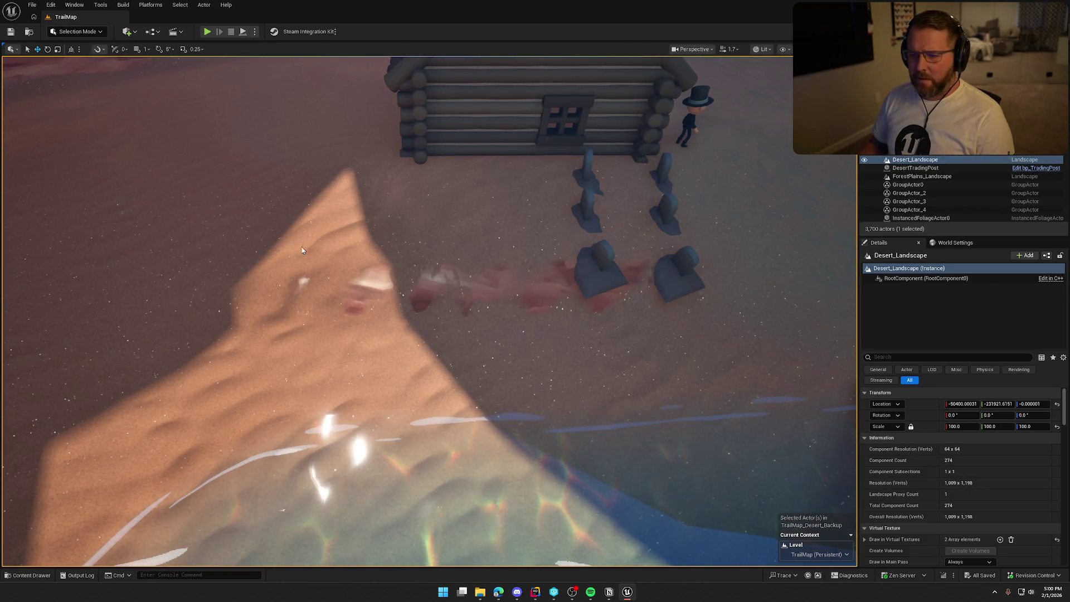
{"action": "key", "text": "shift+2"}
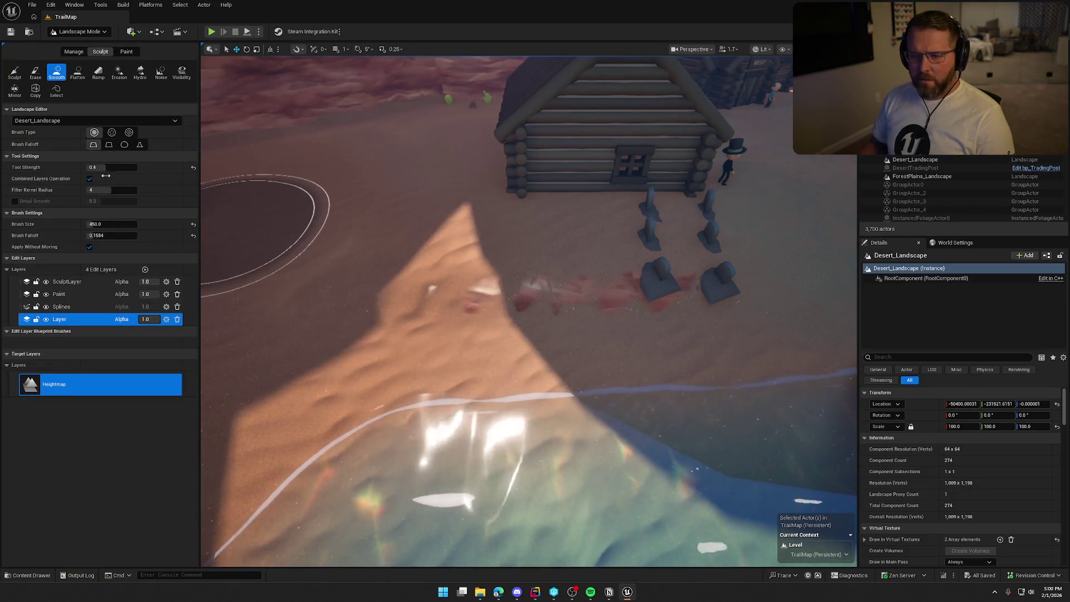
{"action": "type", "text": "200"}
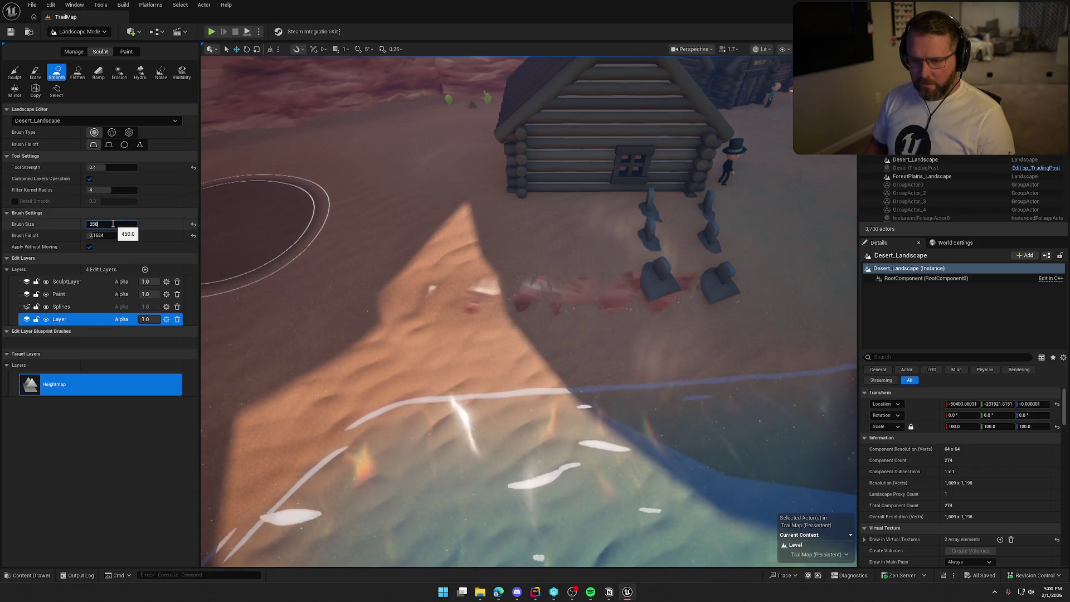
{"action": "left_click", "coordinate": [112, 224]}
{"action": "type", "text": "250"}
{"action": "key", "text": "Return"}
{"action": "mouse_move", "coordinate": [442, 311]}
{"action": "left_mouse_down"}
{"action": "mouse_move", "coordinate": [530, 306]}
{"action": "mouse_move", "coordinate": [585, 282]}
{"action": "mouse_move", "coordinate": [692, 324]}
{"action": "left_mouse_up"}
Step: Return to Selection Mode and nudge the front gravestone down and to the right
{"action": "left_click", "coordinate": [80, 31]}
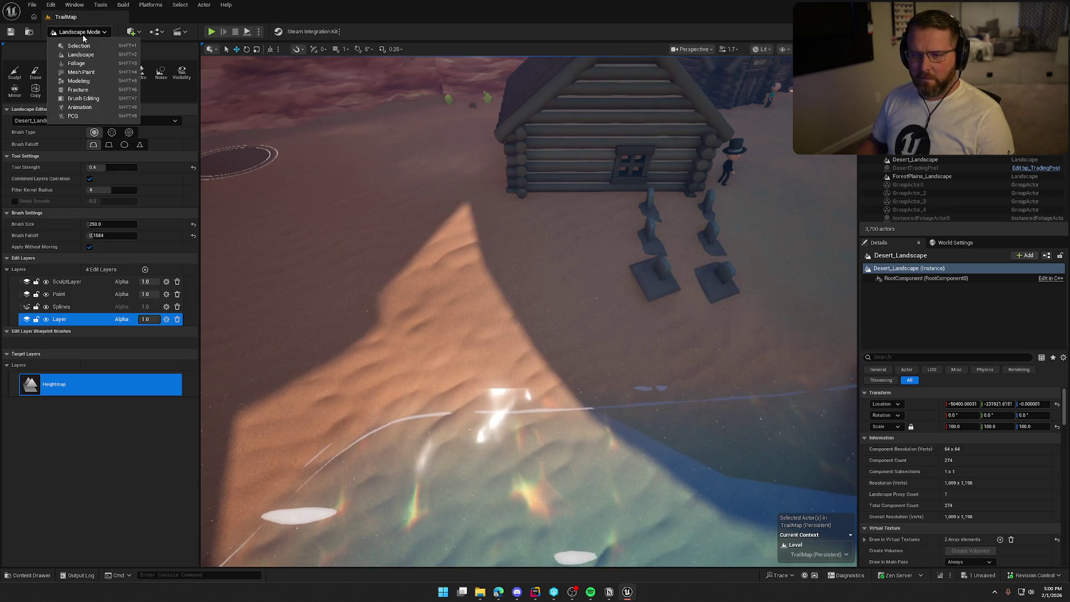
{"action": "left_click", "coordinate": [73, 38]}
{"action": "scroll", "coordinate": [429, 312], "scroll_direction": "up", "scroll_amount": 5}
{"action": "scroll", "coordinate": [507, 244], "scroll_direction": "down", "scroll_amount": 5}
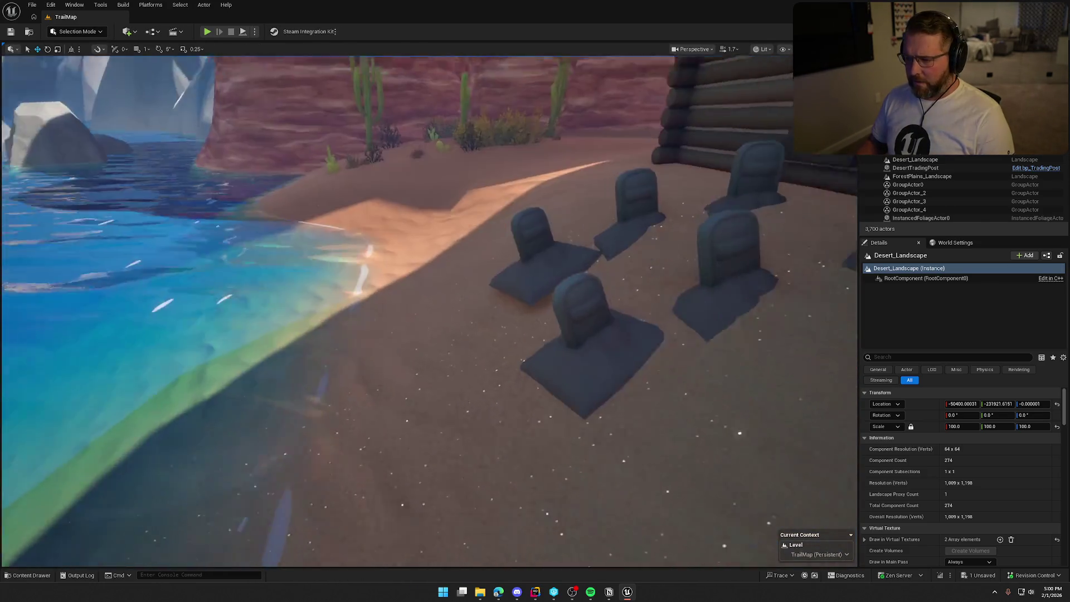
{"action": "left_click", "coordinate": [507, 243]}
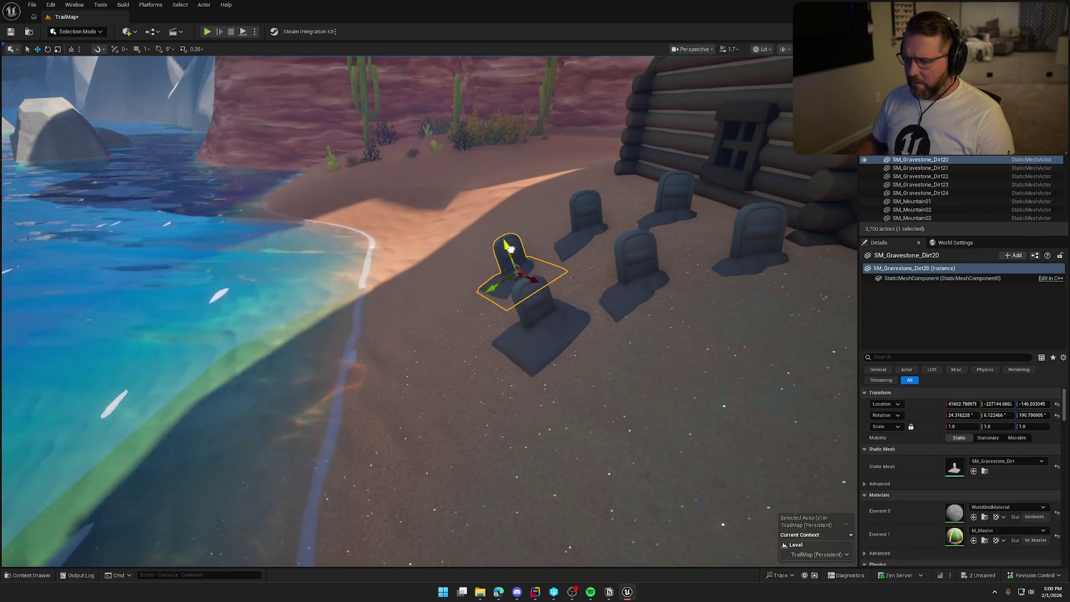
{"action": "left_click", "coordinate": [520, 287]}
{"action": "left_click_drag", "start_coordinate": [534, 295], "coordinate": [540, 302]}
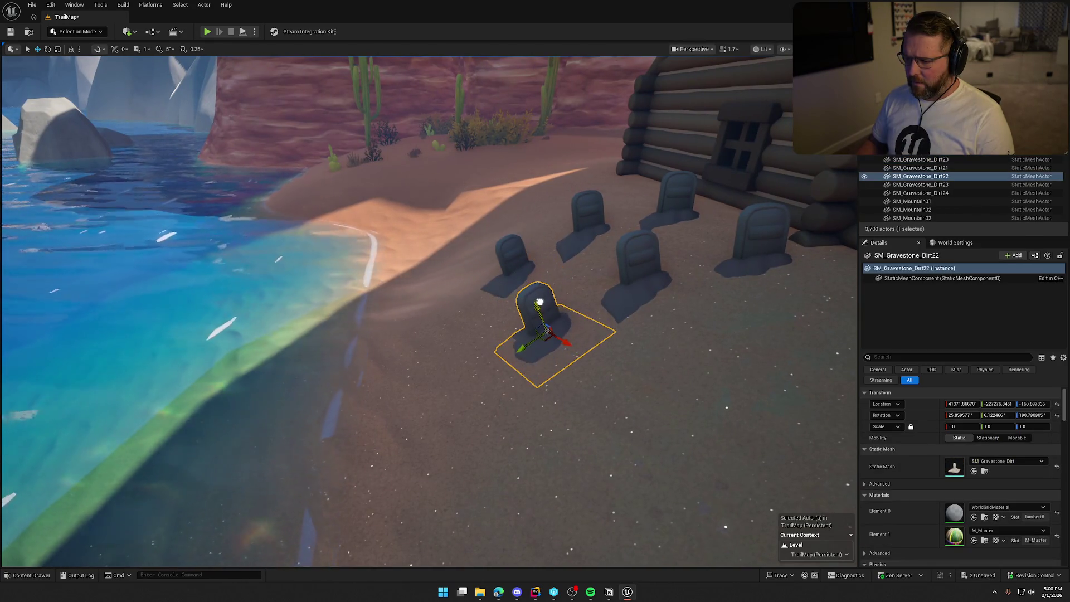
Step: Sink another gravestone slightly into the sand and tilt it to a new angle
{"action": "left_click", "coordinate": [577, 213]}
{"action": "left_click_drag", "start_coordinate": [585, 208], "coordinate": [604, 227]}
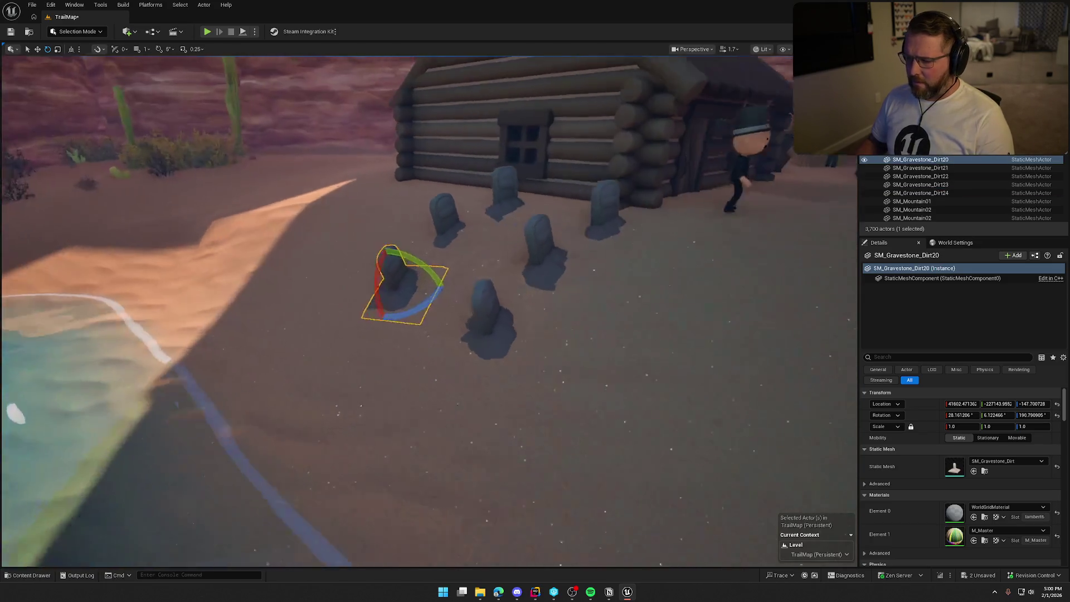
{"action": "left_click_drag", "start_coordinate": [665, 252], "coordinate": [668, 259]}
{"action": "scroll", "coordinate": [669, 259], "scroll_direction": "down", "scroll_amount": 5}
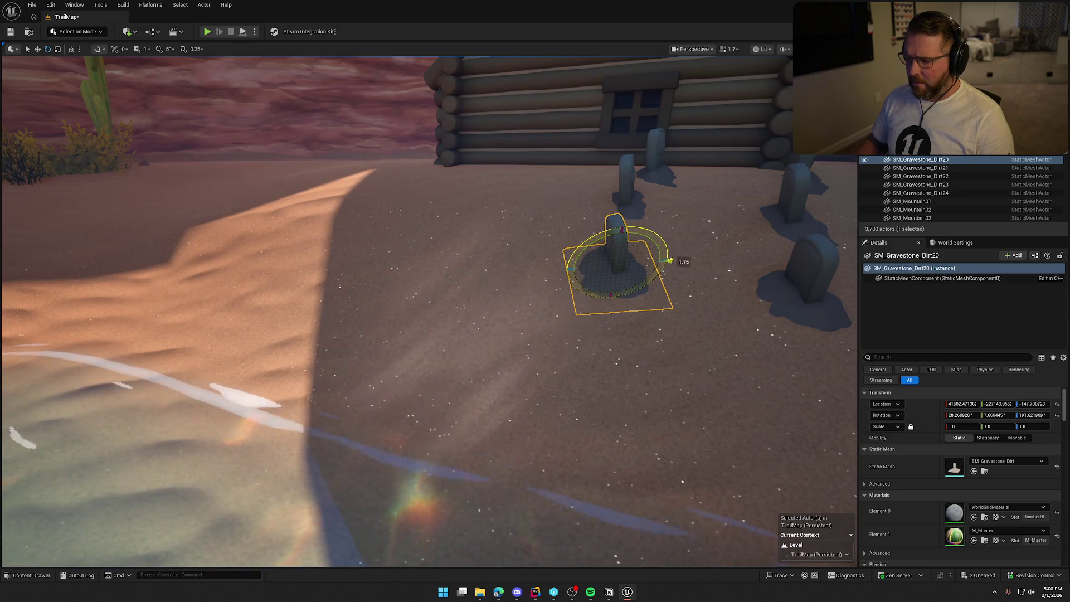
{"action": "key", "text": "w"}
Step: Deselect and save the TrailMap level
{"action": "key", "text": "Escape"}
{"action": "left_click_drag", "start_coordinate": [625, 360], "coordinate": [685, 360]}
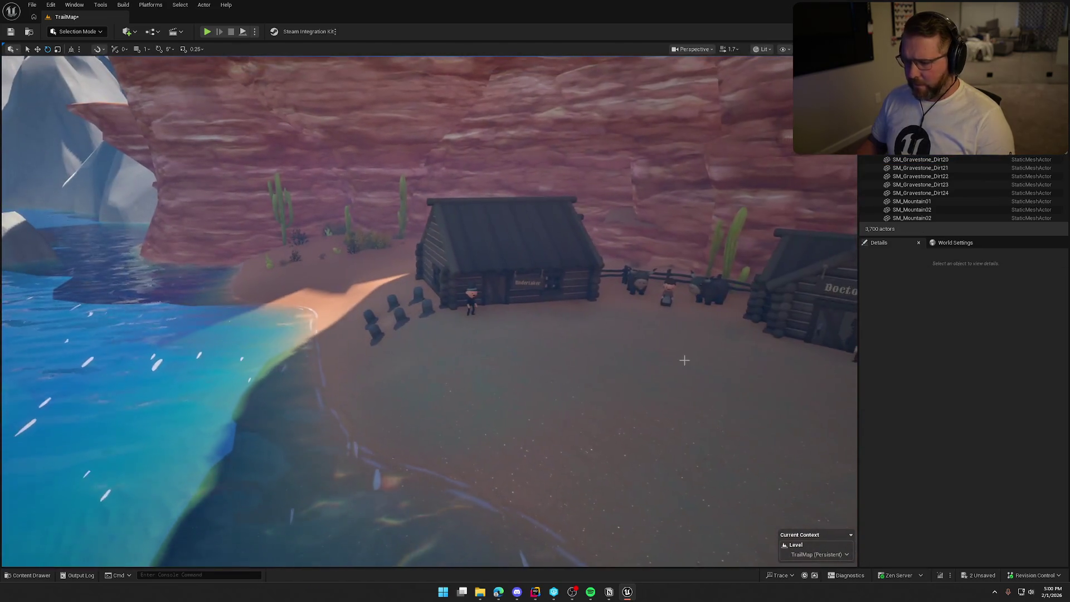
{"action": "key", "text": "ctrl+s"}
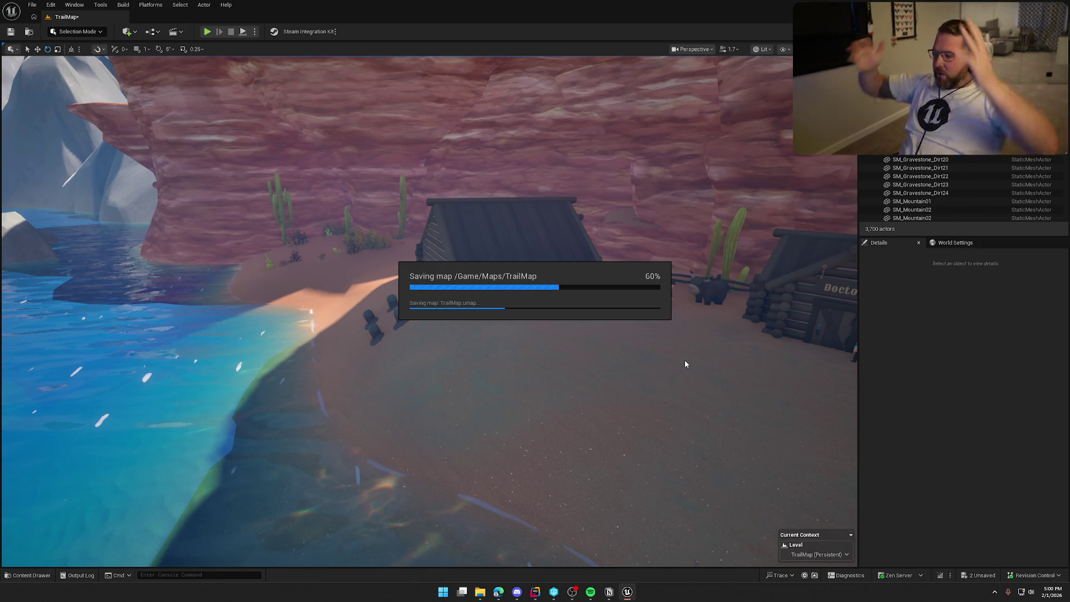
{"action": "left_click_drag", "start_coordinate": [585, 406], "coordinate": [552, 333]}
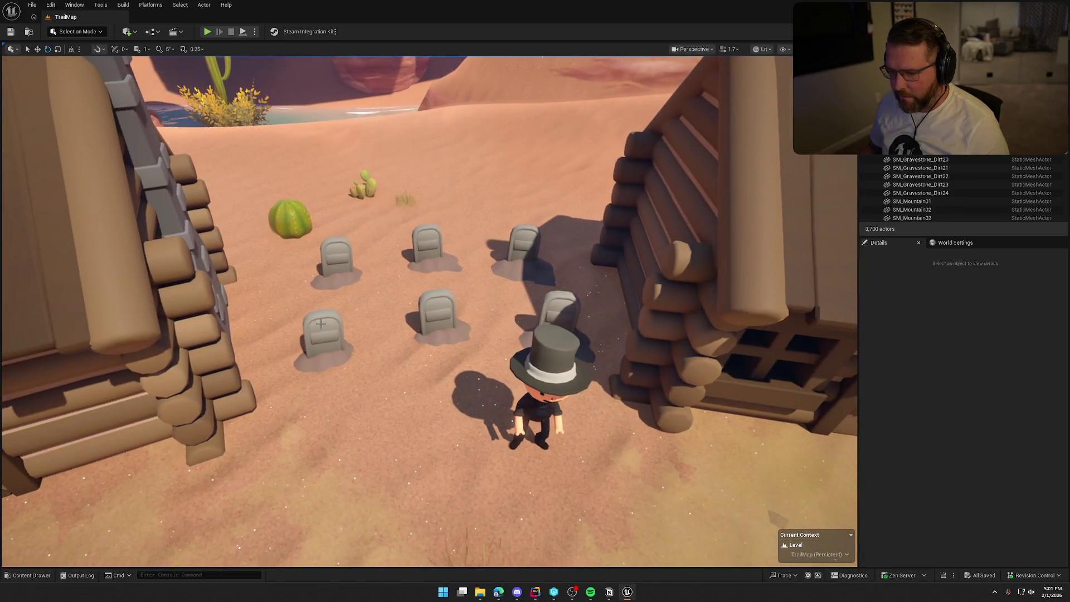
Step: Paste the six gravestones by the Undertaker cabin, then rotate and move them into the grass
{"action": "left_click", "coordinate": [321, 323]}
{"action": "left_click", "coordinate": [336, 256], "text": "ctrl"}
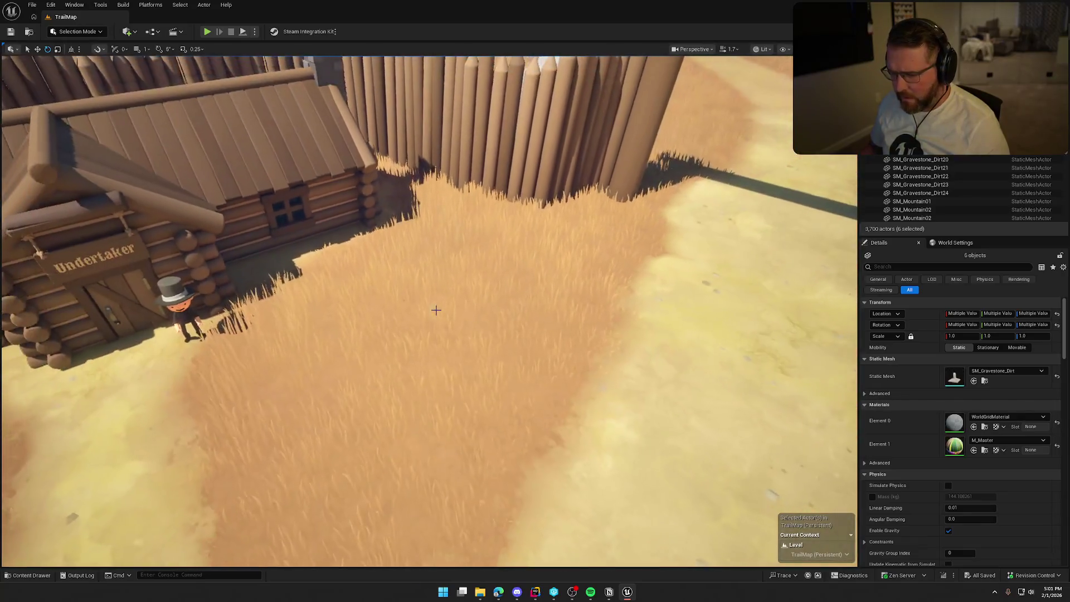
{"action": "right_click", "coordinate": [432, 305]}
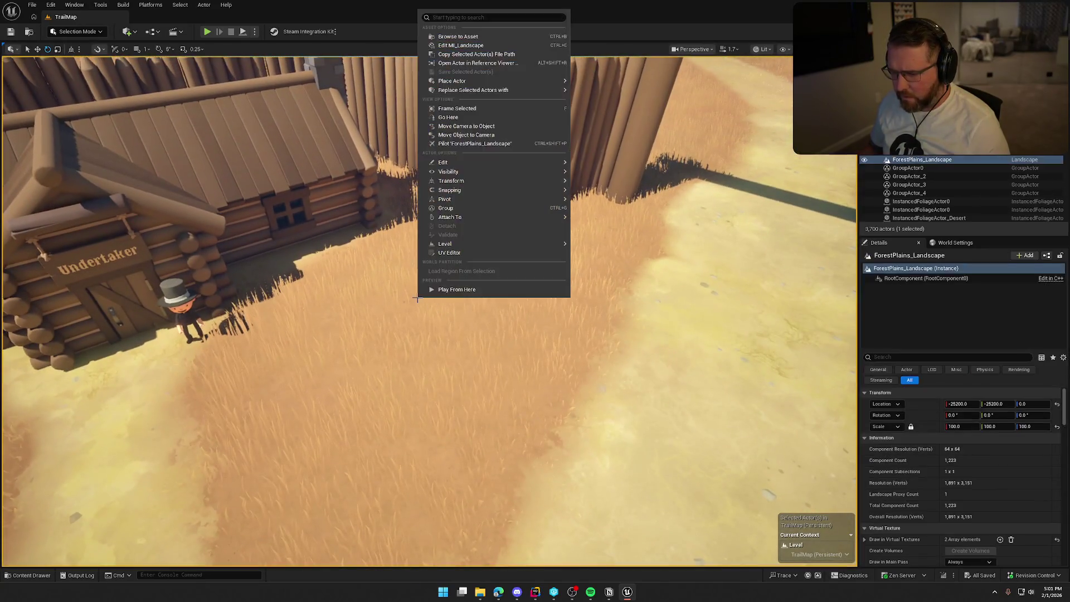
{"action": "mouse_move", "coordinate": [470, 165]}
{"action": "left_click", "coordinate": [606, 192]}
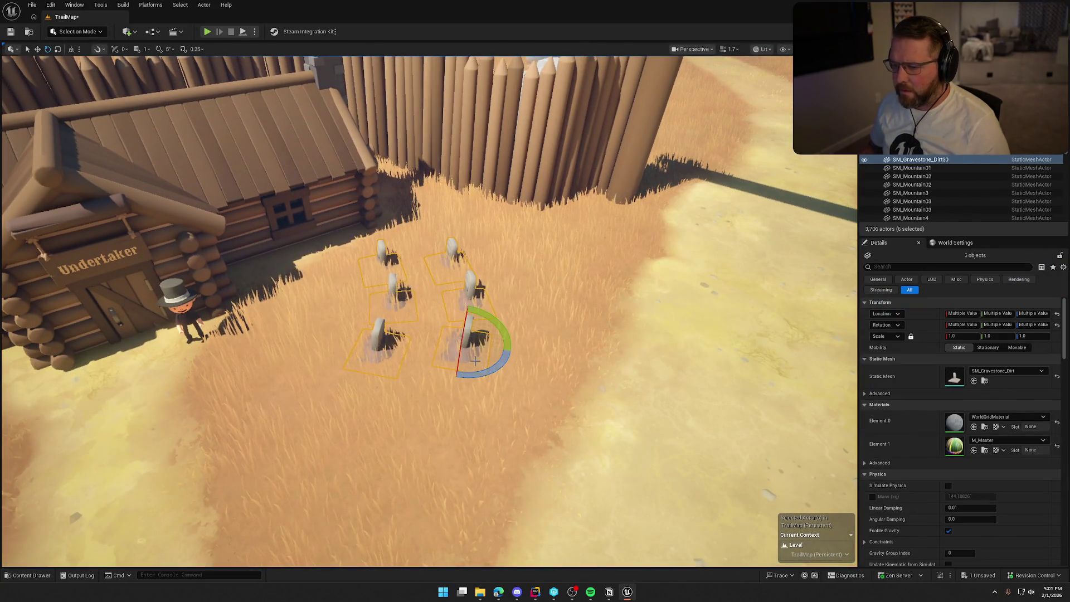
{"action": "left_click_drag", "start_coordinate": [425, 381], "coordinate": [453, 392]}
{"action": "left_click_drag", "start_coordinate": [454, 346], "coordinate": [473, 282]}
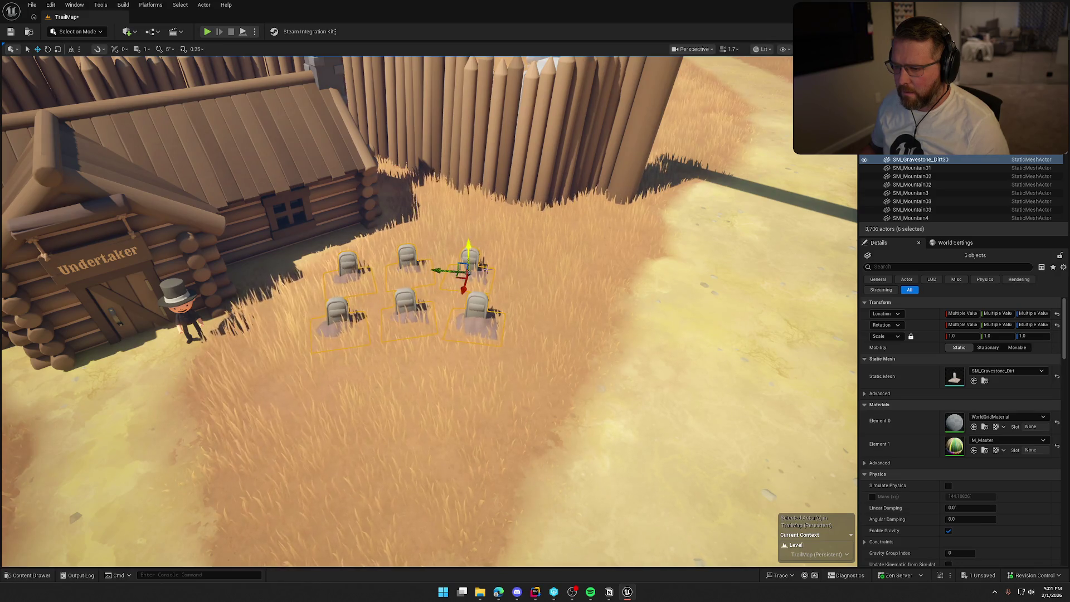
{"action": "key", "text": "Escape"}
Step: Switch back to Landscape mode with the Smooth tool at size 250
{"action": "scroll", "coordinate": [429, 312], "scroll_direction": "down", "scroll_amount": 5}
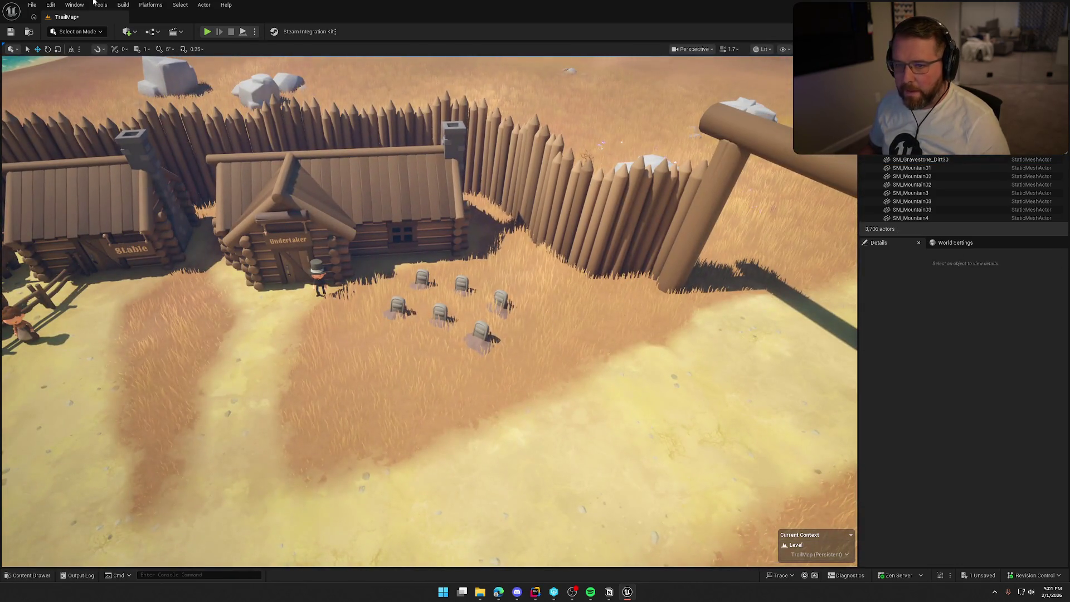
{"action": "left_click", "coordinate": [83, 32]}
{"action": "left_click", "coordinate": [80, 55]}
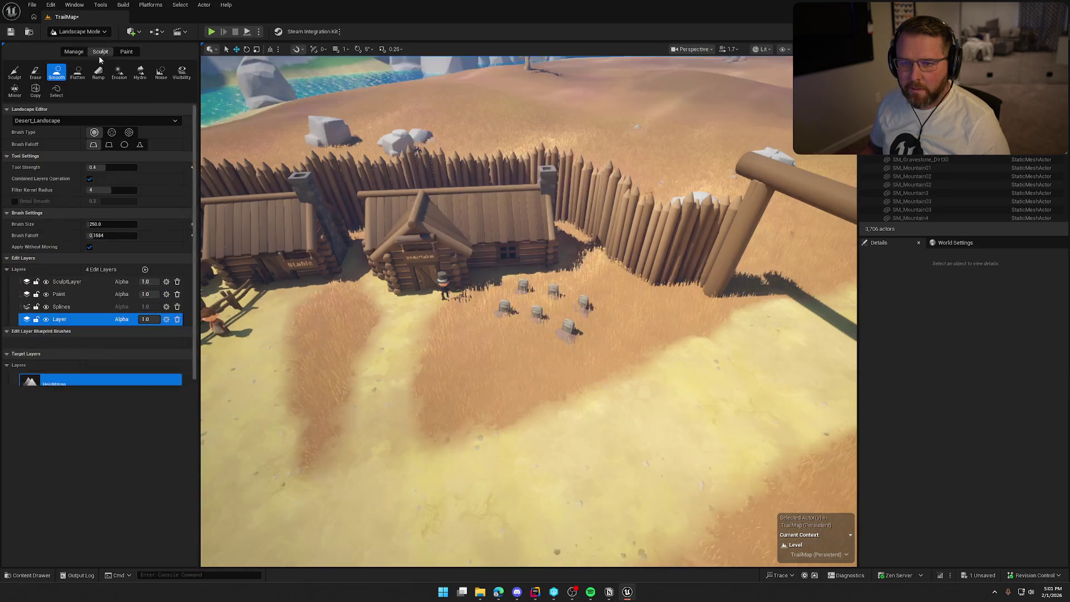
Step: Put the editor into Landscape Paint mode
{"action": "left_click", "coordinate": [126, 52]}
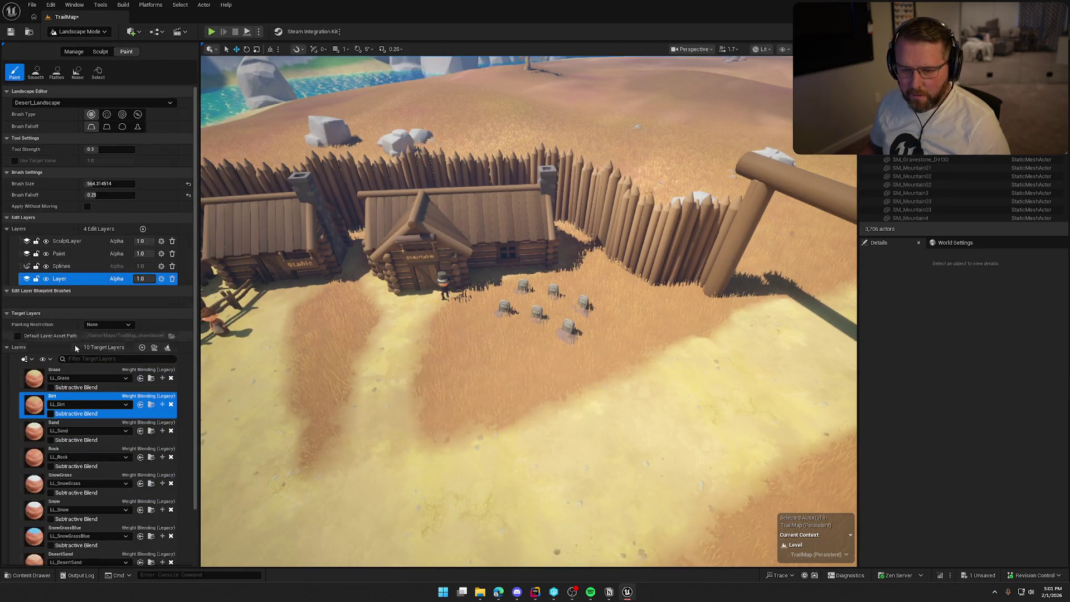
{"action": "scroll", "coordinate": [99, 502], "scroll_direction": "down", "scroll_amount": 2}
{"action": "left_click", "coordinate": [78, 31]}
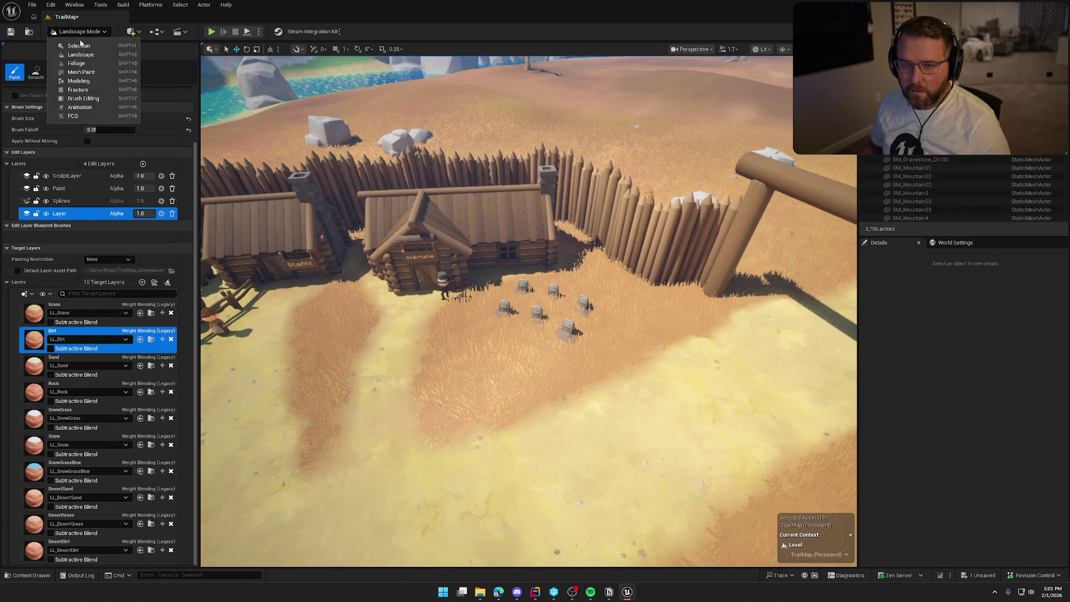
{"action": "left_click", "coordinate": [75, 43]}
{"action": "left_click", "coordinate": [81, 31]}
{"action": "left_click", "coordinate": [78, 55]}
{"action": "scroll", "coordinate": [105, 363], "scroll_direction": "down", "scroll_amount": 2}
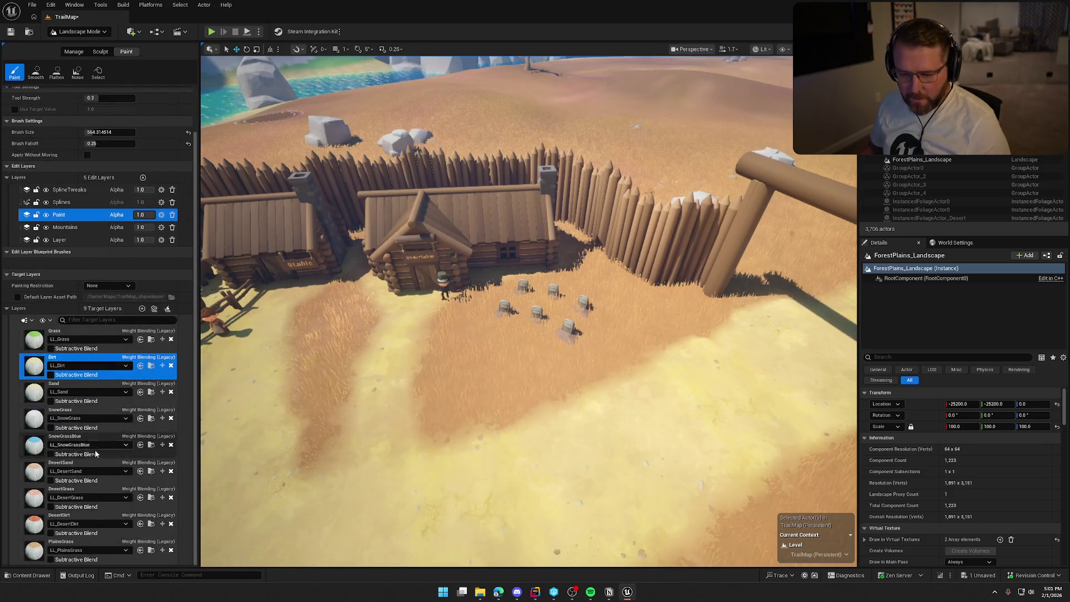
Step: Paint a PlainsGrass patch near the gravestones with brush size 200, then select the Layer edit layer
{"action": "left_click", "coordinate": [83, 546]}
{"action": "scroll", "coordinate": [587, 378], "scroll_direction": "up", "scroll_amount": 6}
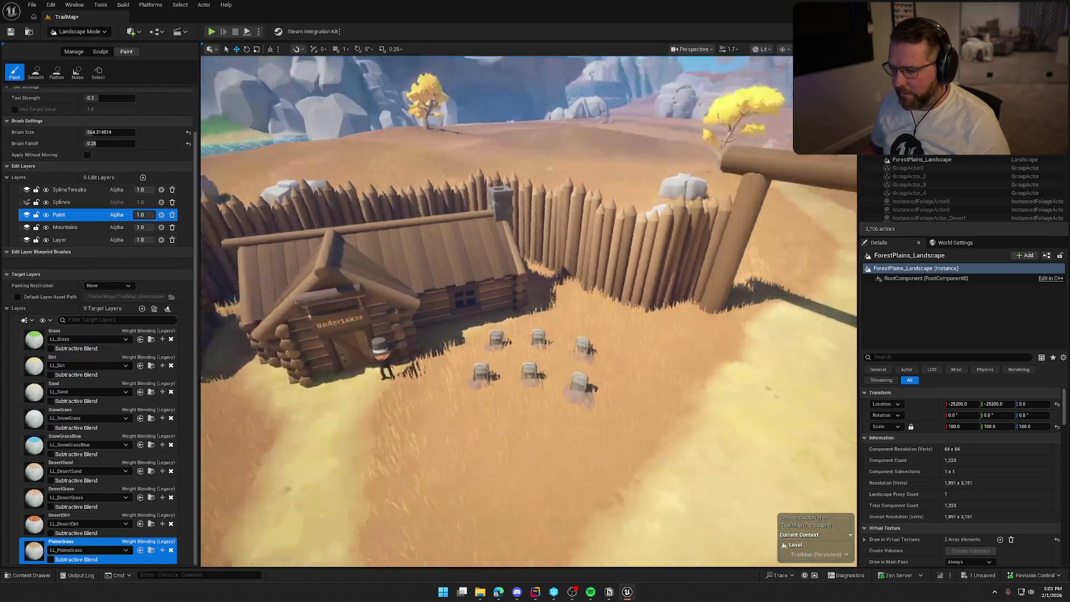
{"action": "scroll", "coordinate": [552, 429], "scroll_direction": "down", "scroll_amount": 3}
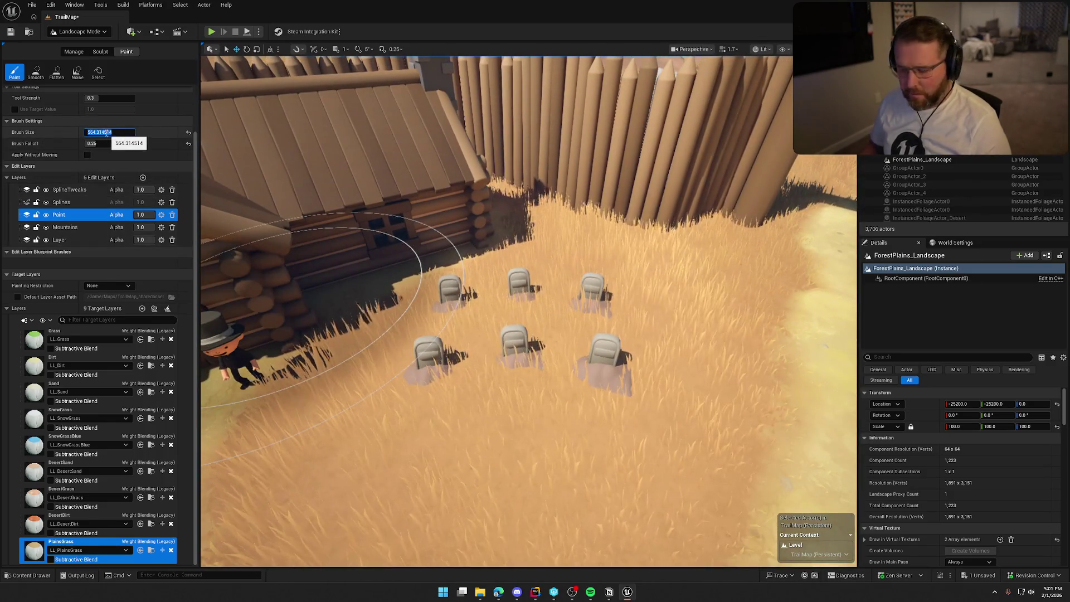
{"action": "type", "text": "20"}
{"action": "key", "text": "Return"}
{"action": "mouse_move", "coordinate": [525, 358]}
{"action": "left_mouse_down"}
{"action": "mouse_move", "coordinate": [489, 346]}
{"action": "mouse_move", "coordinate": [454, 370]}
{"action": "mouse_move", "coordinate": [557, 384]}
{"action": "mouse_move", "coordinate": [591, 368]}
{"action": "mouse_move", "coordinate": [572, 328]}
{"action": "left_mouse_up"}
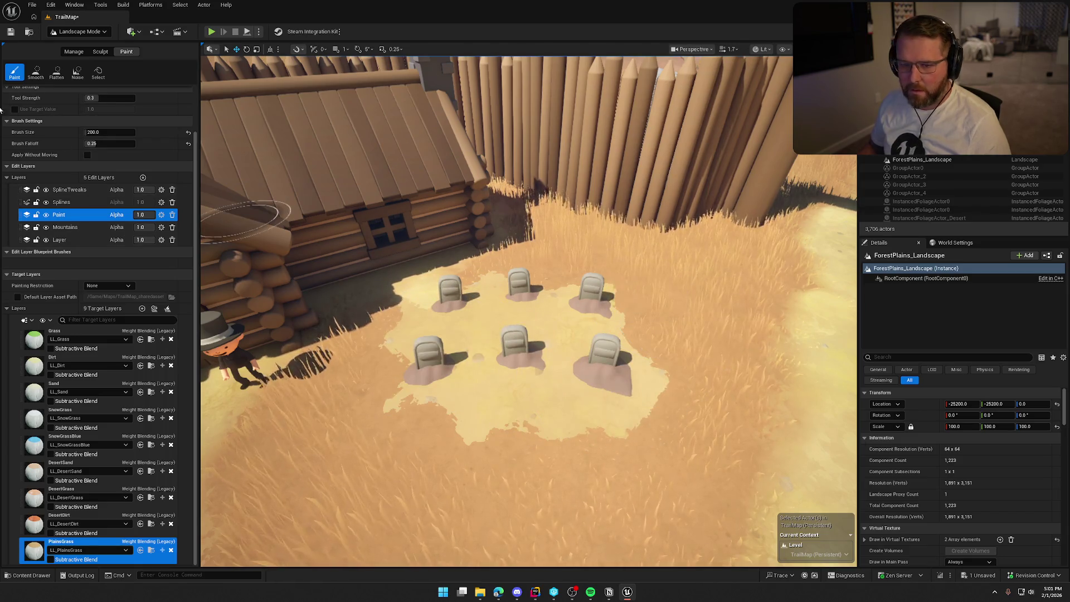
{"action": "left_click", "coordinate": [75, 239]}
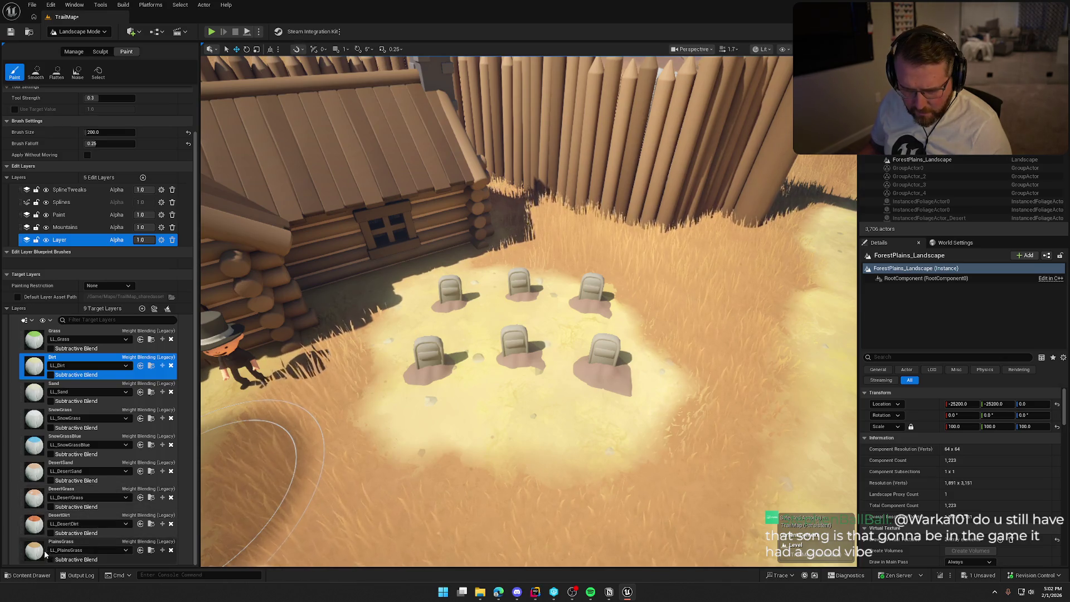
Step: Try a DesertSand stroke over the grass by the graves, then undo it
{"action": "left_click", "coordinate": [40, 470]}
{"action": "mouse_move", "coordinate": [346, 479]}
{"action": "left_mouse_down"}
{"action": "mouse_move", "coordinate": [420, 425]}
{"action": "mouse_move", "coordinate": [489, 473]}
{"action": "mouse_move", "coordinate": [553, 313]}
{"action": "mouse_move", "coordinate": [514, 315]}
{"action": "mouse_move", "coordinate": [585, 351]}
{"action": "left_mouse_up"}
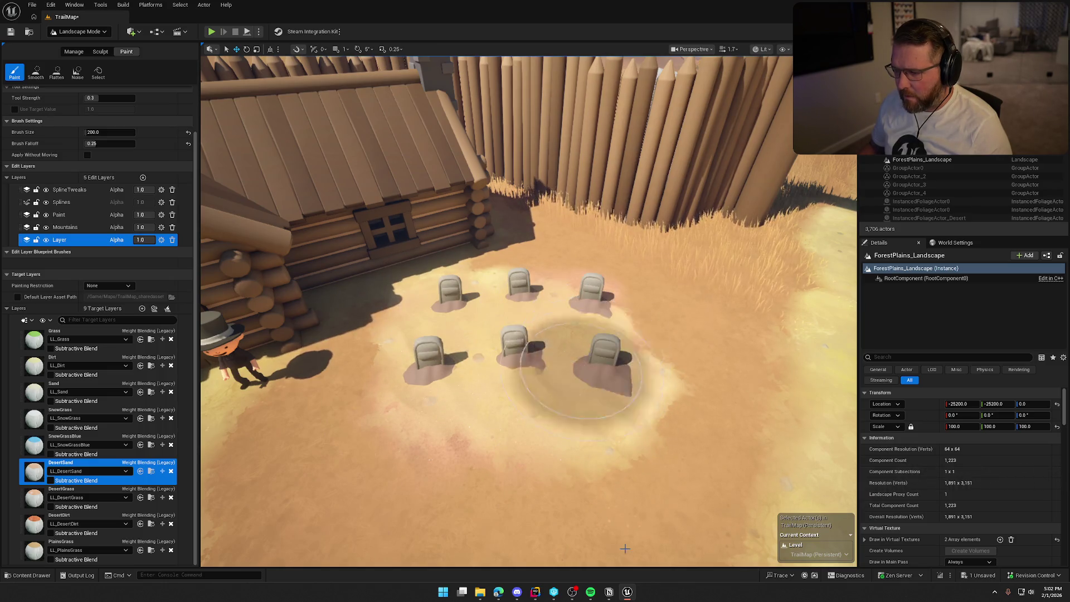
{"action": "scroll", "coordinate": [585, 351], "scroll_direction": "up", "scroll_amount": 5}
{"action": "scroll", "coordinate": [719, 465], "scroll_direction": "down", "scroll_amount": 5}
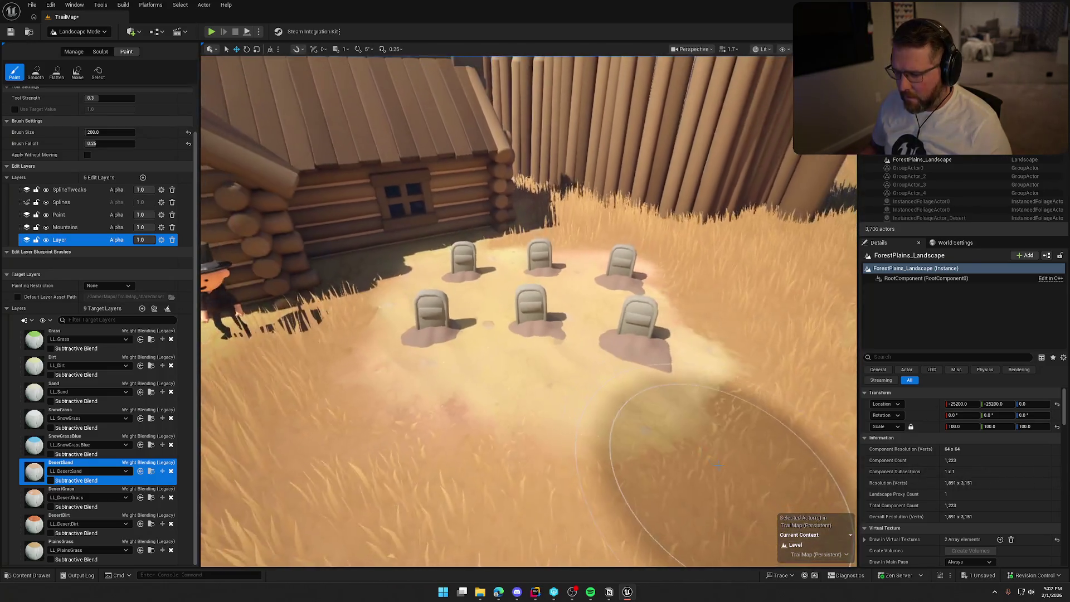
{"action": "key", "text": "ctrl+z"}
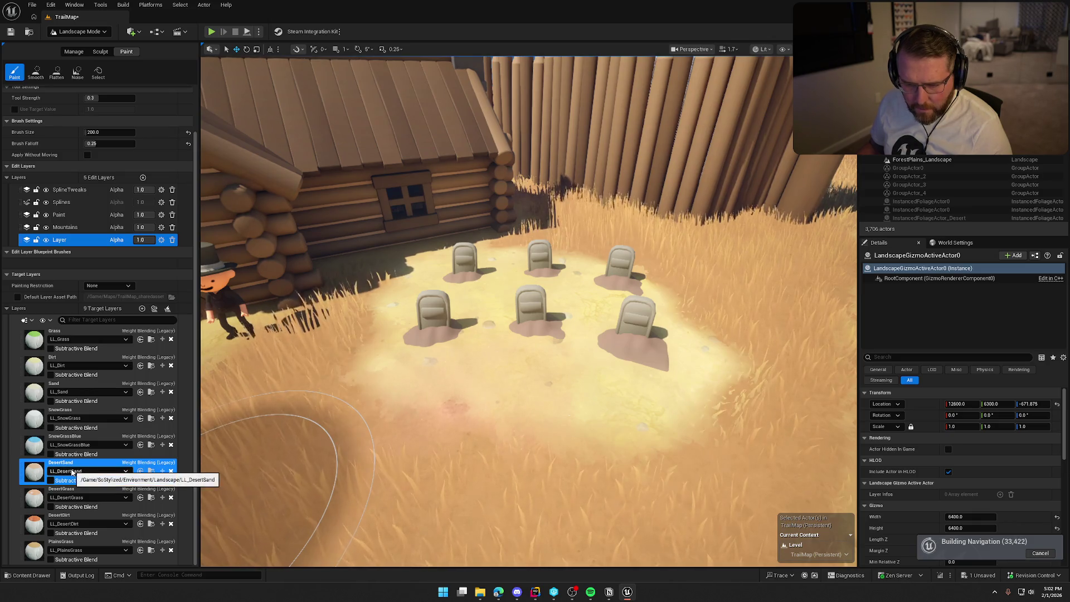
Step: Paint Dirt over the ground around the gravestones
{"action": "left_click", "coordinate": [37, 370]}
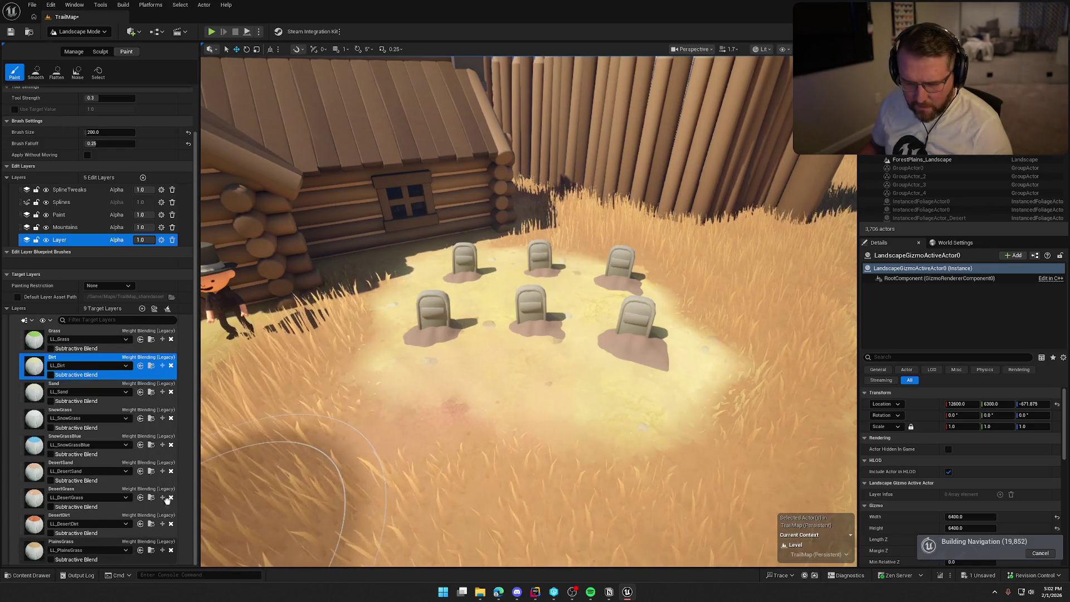
{"action": "mouse_move", "coordinate": [490, 335]}
{"action": "left_mouse_down"}
{"action": "mouse_move", "coordinate": [578, 370]}
{"action": "mouse_move", "coordinate": [505, 291]}
{"action": "left_mouse_up"}
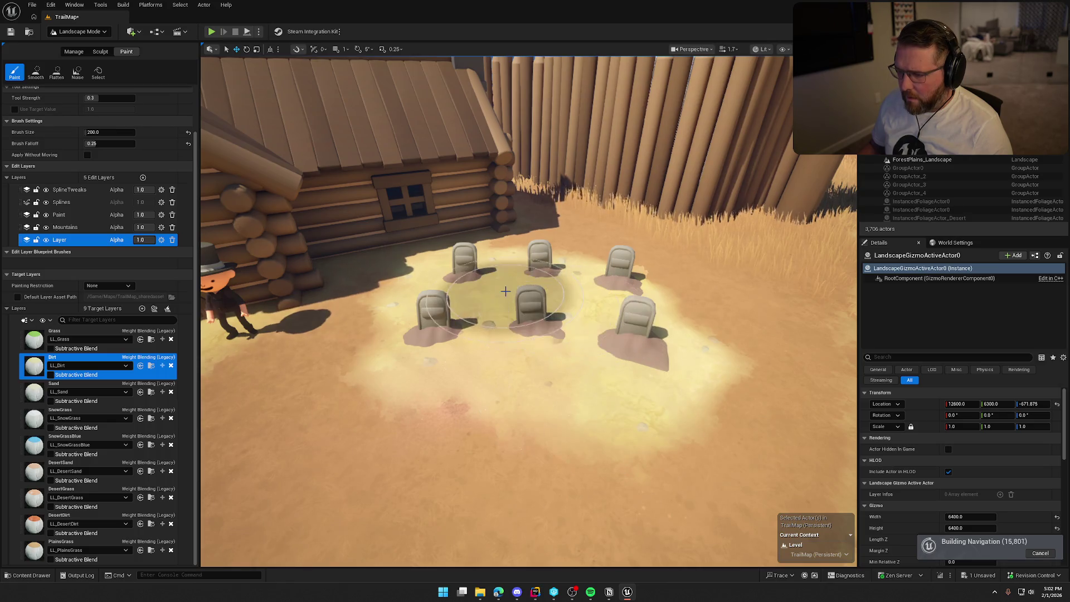
{"action": "scroll", "coordinate": [573, 453], "scroll_direction": "up", "scroll_amount": 5}
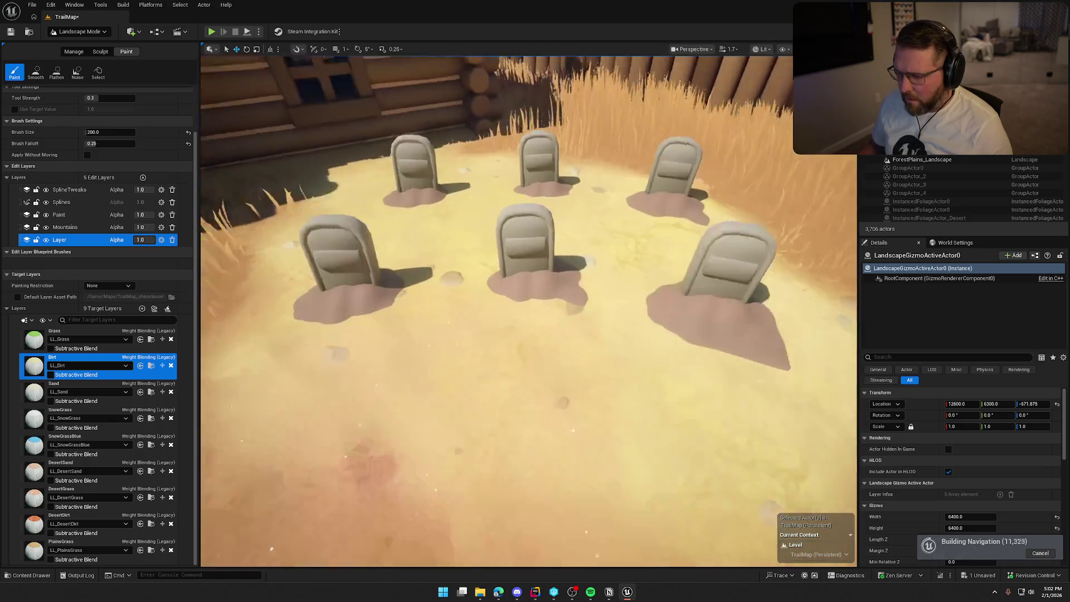
{"action": "scroll", "coordinate": [488, 352], "scroll_direction": "down", "scroll_amount": 5}
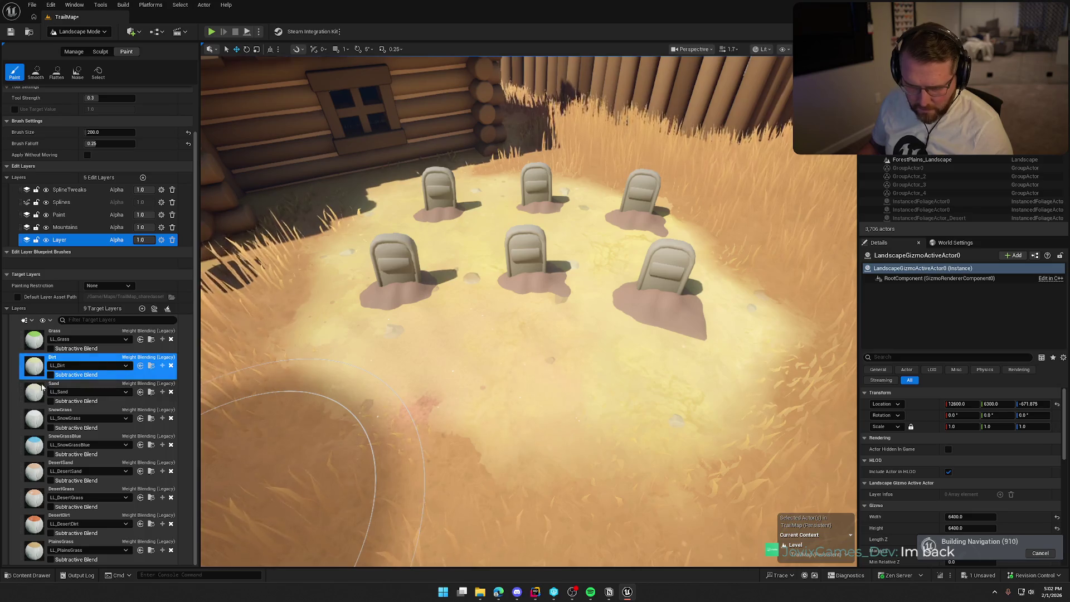
Step: Paint lighter PlainsGrass across the graves
{"action": "left_click", "coordinate": [38, 555]}
{"action": "mouse_move", "coordinate": [480, 349]}
{"action": "left_mouse_down"}
{"action": "mouse_move", "coordinate": [511, 377]}
{"action": "mouse_move", "coordinate": [617, 351]}
{"action": "mouse_move", "coordinate": [594, 232]}
{"action": "left_mouse_up"}
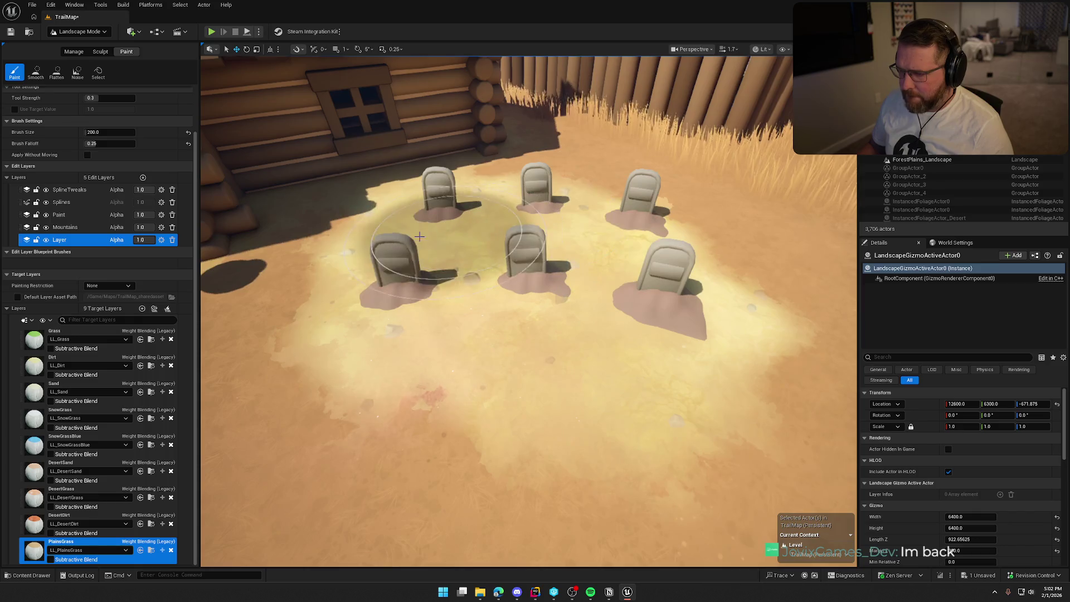
{"action": "scroll", "coordinate": [454, 454], "scroll_direction": "down", "scroll_amount": 5}
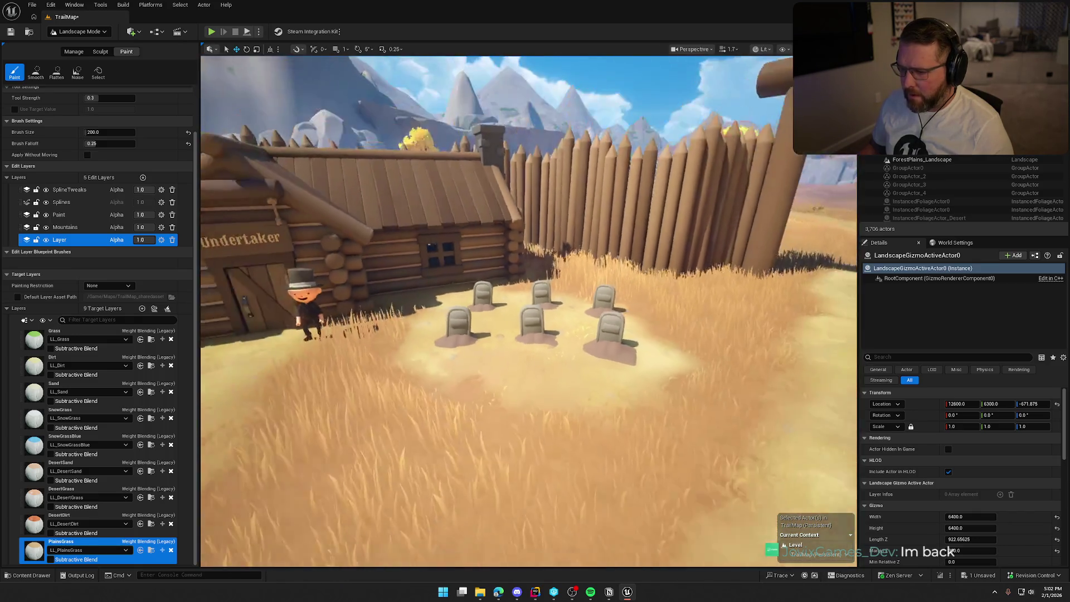
{"action": "scroll", "coordinate": [475, 341], "scroll_direction": "up", "scroll_amount": 5}
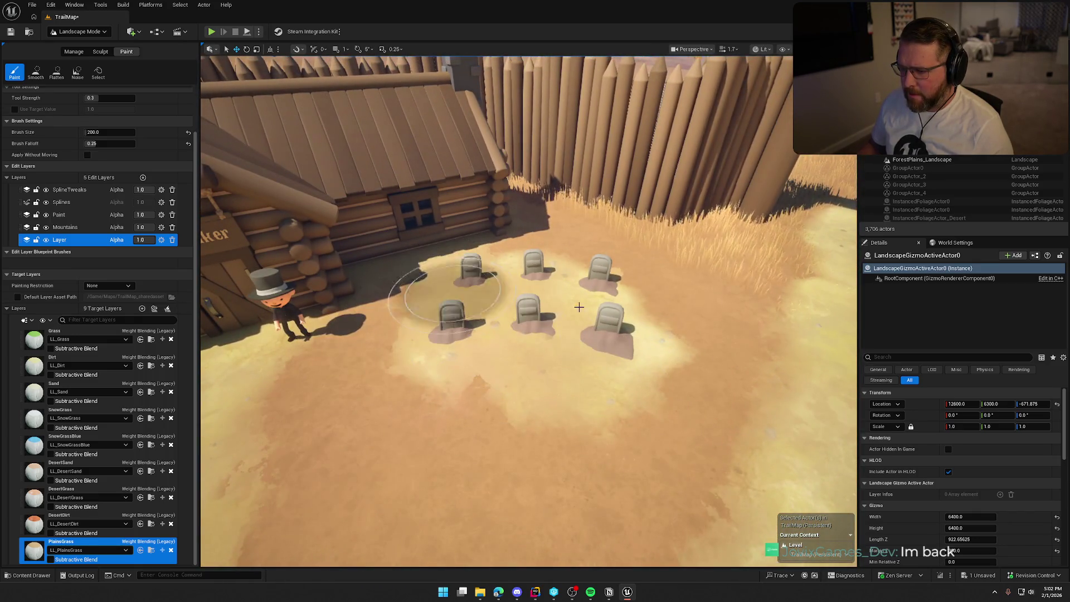
{"action": "scroll", "coordinate": [717, 418], "scroll_direction": "up", "scroll_amount": 4}
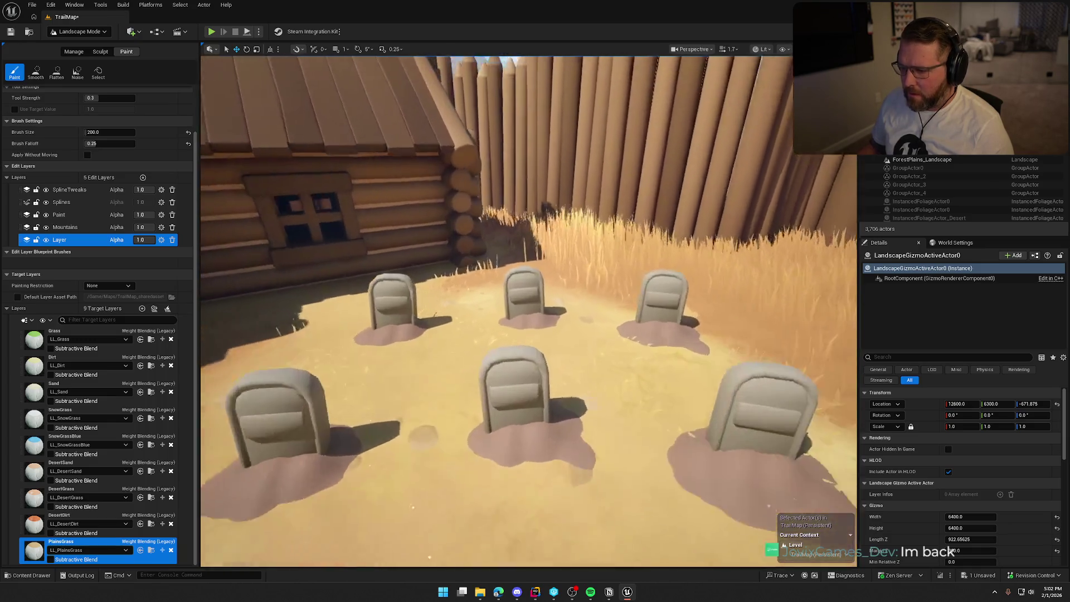
{"action": "scroll", "coordinate": [528, 311], "scroll_direction": "down", "scroll_amount": 6}
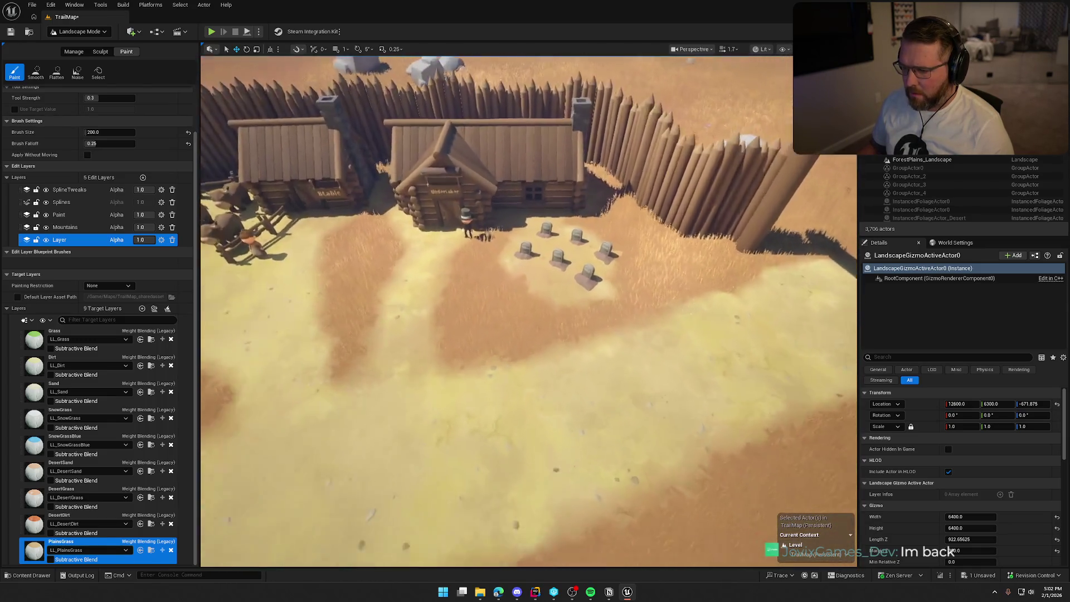
{"action": "scroll", "coordinate": [337, 403], "scroll_direction": "up", "scroll_amount": 6}
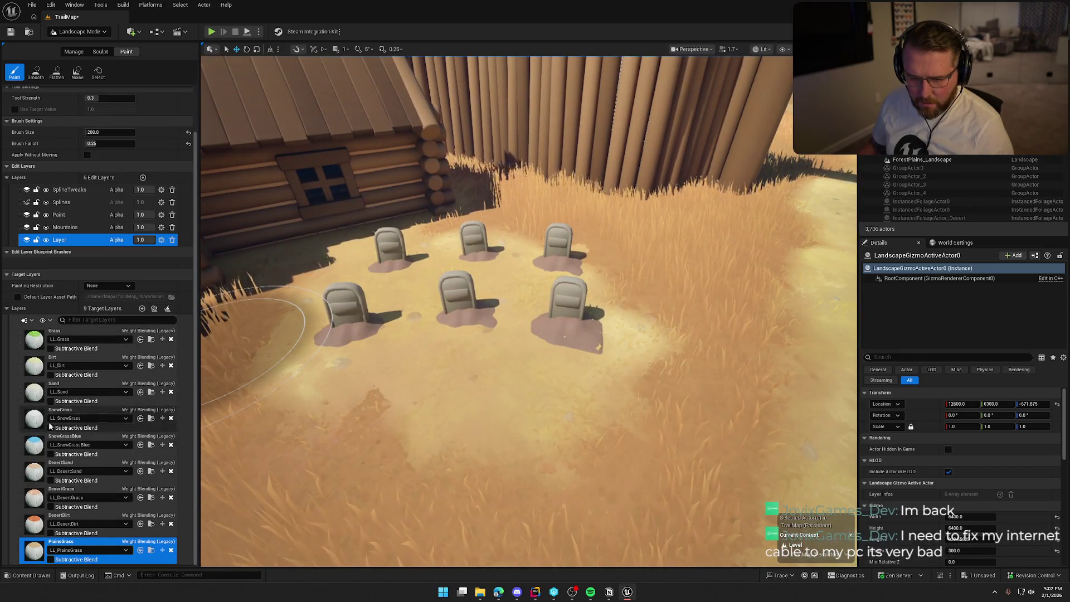
Step: Paint DesertSand across the yard below the graves toward the right gravestones
{"action": "left_click", "coordinate": [34, 474]}
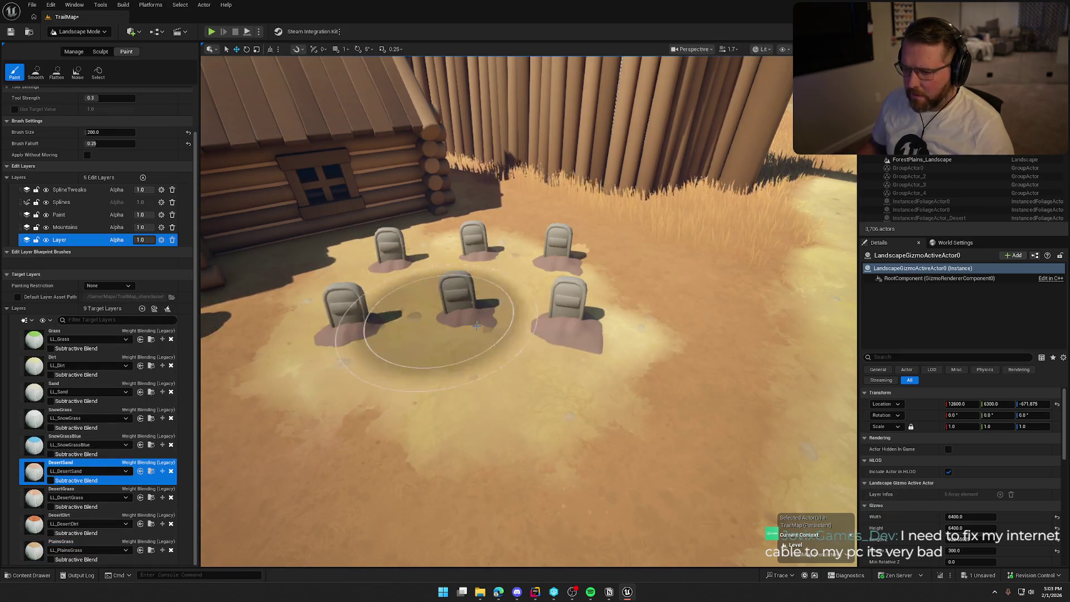
{"action": "mouse_move", "coordinate": [379, 353]}
{"action": "left_mouse_down"}
{"action": "mouse_move", "coordinate": [474, 434]}
{"action": "mouse_move", "coordinate": [542, 243]}
{"action": "left_mouse_up"}
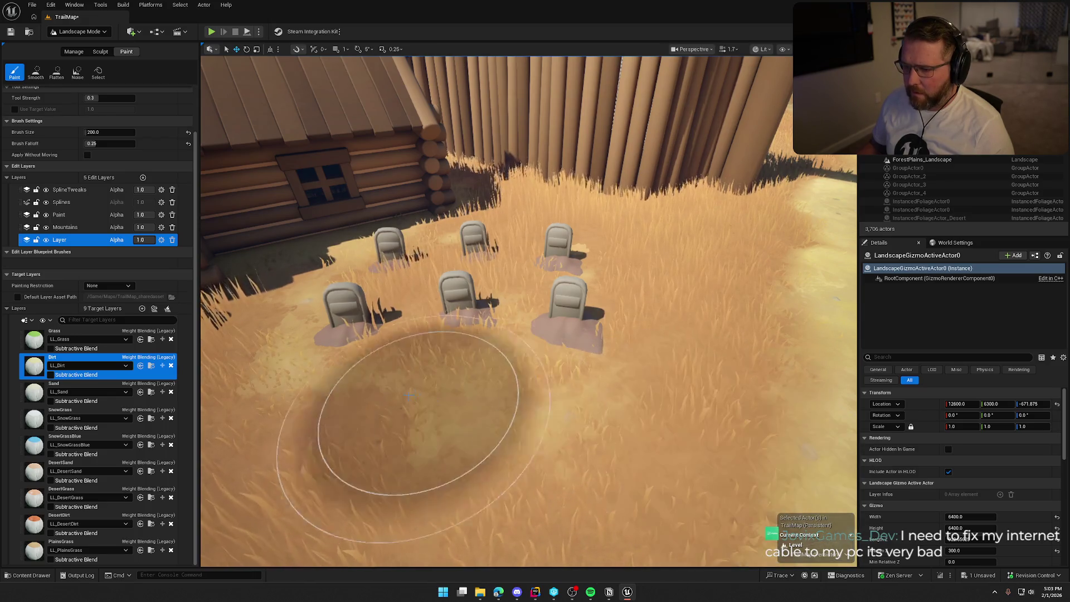
{"action": "left_click_drag", "start_coordinate": [313, 355], "coordinate": [576, 271]}
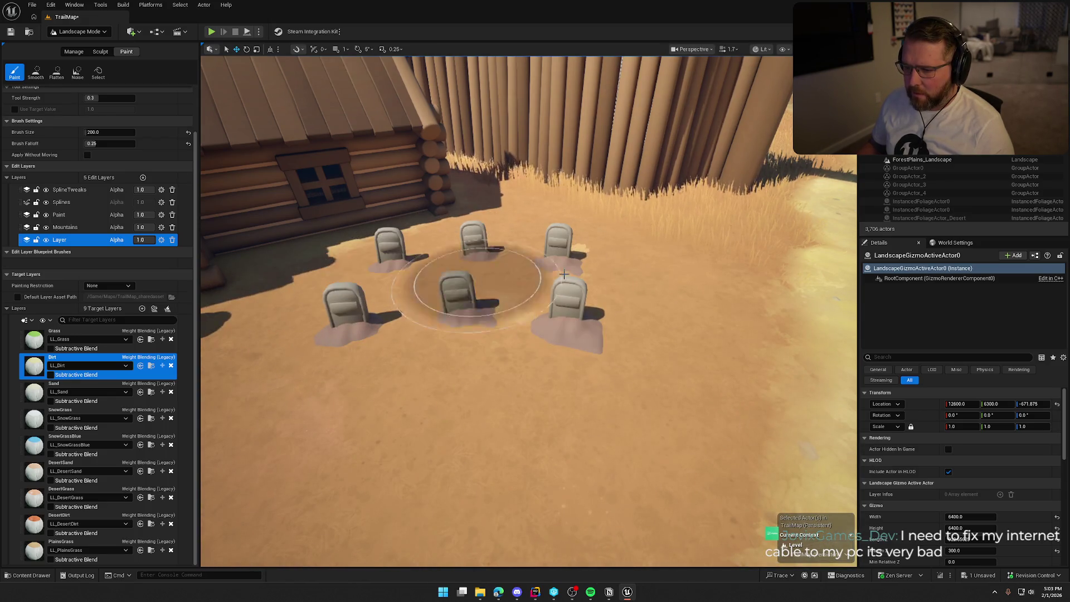
{"action": "scroll", "coordinate": [594, 254], "scroll_direction": "down", "scroll_amount": 5}
{"action": "scroll", "coordinate": [520, 303], "scroll_direction": "up", "scroll_amount": 5}
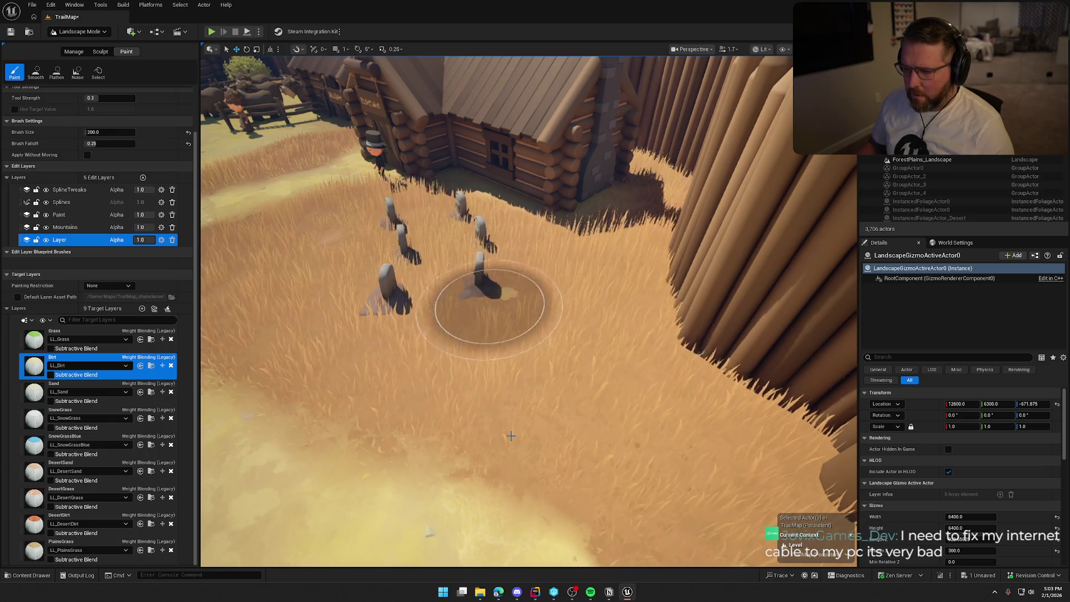
Step: Select the Paint edit layer with the Dirt target layer
{"action": "left_click", "coordinate": [72, 214]}
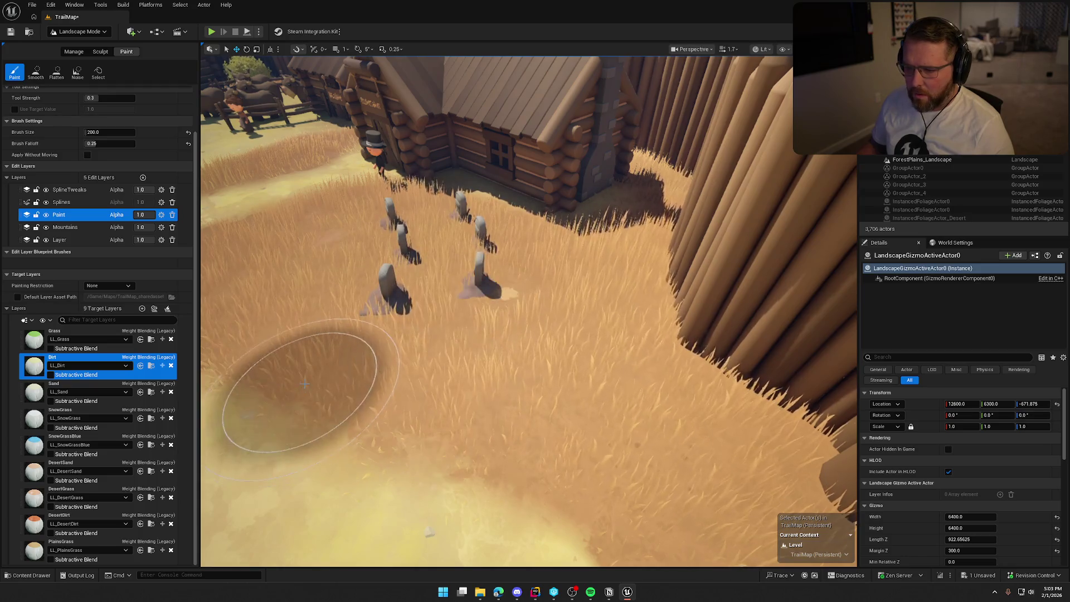
{"action": "left_click", "coordinate": [51, 559]}
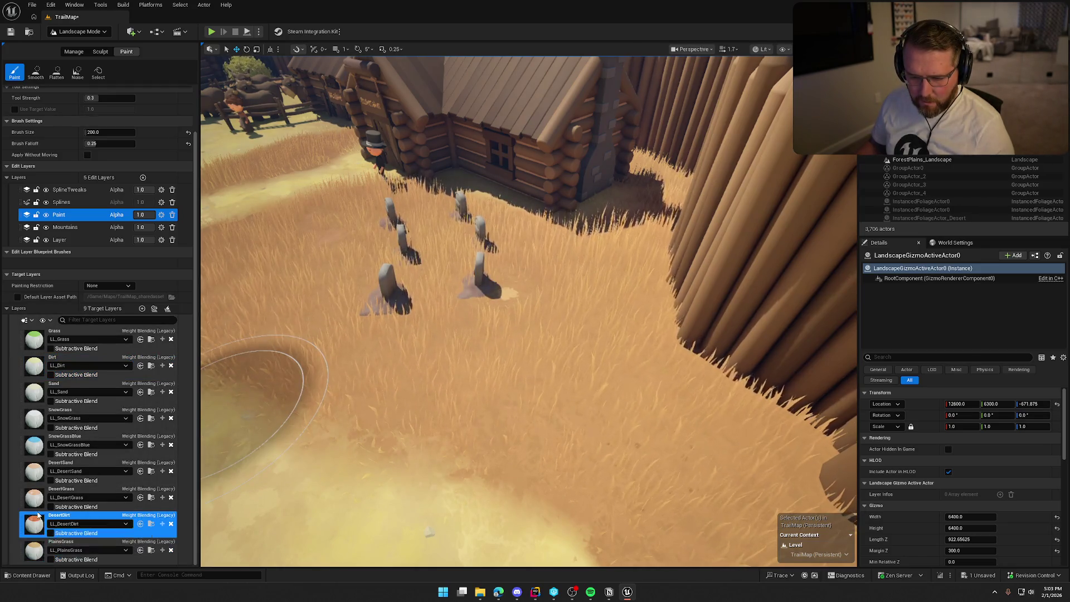
{"action": "left_click", "coordinate": [34, 371]}
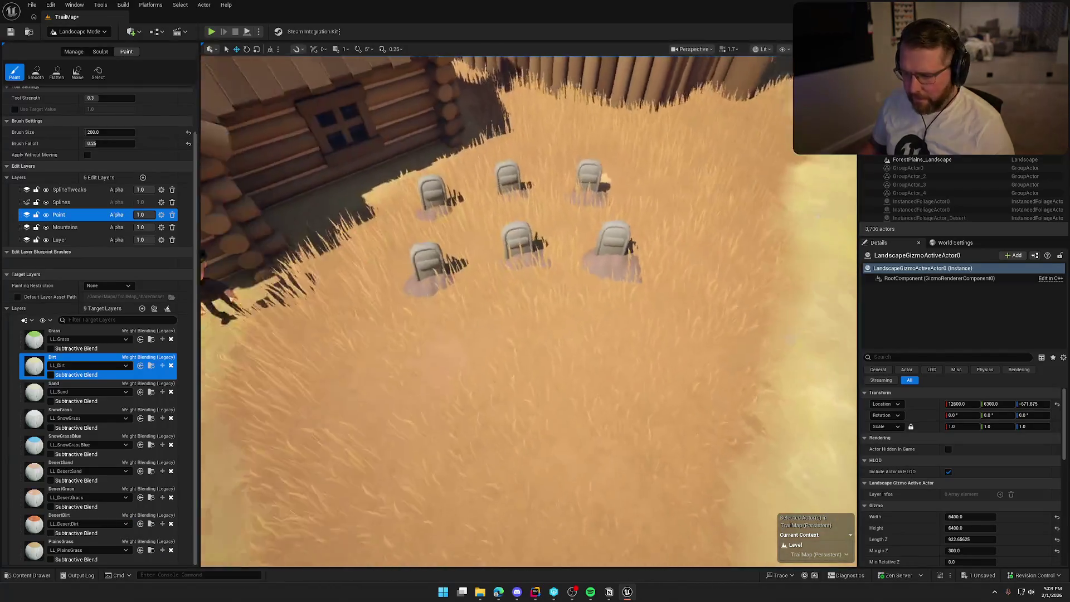
{"action": "left_click", "coordinate": [61, 214]}
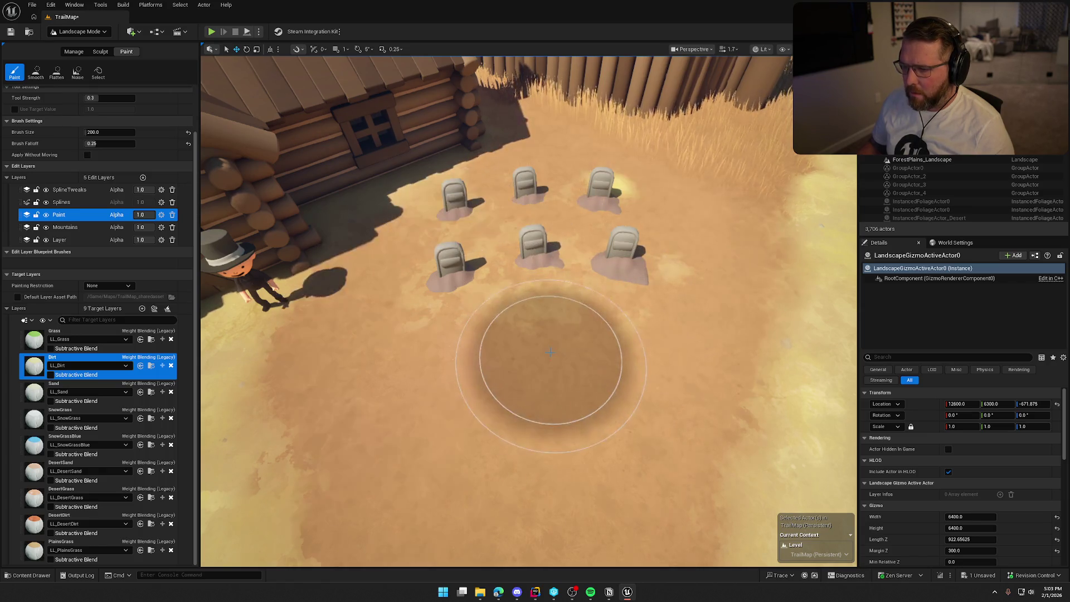
{"action": "scroll", "coordinate": [632, 419], "scroll_direction": "down", "scroll_amount": 10}
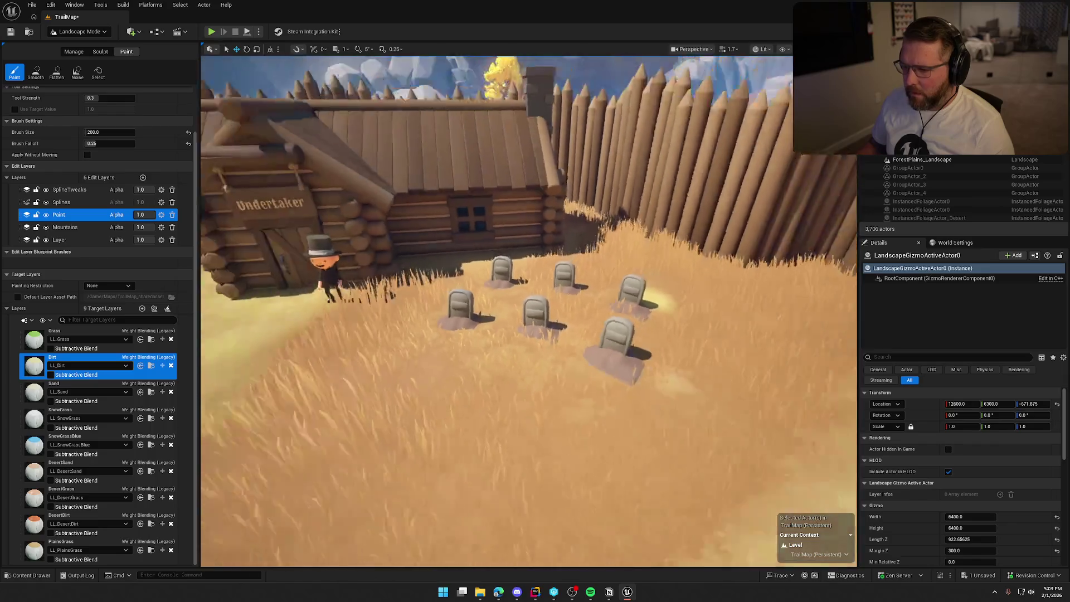
{"action": "scroll", "coordinate": [623, 312], "scroll_direction": "up", "scroll_amount": 10}
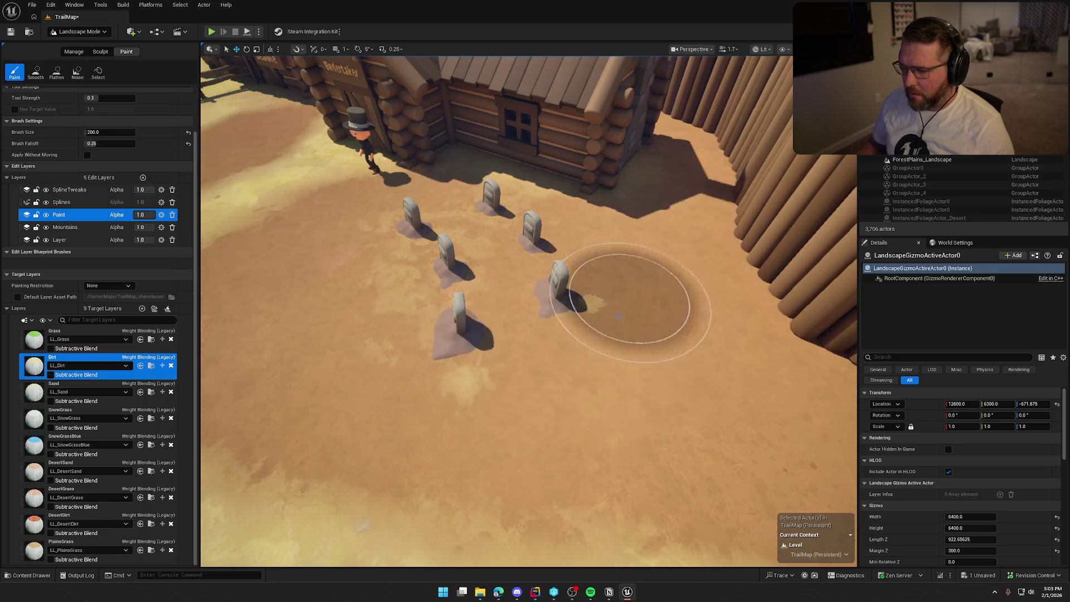
{"action": "left_click", "coordinate": [64, 241]}
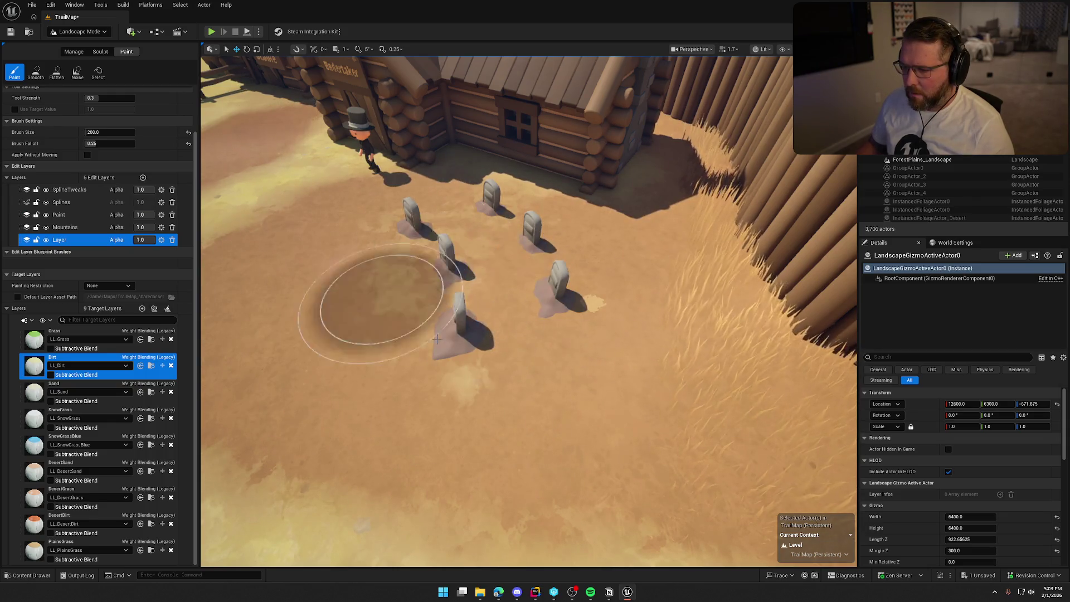
{"action": "left_click", "coordinate": [65, 215]}
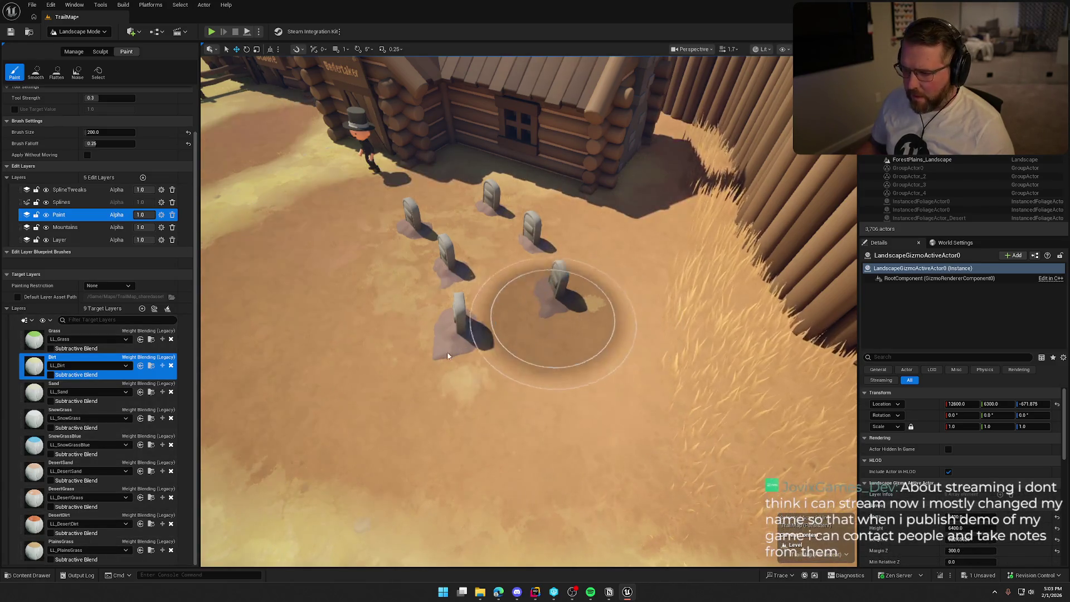
Step: Paint PlainsGrass around the gravestones on the Mountains edit layer
{"action": "mouse_move", "coordinate": [637, 379]}
{"action": "left_mouse_down"}
{"action": "mouse_move", "coordinate": [591, 329]}
{"action": "mouse_move", "coordinate": [535, 375]}
{"action": "left_mouse_up"}
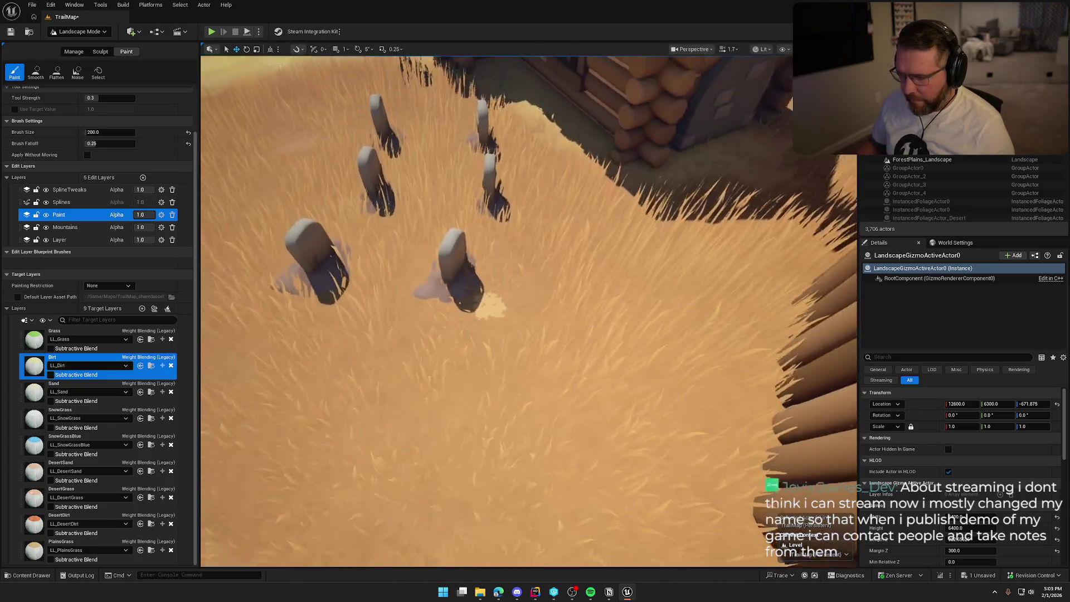
{"action": "left_click", "coordinate": [71, 204]}
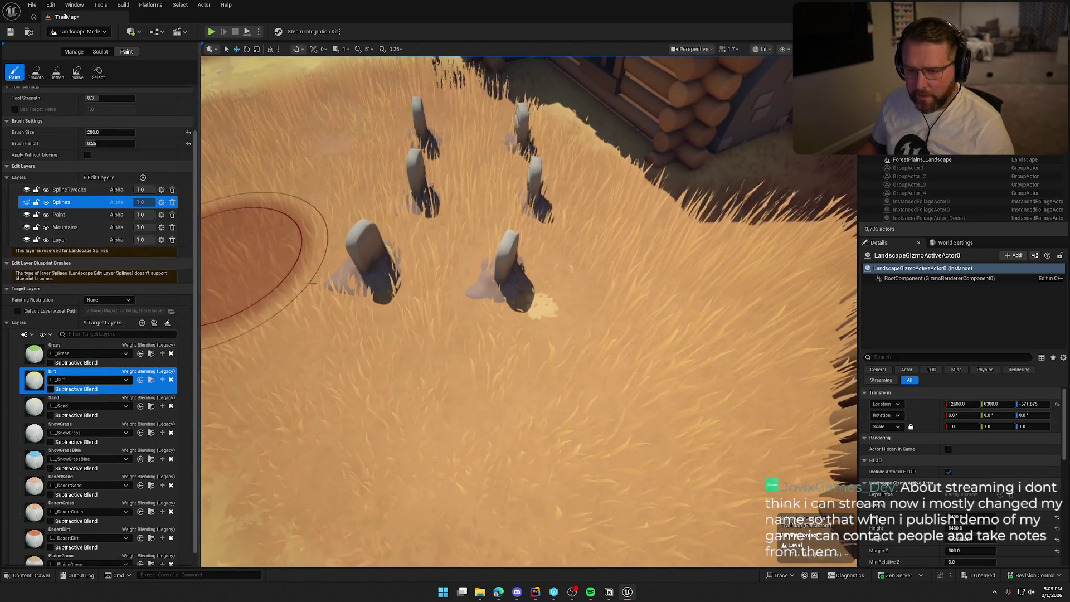
{"action": "left_click", "coordinate": [62, 227]}
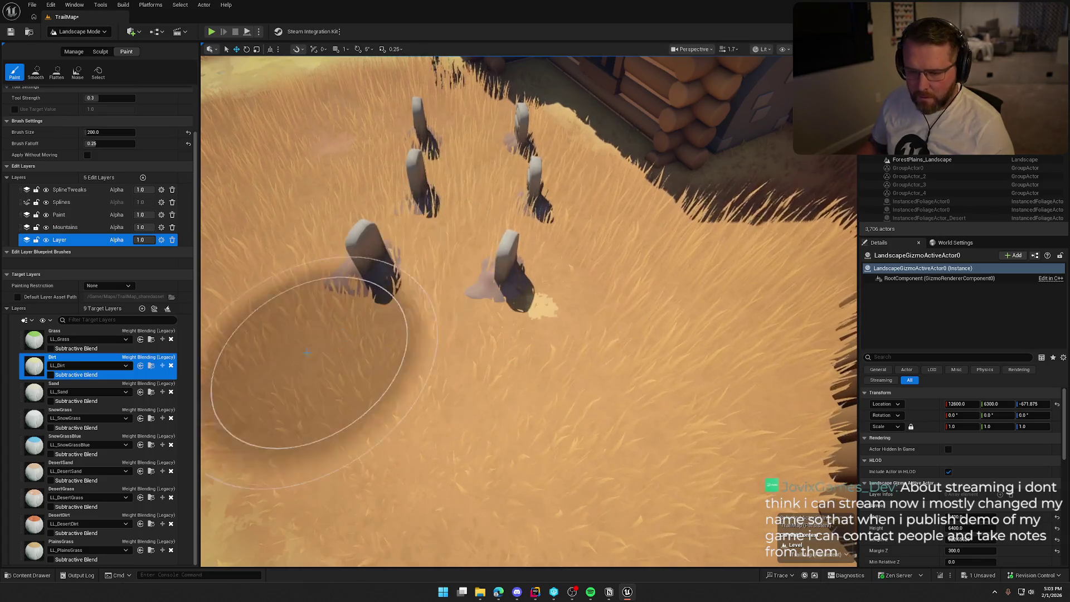
{"action": "left_click", "coordinate": [35, 552]}
{"action": "mouse_move", "coordinate": [262, 406]}
{"action": "left_mouse_down"}
{"action": "mouse_move", "coordinate": [323, 440]}
{"action": "mouse_move", "coordinate": [507, 251]}
{"action": "mouse_move", "coordinate": [394, 280]}
{"action": "mouse_move", "coordinate": [394, 252]}
{"action": "left_mouse_up"}
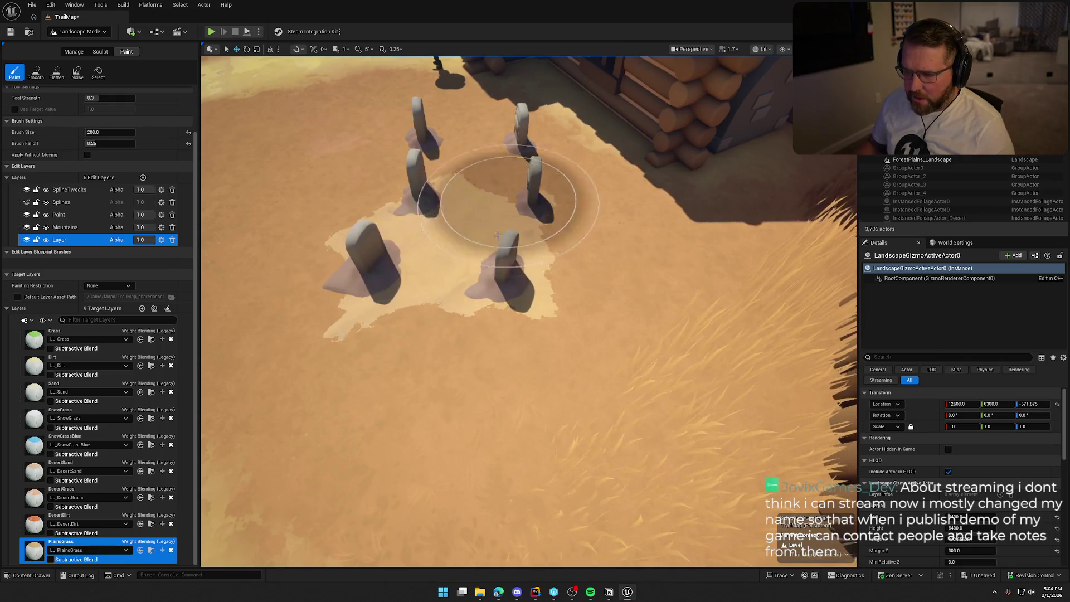
{"action": "left_click_drag", "start_coordinate": [498, 236], "coordinate": [523, 321]}
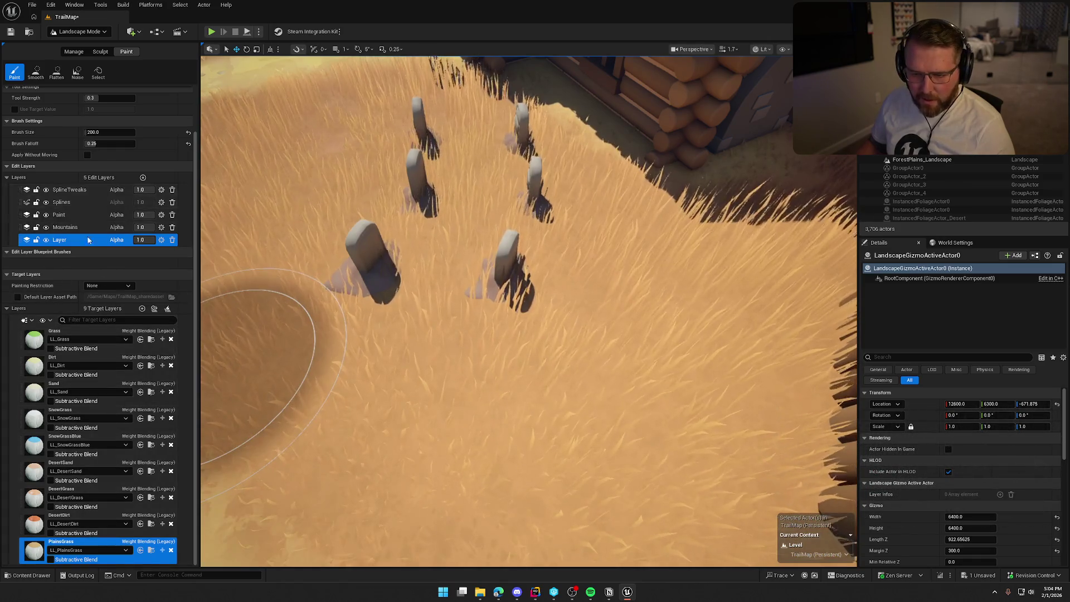
Step: Set the Paint edit layer with Dirt, then return to Selection Mode
{"action": "left_click", "coordinate": [67, 216]}
{"action": "left_click", "coordinate": [38, 368]}
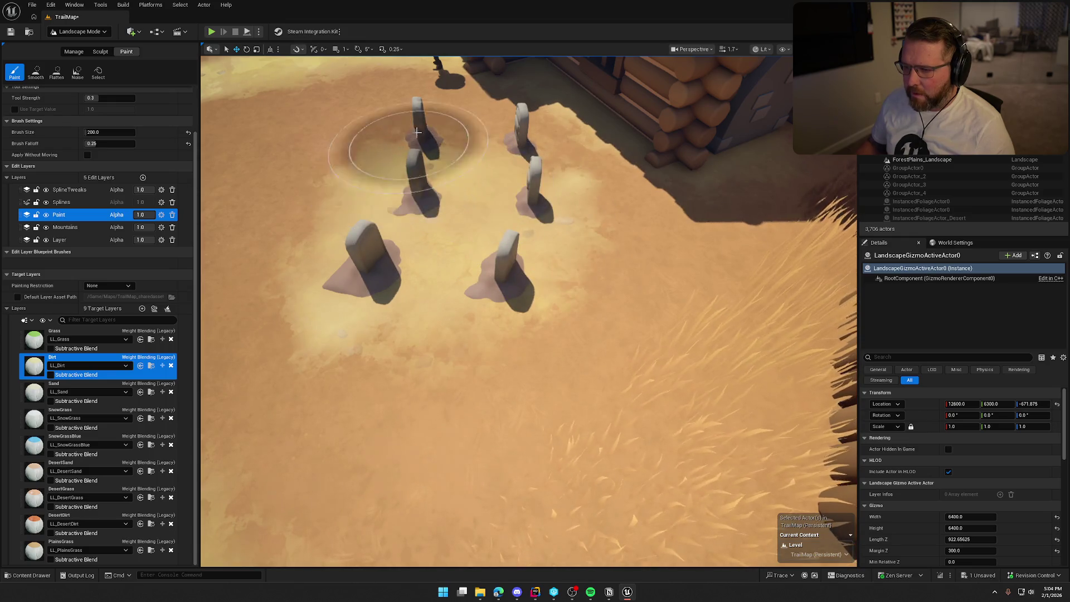
{"action": "scroll", "coordinate": [525, 188], "scroll_direction": "down", "scroll_amount": 6}
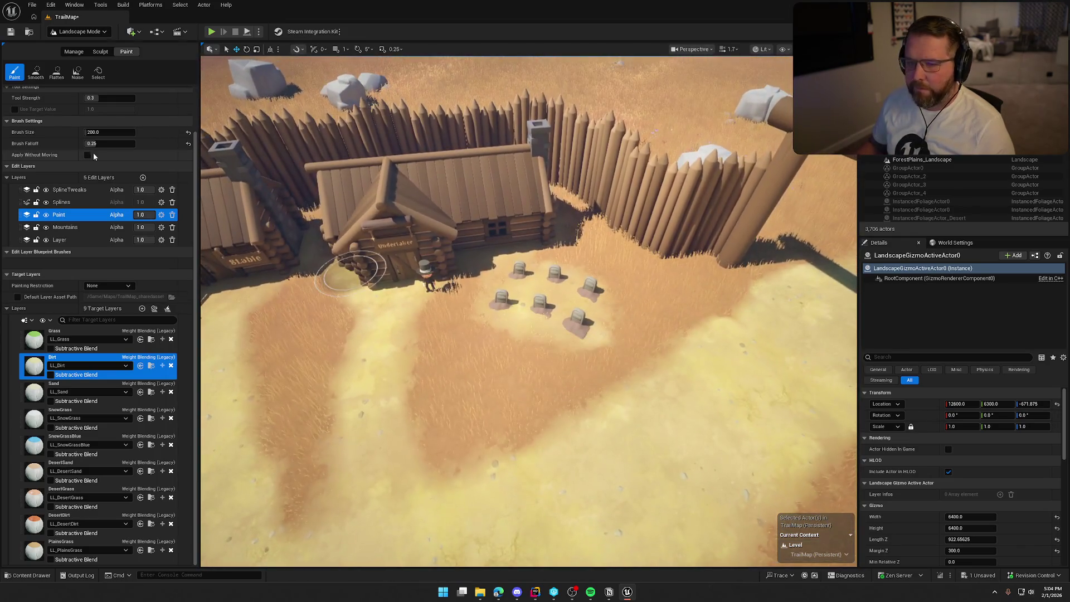
{"action": "left_click", "coordinate": [78, 31]}
{"action": "left_click", "coordinate": [83, 42]}
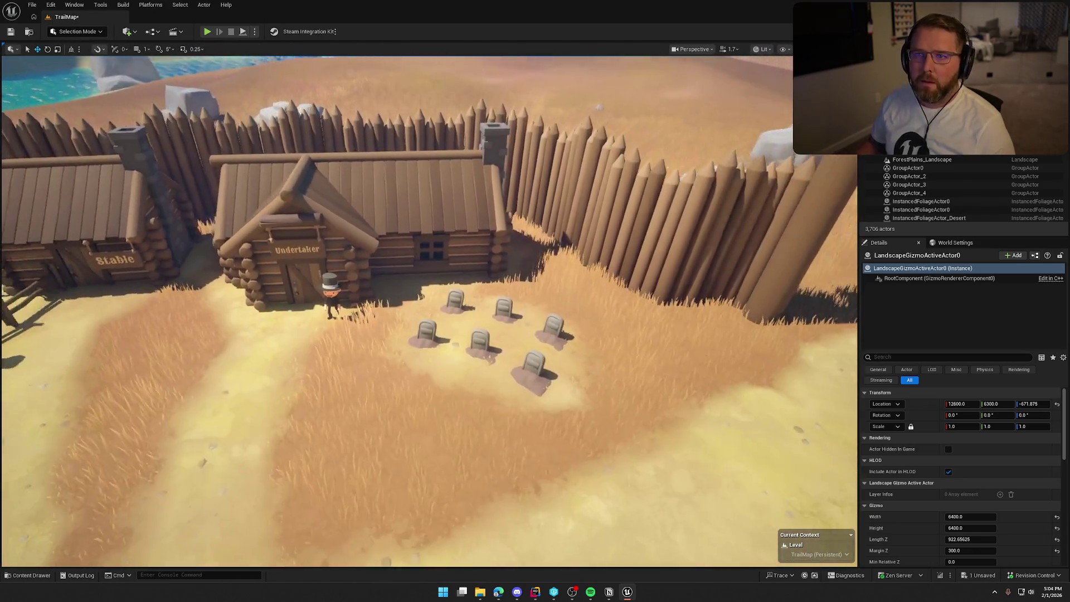
Step: Save the level and fly to the forest village's Undertaker cabin, right-clicking the ground there
{"action": "left_click_drag", "start_coordinate": [458, 271], "coordinate": [458, 272]}
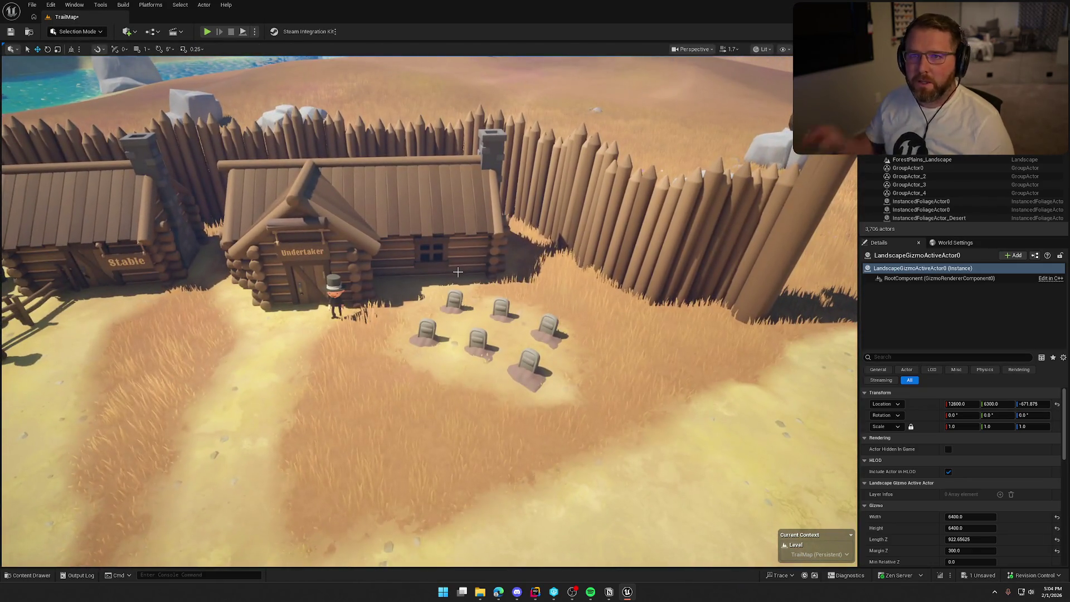
{"action": "key", "text": "ctrl+s"}
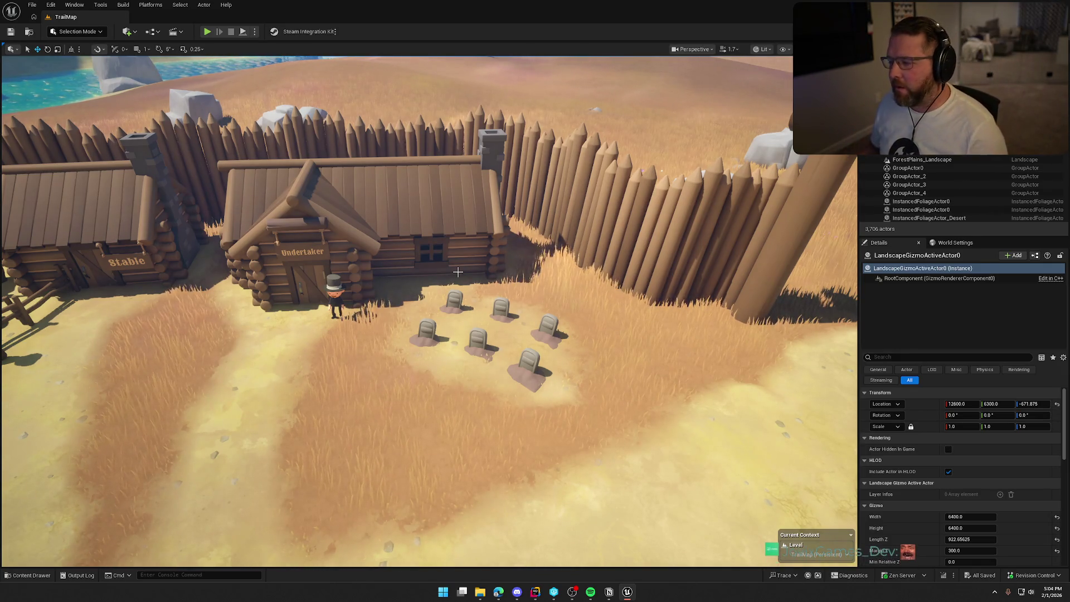
{"action": "scroll", "coordinate": [457, 271], "scroll_direction": "up", "scroll_amount": 3}
{"action": "scroll", "coordinate": [457, 271], "scroll_direction": "down", "scroll_amount": 8}
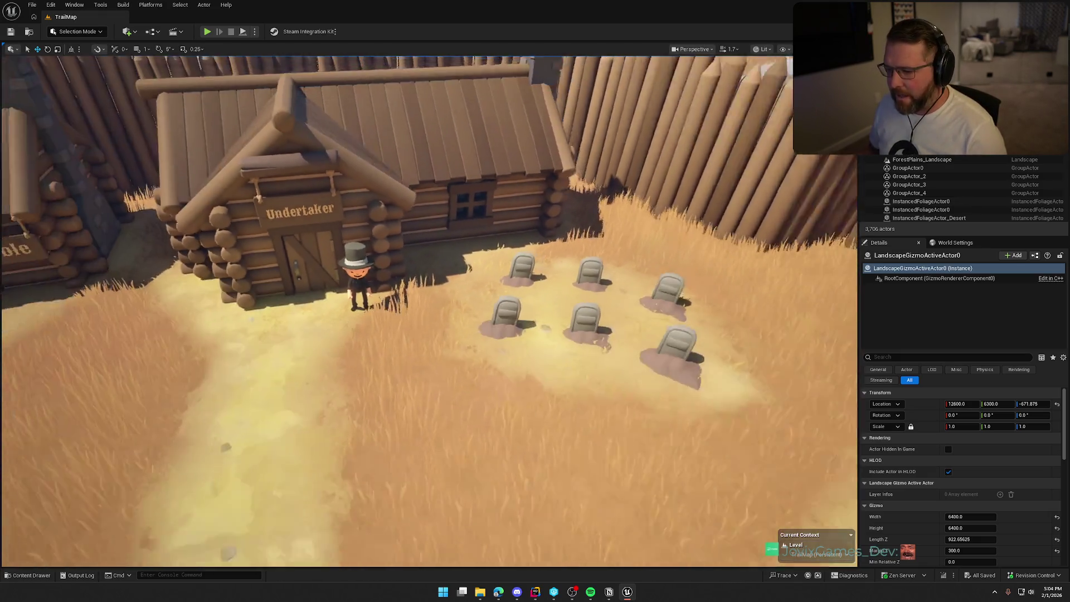
{"action": "scroll", "coordinate": [429, 312], "scroll_direction": "down", "scroll_amount": 10}
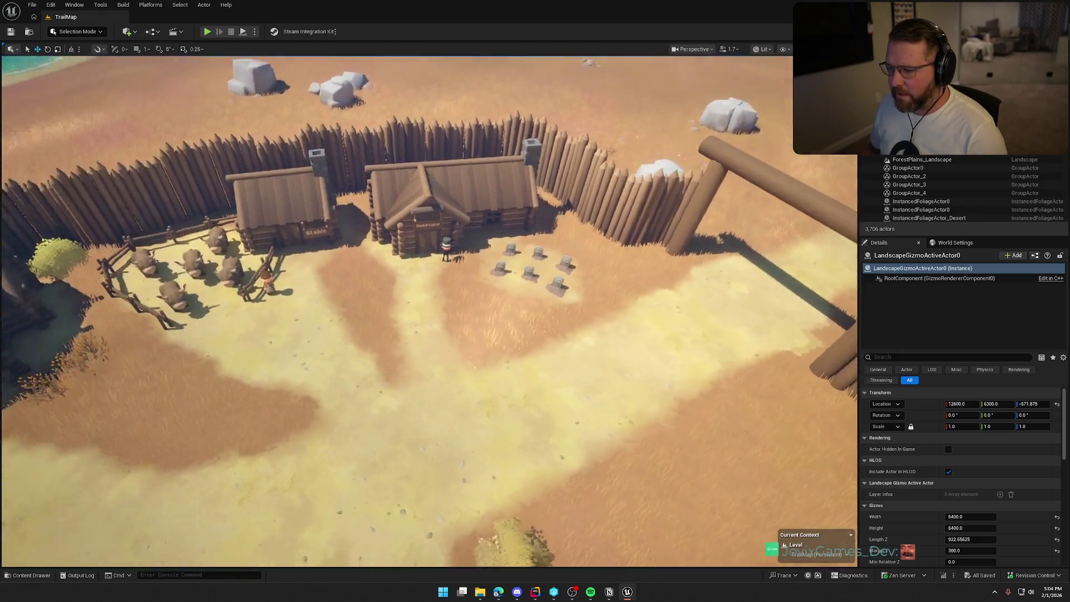
{"action": "scroll", "coordinate": [429, 312], "scroll_direction": "up", "scroll_amount": 5}
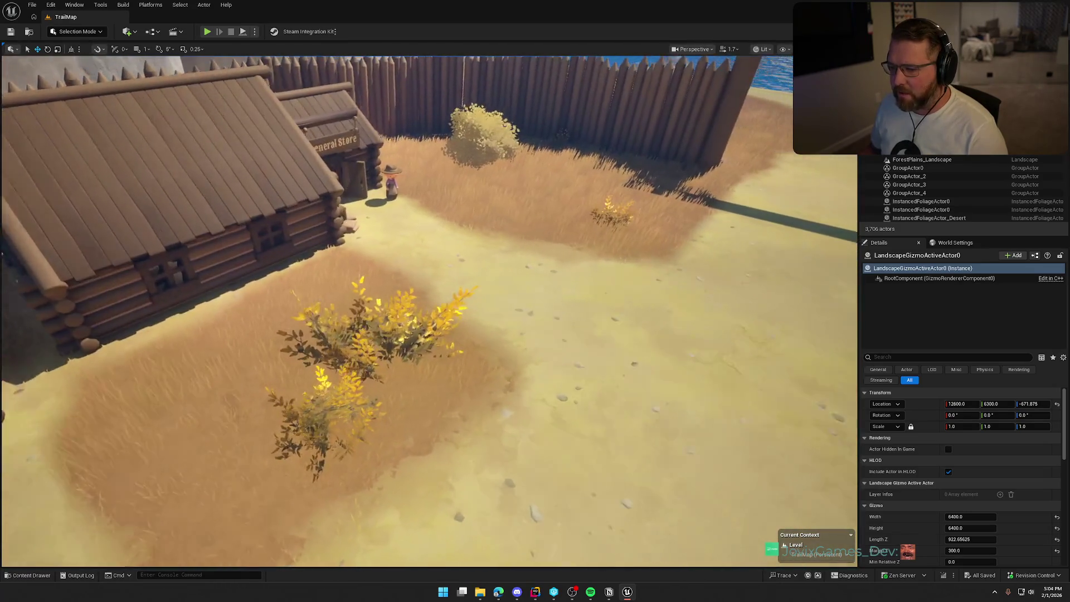
{"action": "scroll", "coordinate": [429, 312], "scroll_direction": "down", "scroll_amount": 6}
{"action": "scroll", "coordinate": [429, 313], "scroll_direction": "up", "scroll_amount": 5}
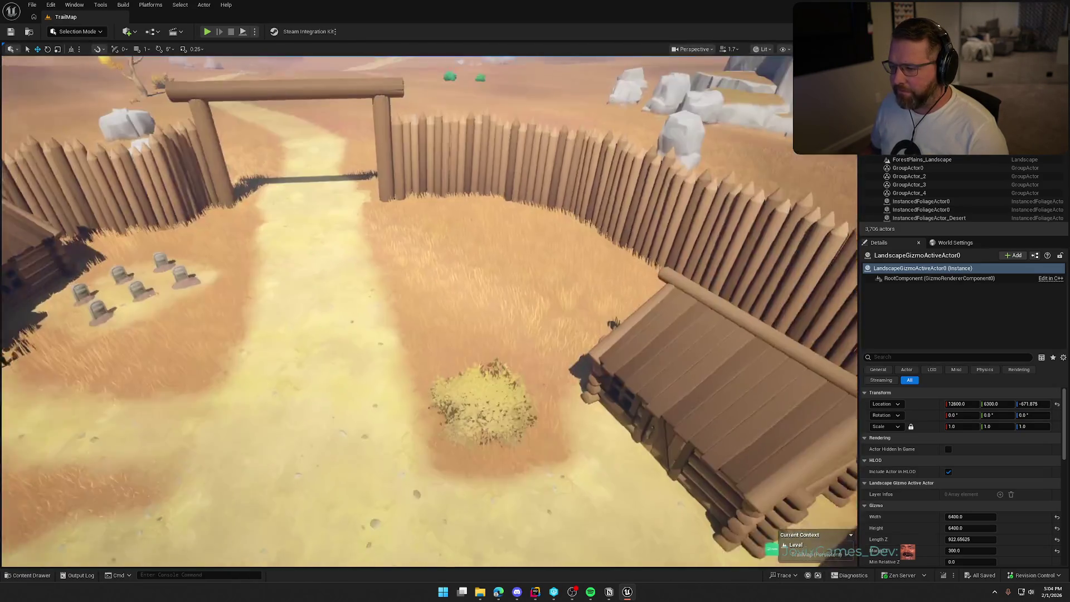
{"action": "scroll", "coordinate": [479, 294], "scroll_direction": "down", "scroll_amount": 5}
{"action": "scroll", "coordinate": [479, 294], "scroll_direction": "up", "scroll_amount": 2}
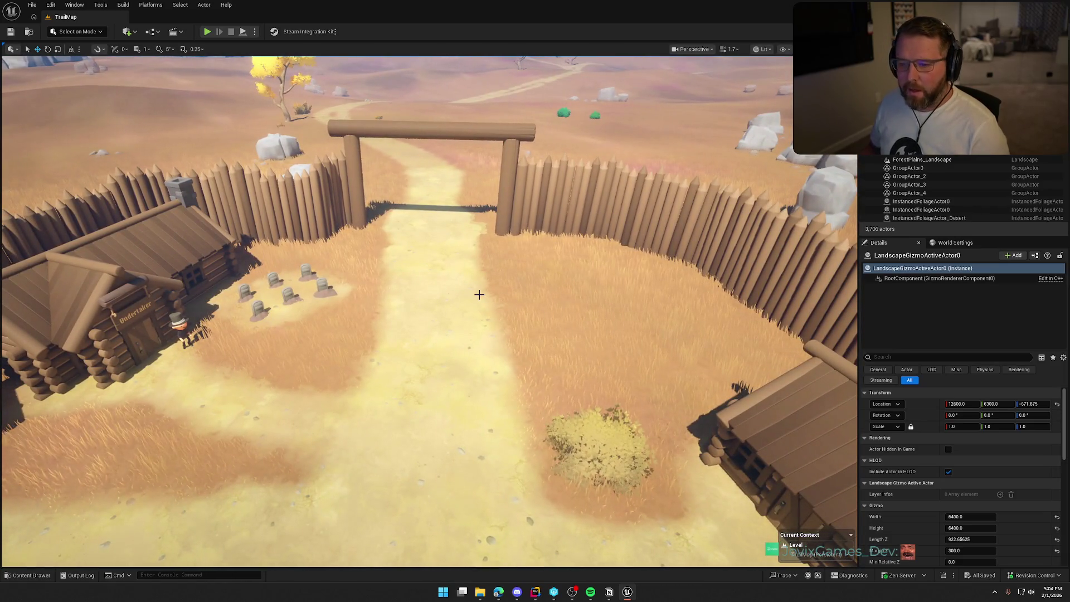
{"action": "scroll", "coordinate": [423, 288], "scroll_direction": "up", "scroll_amount": 5}
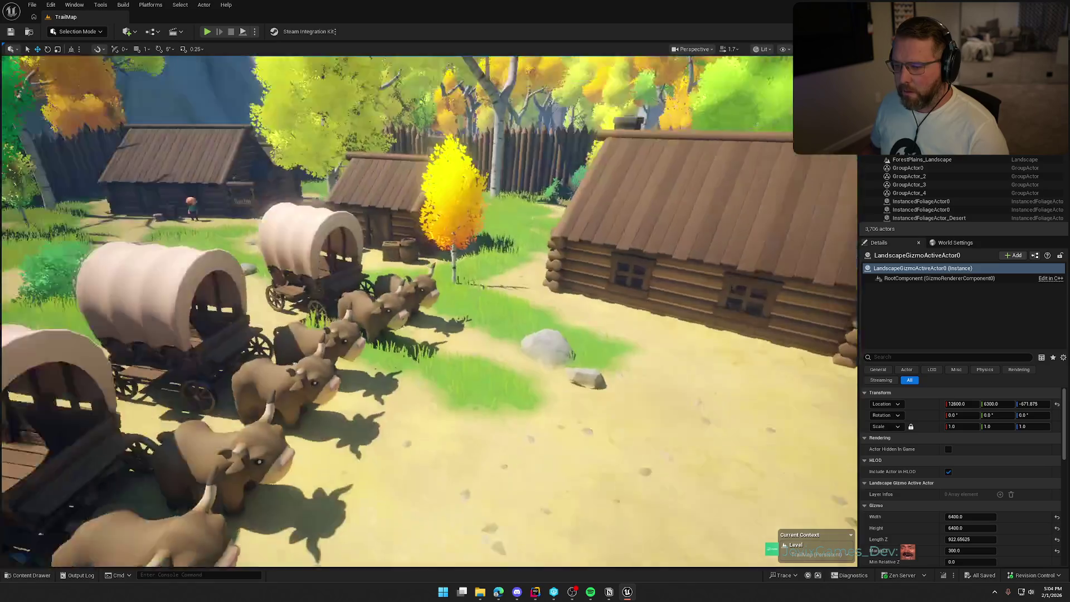
{"action": "scroll", "coordinate": [429, 312], "scroll_direction": "up", "scroll_amount": 6}
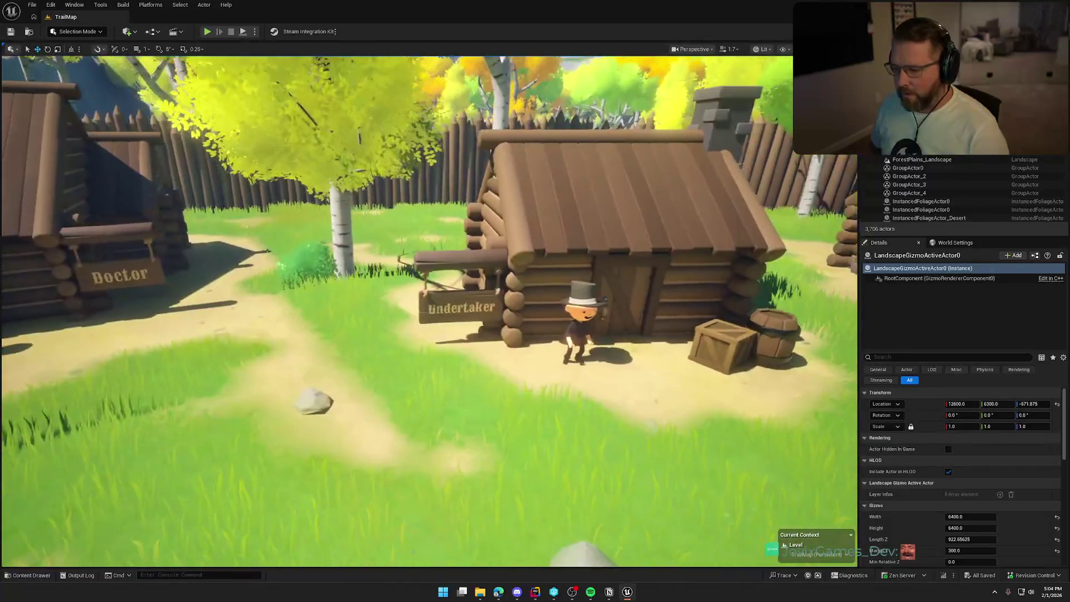
{"action": "scroll", "coordinate": [429, 312], "scroll_direction": "up", "scroll_amount": 4}
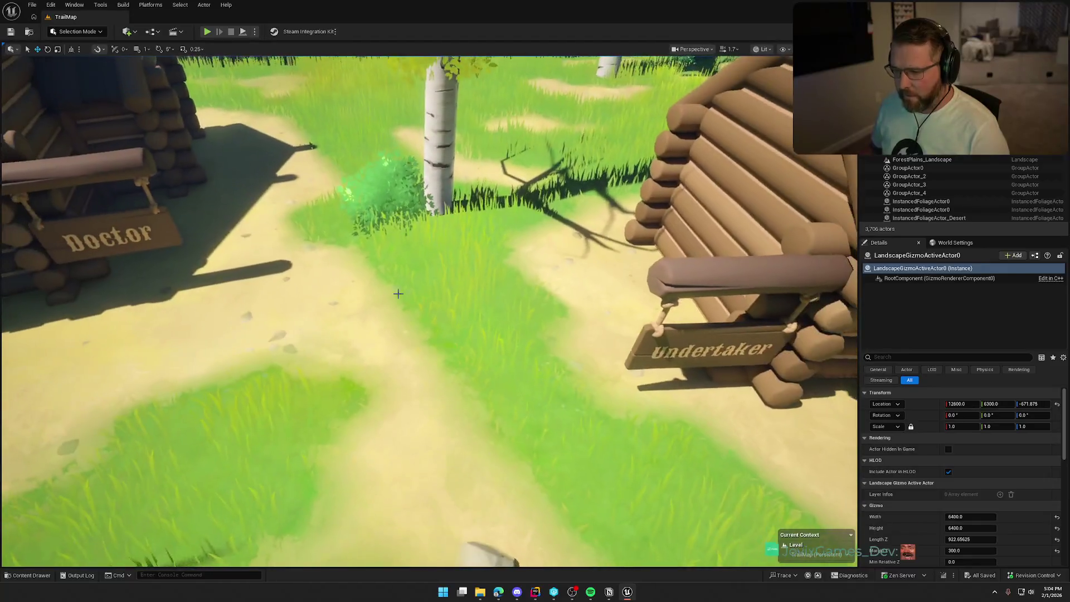
{"action": "right_click", "coordinate": [416, 283]}
Step: Paste the six gravestones on the grass, rotate them, and sink them slightly into the ground
{"action": "mouse_move", "coordinate": [499, 434]}
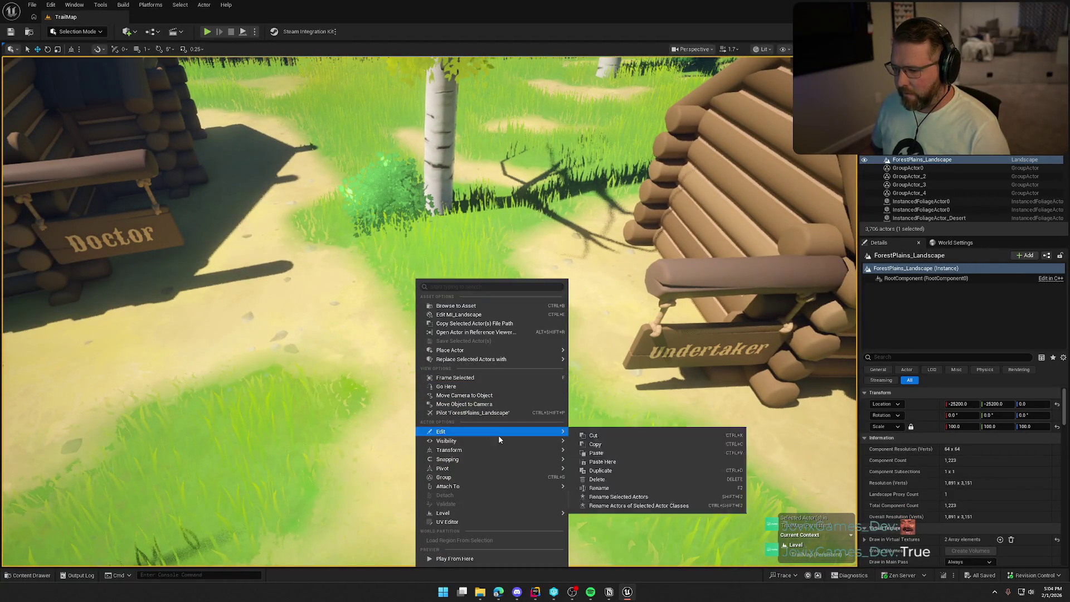
{"action": "left_click", "coordinate": [620, 462]}
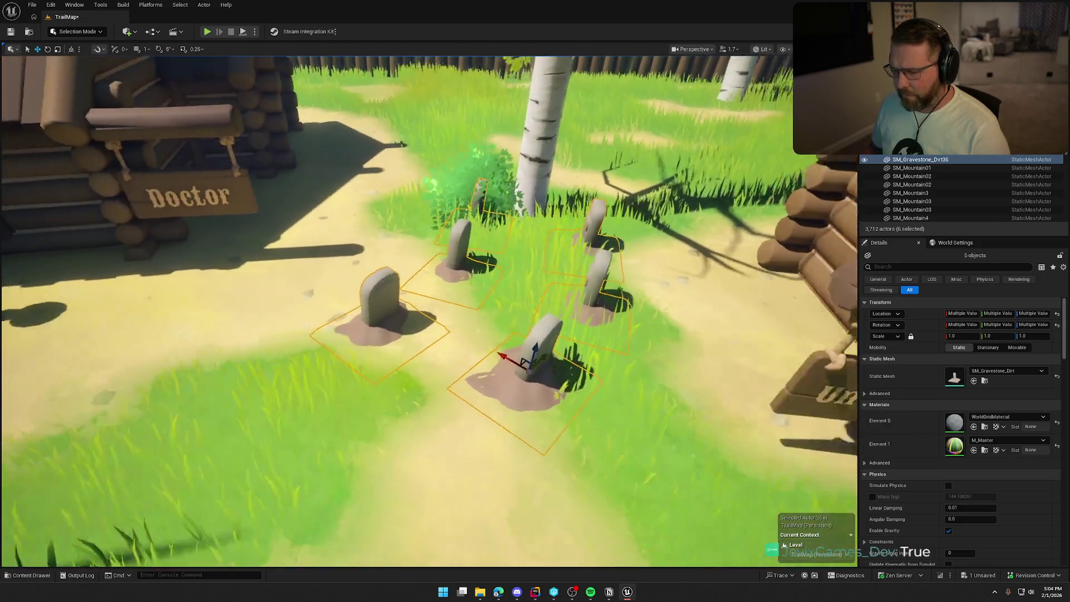
{"action": "key", "text": "e"}
{"action": "mouse_move", "coordinate": [468, 316]}
{"action": "left_mouse_down"}
{"action": "mouse_move", "coordinate": [439, 325]}
{"action": "mouse_move", "coordinate": [474, 356]}
{"action": "mouse_move", "coordinate": [527, 270]}
{"action": "left_mouse_up"}
{"action": "key", "text": "w"}
{"action": "mouse_move", "coordinate": [524, 230]}
{"action": "left_mouse_down"}
{"action": "mouse_move", "coordinate": [540, 222]}
{"action": "mouse_move", "coordinate": [541, 234]}
{"action": "left_mouse_up"}
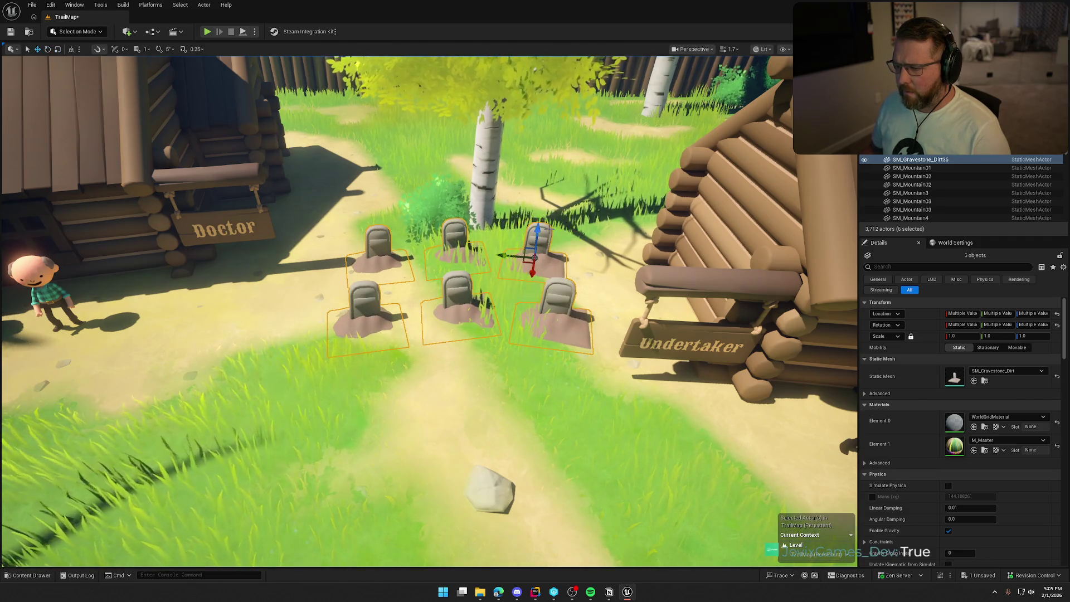
{"action": "left_click_drag", "start_coordinate": [536, 234], "coordinate": [539, 236]}
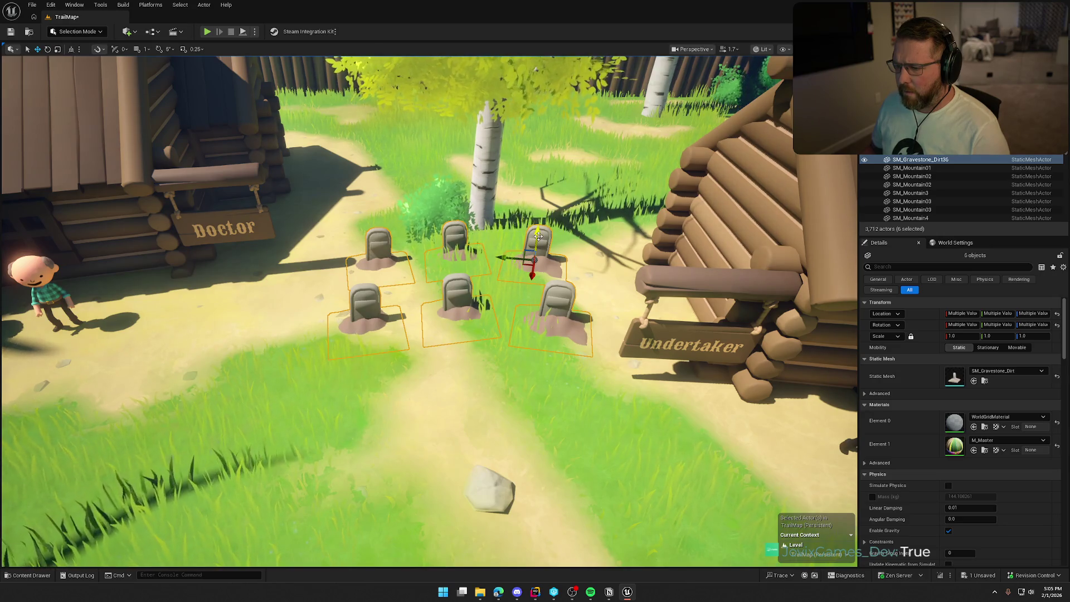
Step: Deselect the gravestones and select the ForestPlains_Landscape
{"action": "left_click", "coordinate": [273, 161]}
{"action": "scroll", "coordinate": [273, 161], "scroll_direction": "up", "scroll_amount": 5}
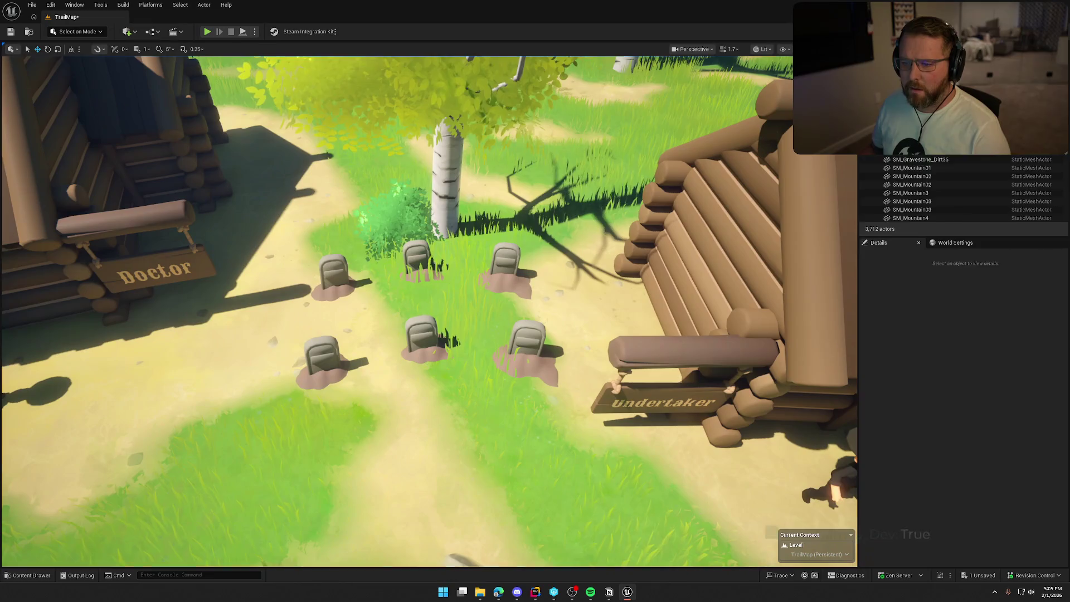
{"action": "left_click", "coordinate": [273, 162]}
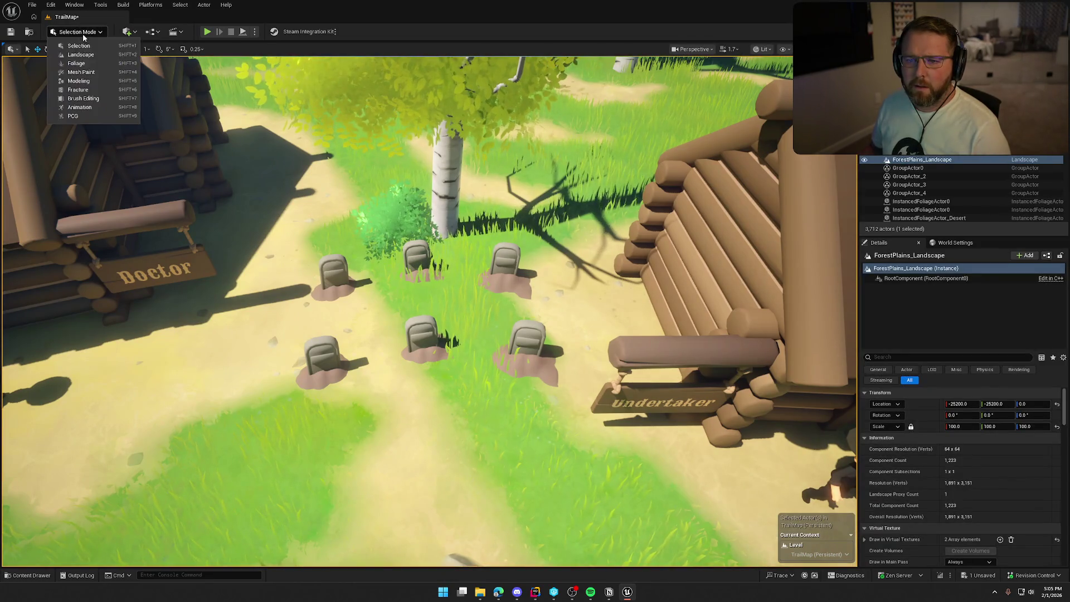
Step: In Landscape Paint, brush Grass on the Layer edit layer along the path below the gravestones
{"action": "key", "text": "shift+2"}
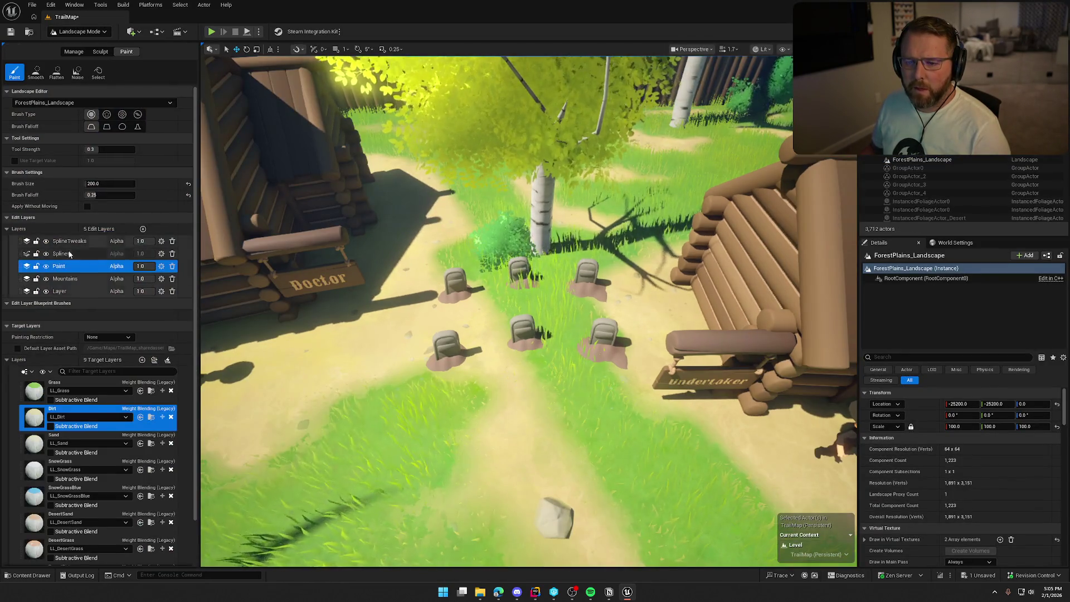
{"action": "left_click", "coordinate": [24, 392]}
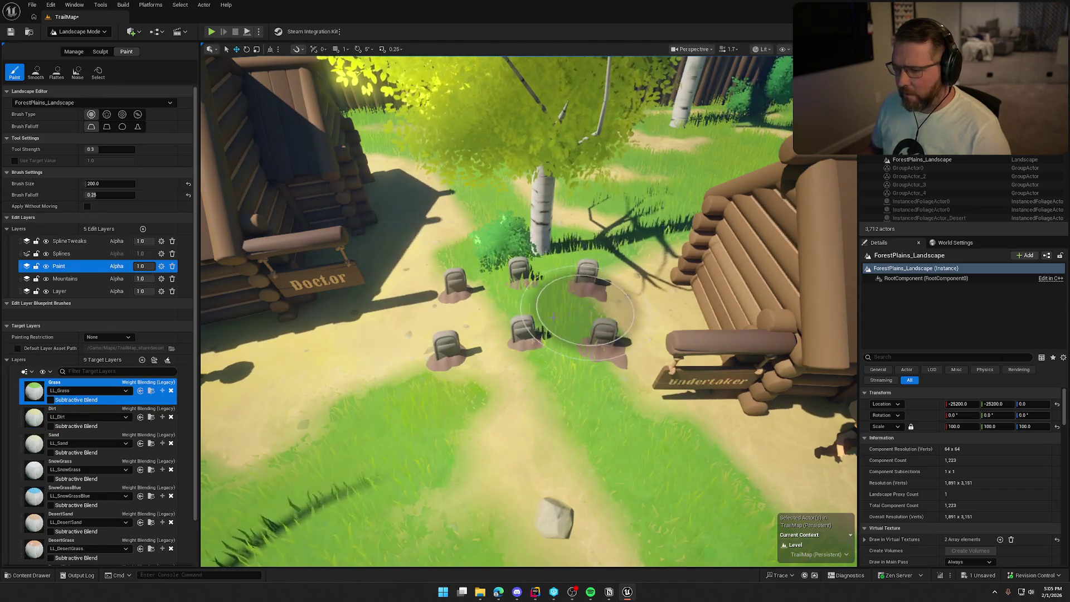
{"action": "left_click", "coordinate": [67, 291]}
{"action": "mouse_move", "coordinate": [537, 258]}
{"action": "left_mouse_down"}
{"action": "mouse_move", "coordinate": [561, 287]}
{"action": "mouse_move", "coordinate": [513, 370]}
{"action": "mouse_move", "coordinate": [430, 359]}
{"action": "mouse_move", "coordinate": [599, 402]}
{"action": "mouse_move", "coordinate": [580, 329]}
{"action": "mouse_move", "coordinate": [504, 250]}
{"action": "left_mouse_up"}
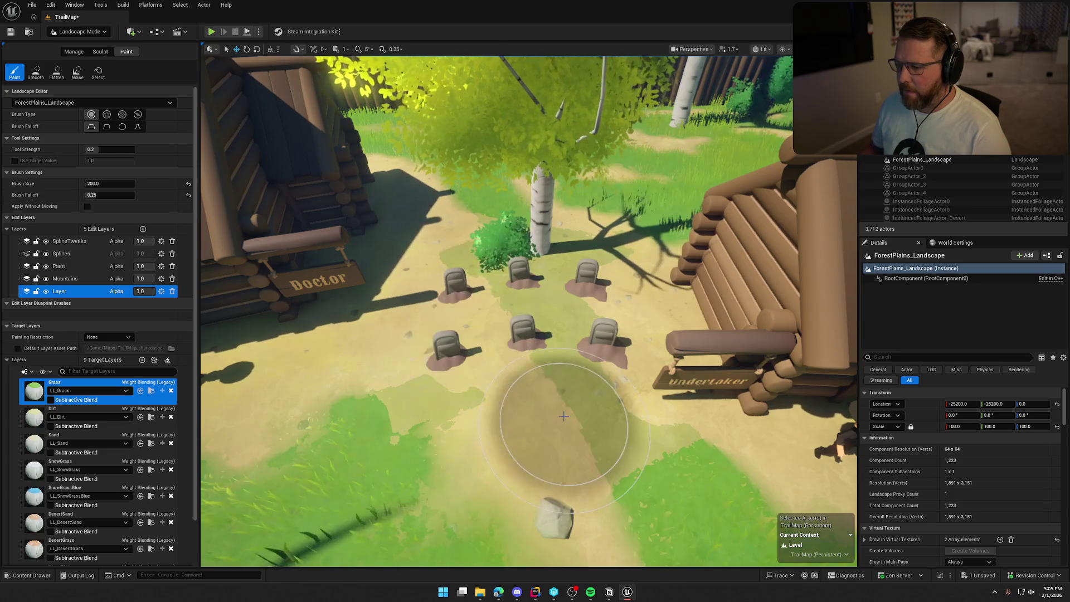
{"action": "scroll", "coordinate": [54, 430], "scroll_direction": "down", "scroll_amount": 2}
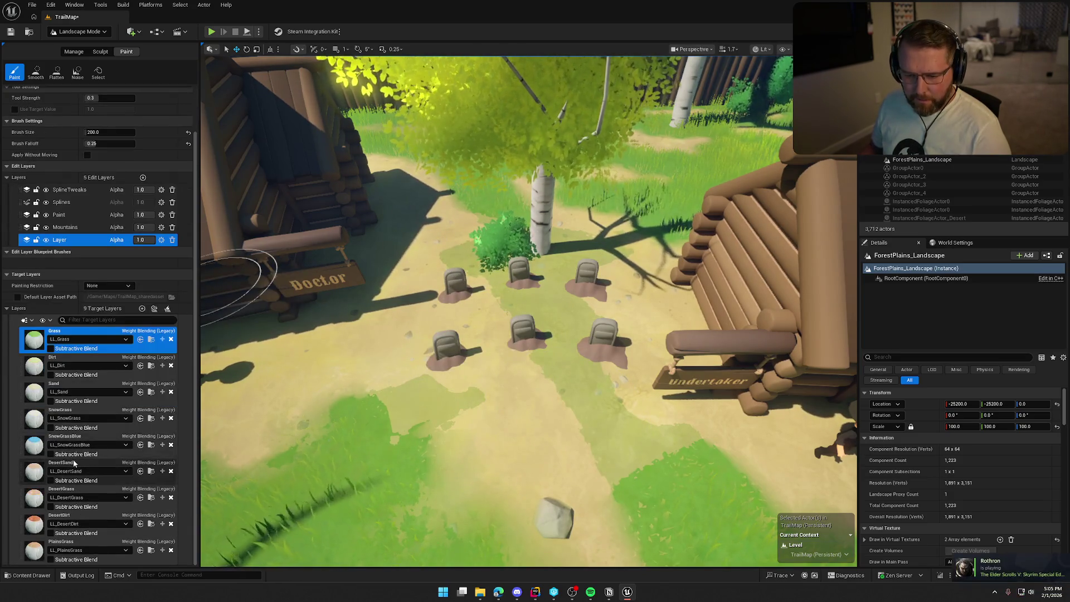
Step: Paint Dirt along the path and around the tombstones, undoing one stray stroke
{"action": "left_click", "coordinate": [78, 361]}
{"action": "mouse_move", "coordinate": [452, 345]}
{"action": "left_mouse_down"}
{"action": "mouse_move", "coordinate": [506, 382]}
{"action": "mouse_move", "coordinate": [609, 356]}
{"action": "mouse_move", "coordinate": [580, 309]}
{"action": "mouse_move", "coordinate": [591, 279]}
{"action": "left_mouse_up"}
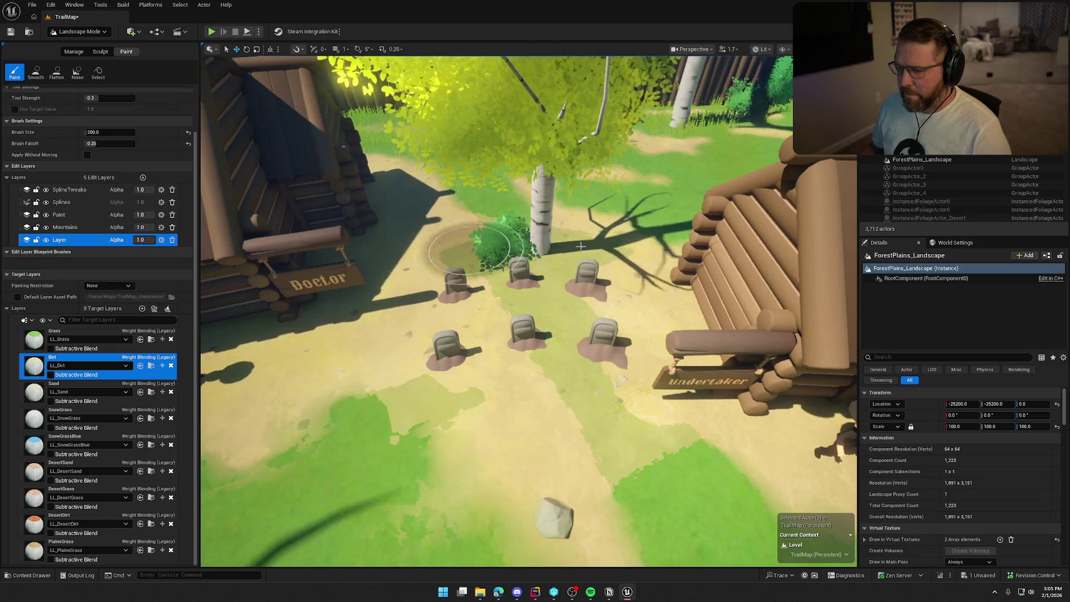
{"action": "key", "text": "ctrl+z"}
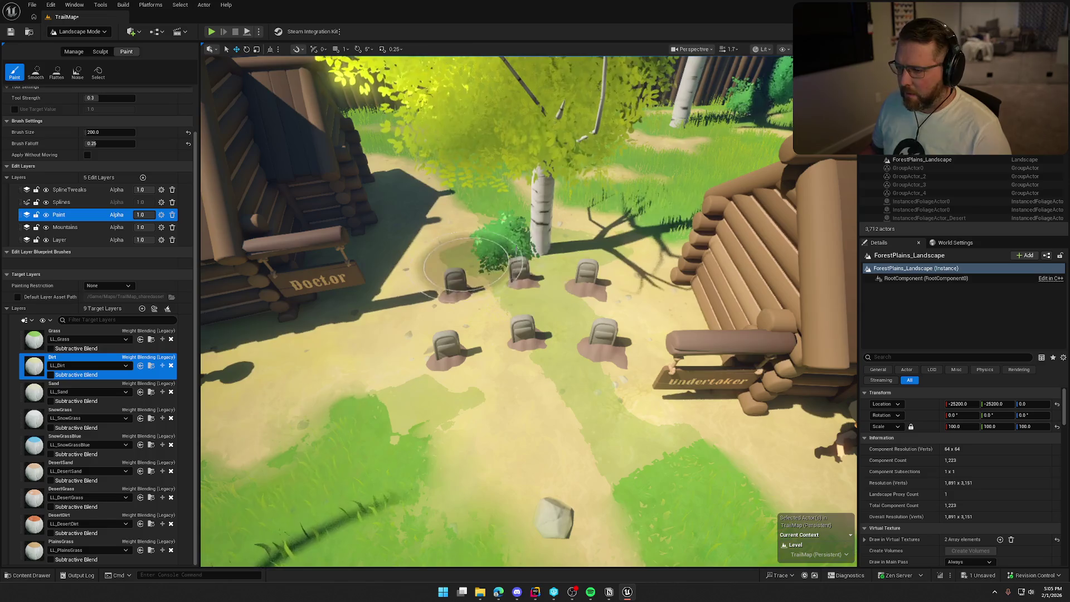
{"action": "mouse_move", "coordinate": [534, 391]}
{"action": "left_mouse_down"}
{"action": "mouse_move", "coordinate": [430, 368]}
{"action": "mouse_move", "coordinate": [471, 250]}
{"action": "left_mouse_up"}
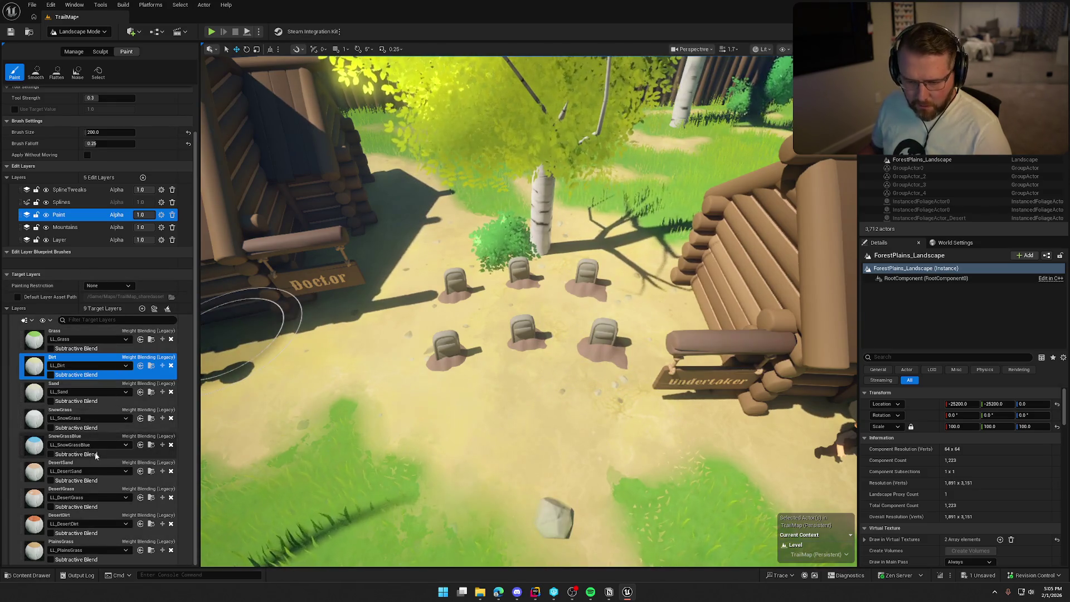
Step: Paint Grass back over the dirt around the graves
{"action": "left_click", "coordinate": [34, 339]}
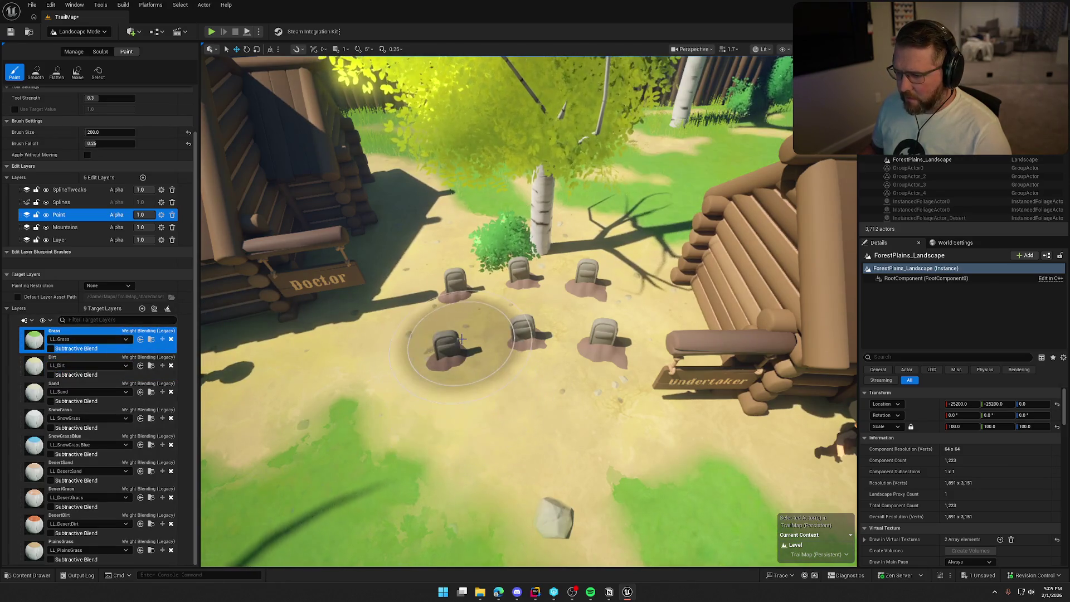
{"action": "mouse_move", "coordinate": [552, 320]}
{"action": "left_mouse_down"}
{"action": "mouse_move", "coordinate": [596, 318]}
{"action": "mouse_move", "coordinate": [592, 406]}
{"action": "mouse_move", "coordinate": [394, 430]}
{"action": "mouse_move", "coordinate": [436, 332]}
{"action": "left_mouse_up"}
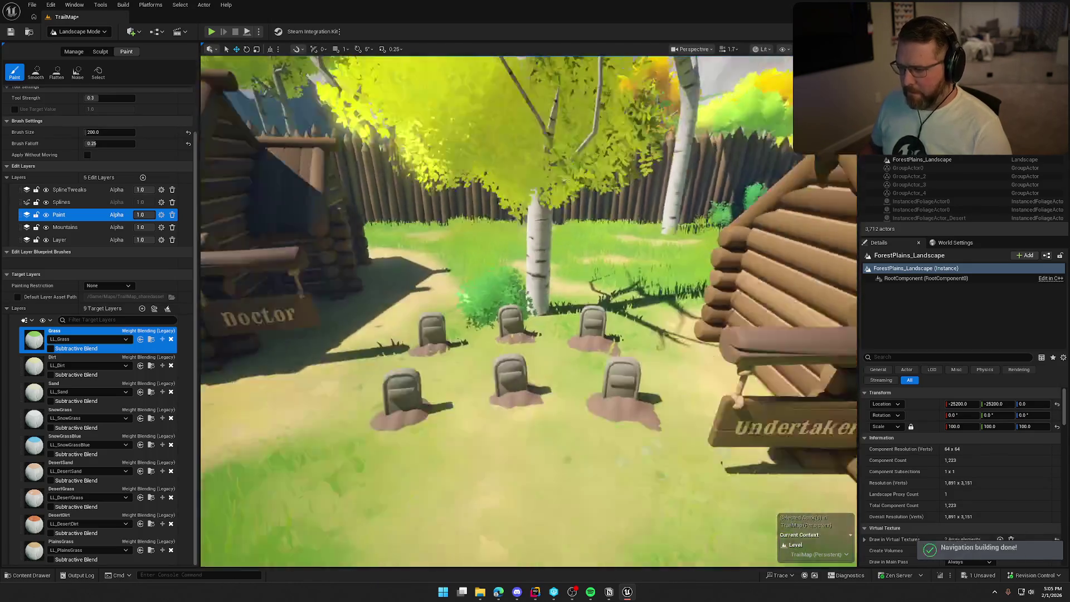
{"action": "scroll", "coordinate": [548, 463], "scroll_direction": "down", "scroll_amount": 3}
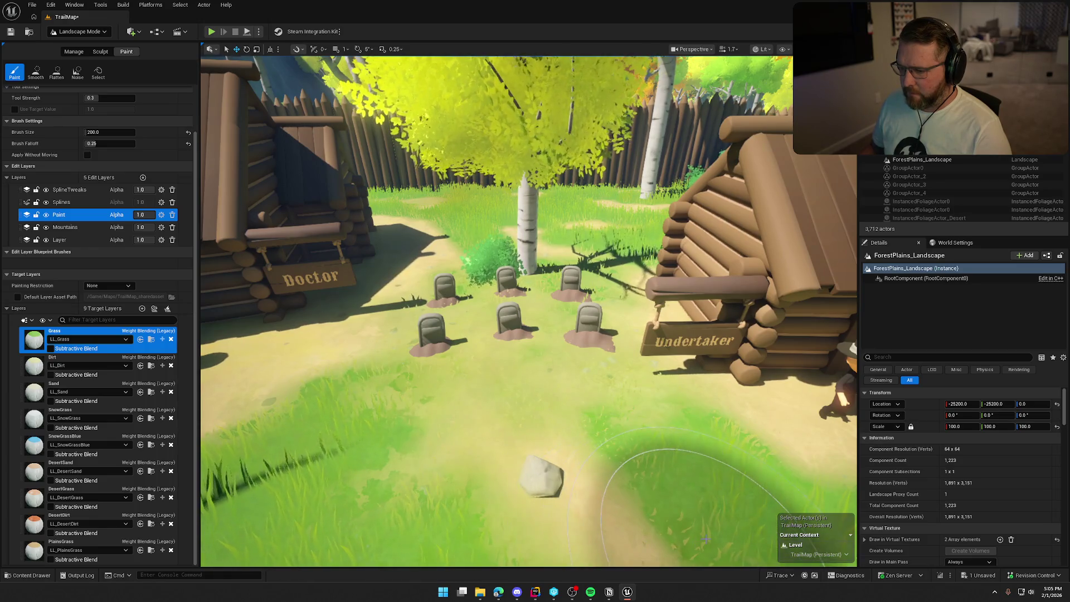
{"action": "scroll", "coordinate": [640, 507], "scroll_direction": "down", "scroll_amount": 5}
{"action": "scroll", "coordinate": [578, 437], "scroll_direction": "down", "scroll_amount": 1}
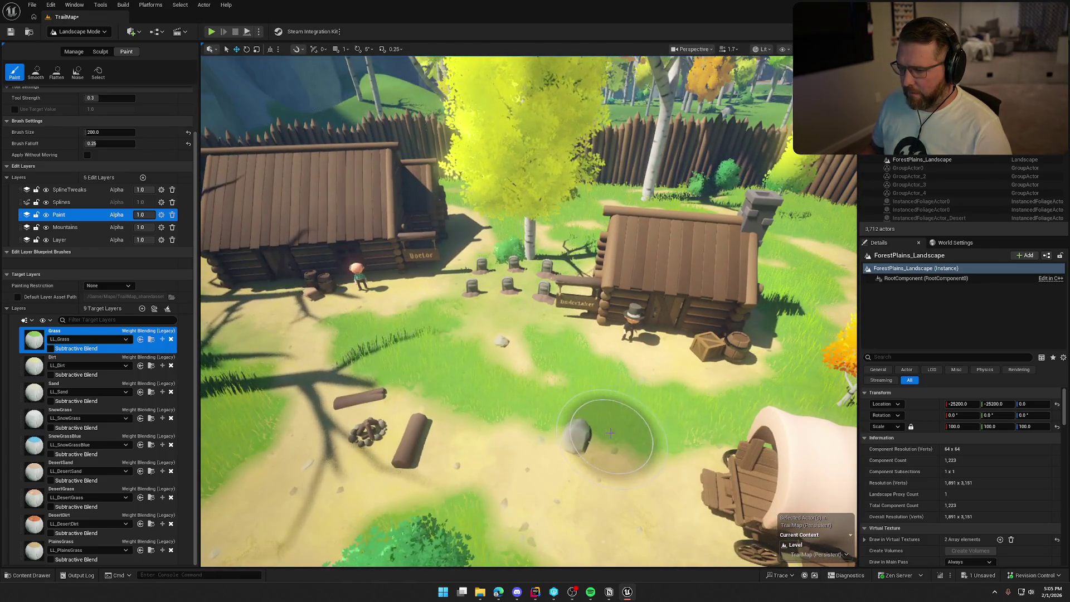
{"action": "scroll", "coordinate": [691, 512], "scroll_direction": "up", "scroll_amount": 5}
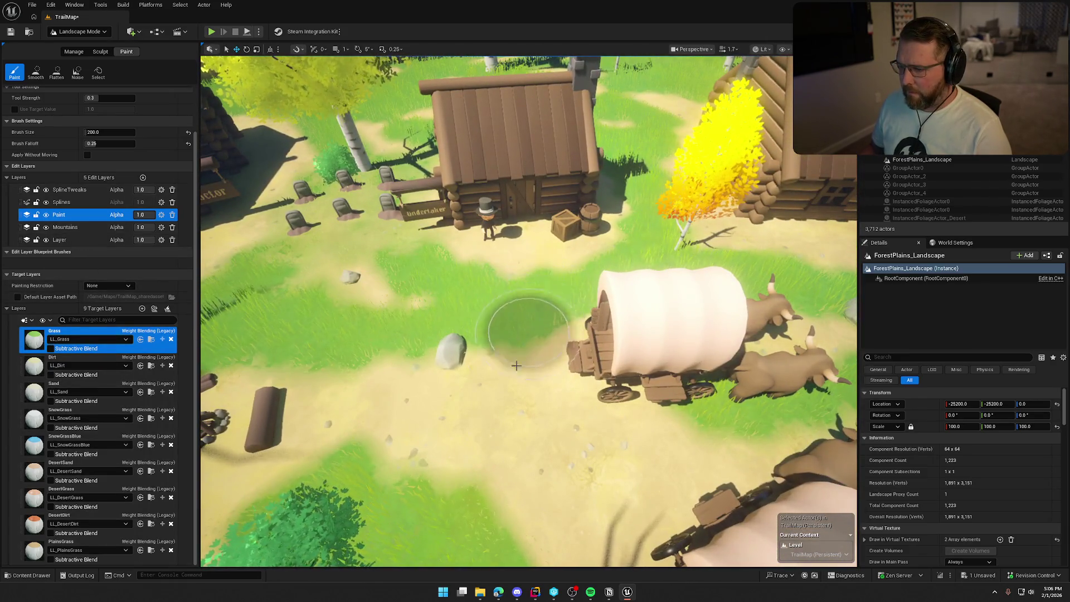
Step: Paint Dirt on the Paint edit layer into the ground near the covered wagon
{"action": "left_click", "coordinate": [59, 239]}
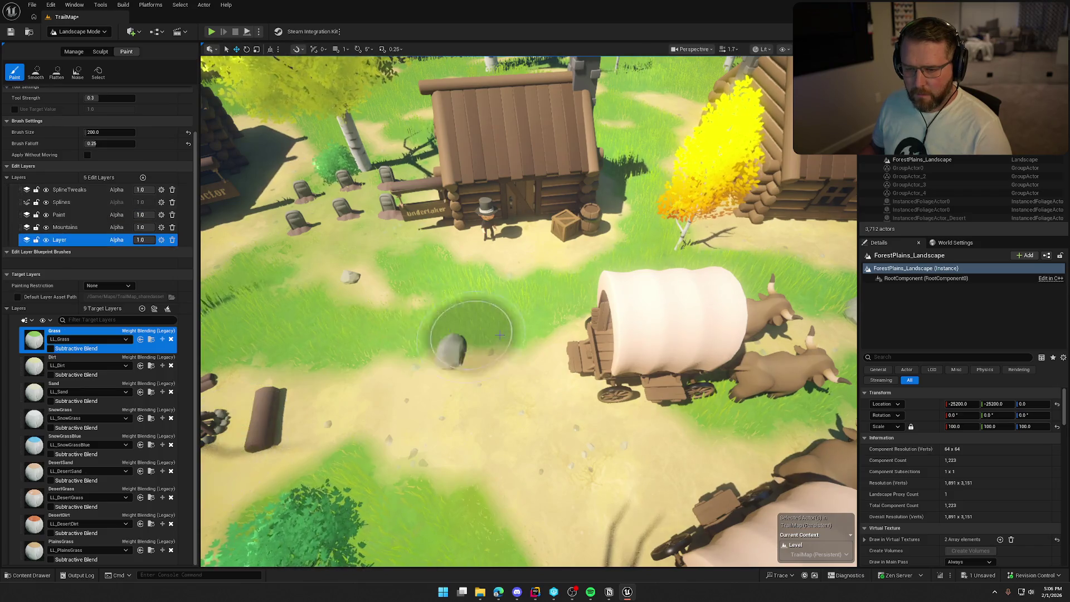
{"action": "left_click_drag", "start_coordinate": [556, 277], "coordinate": [457, 290]}
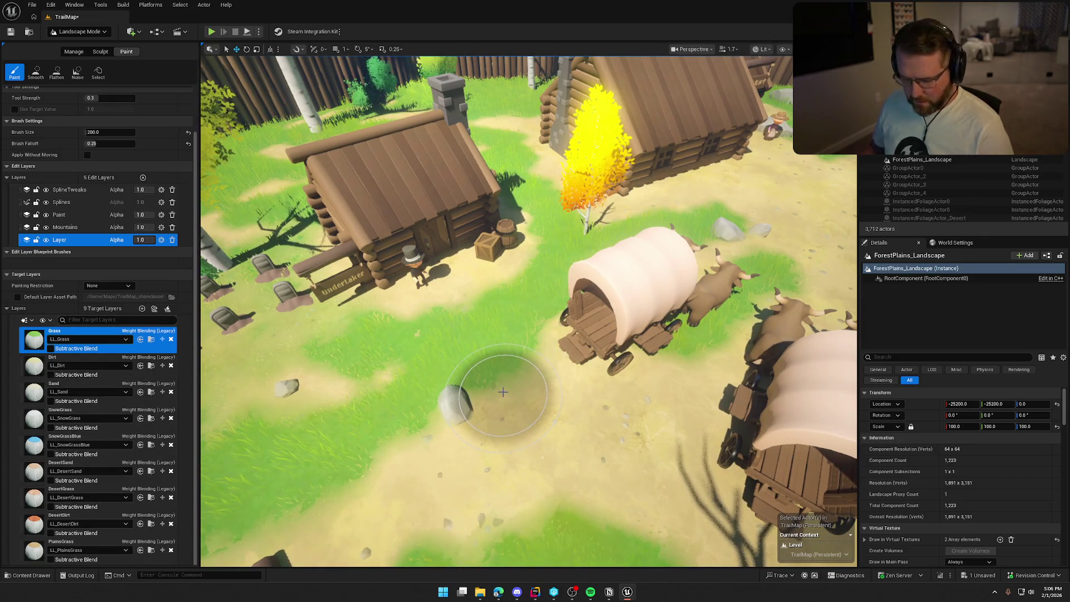
{"action": "key", "text": "ctrl+z"}
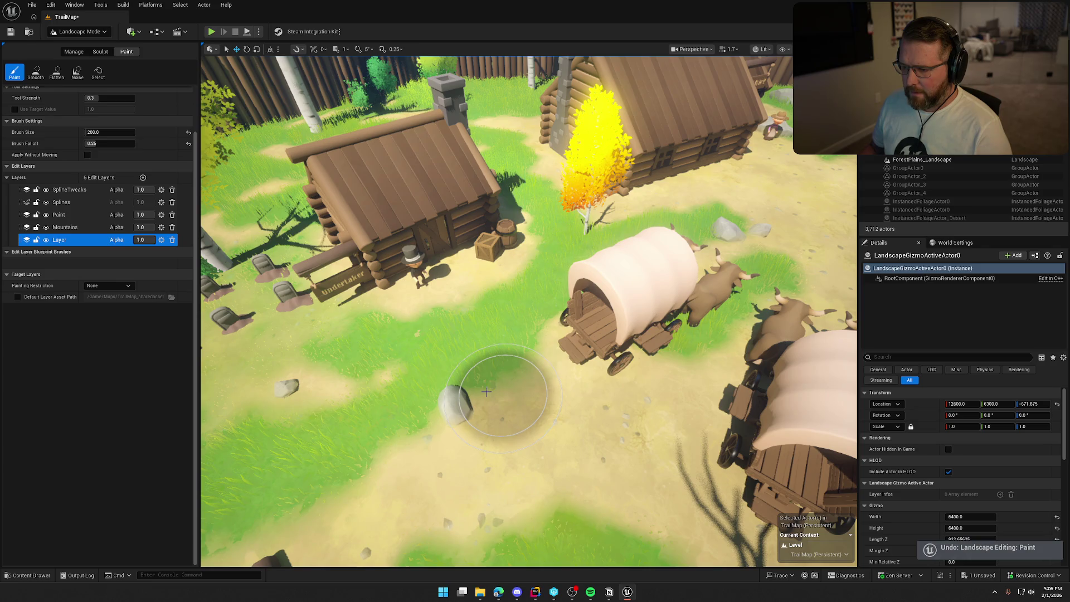
{"action": "left_click", "coordinate": [84, 362]}
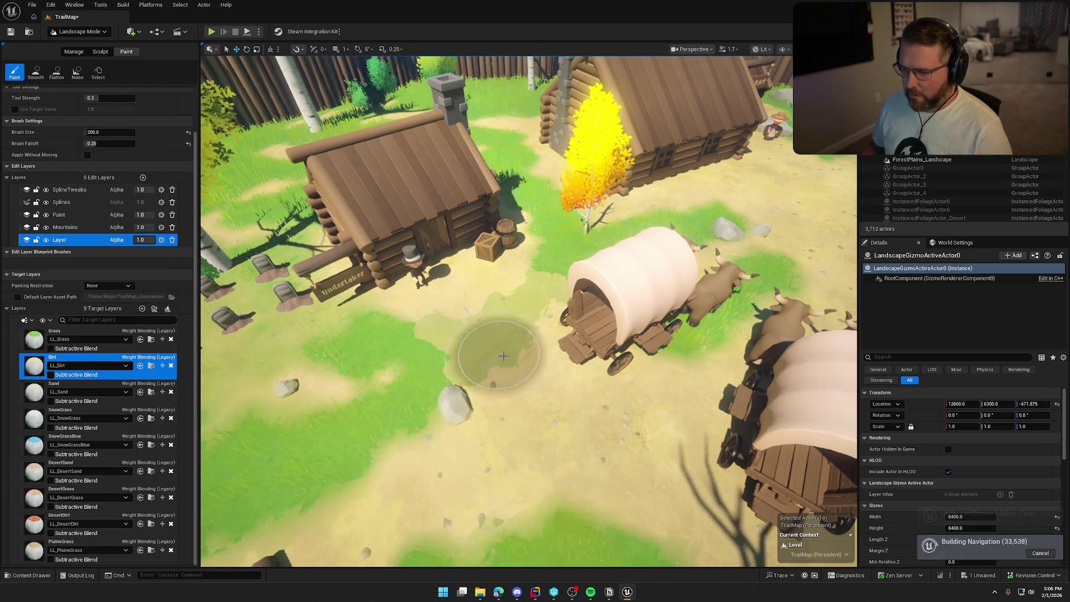
{"action": "left_click", "coordinate": [67, 216]}
{"action": "mouse_move", "coordinate": [449, 333]}
{"action": "left_mouse_down"}
{"action": "mouse_move", "coordinate": [502, 354]}
{"action": "mouse_move", "coordinate": [501, 306]}
{"action": "mouse_move", "coordinate": [524, 326]}
{"action": "left_mouse_up"}
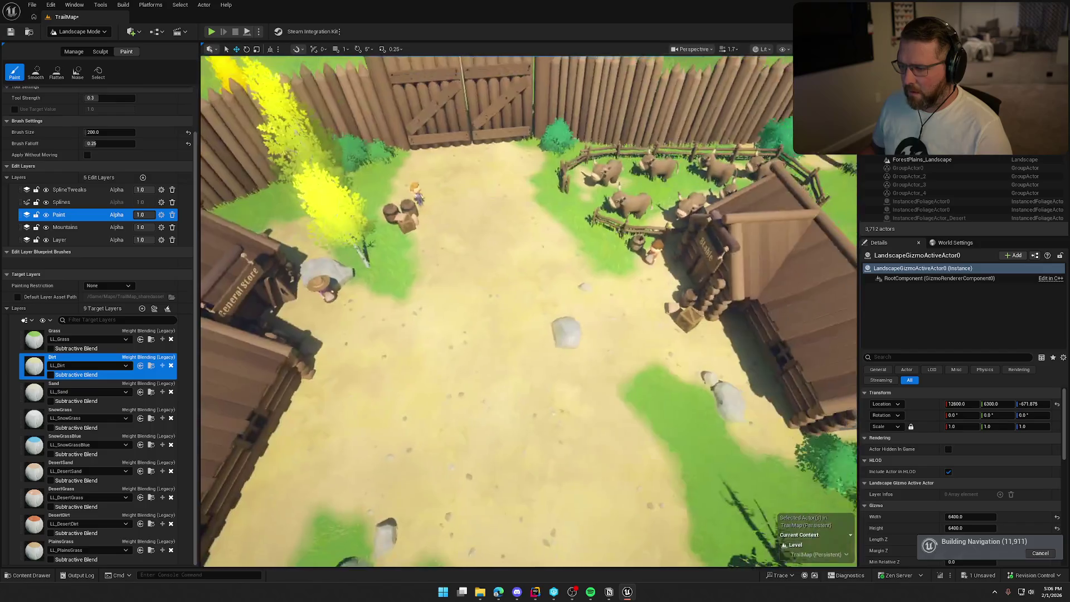
{"action": "left_click", "coordinate": [78, 31]}
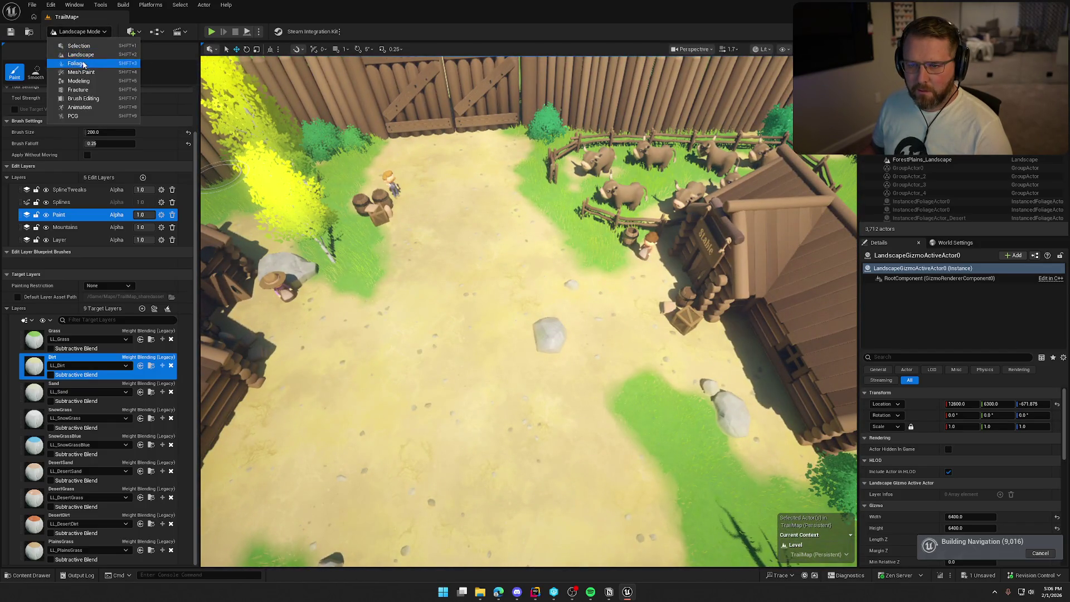
Step: In Foliage Mode, delete two stray rock instances from the dirt paths, then return to Selection Mode
{"action": "left_click", "coordinate": [72, 62]}
{"action": "left_click", "coordinate": [551, 330]}
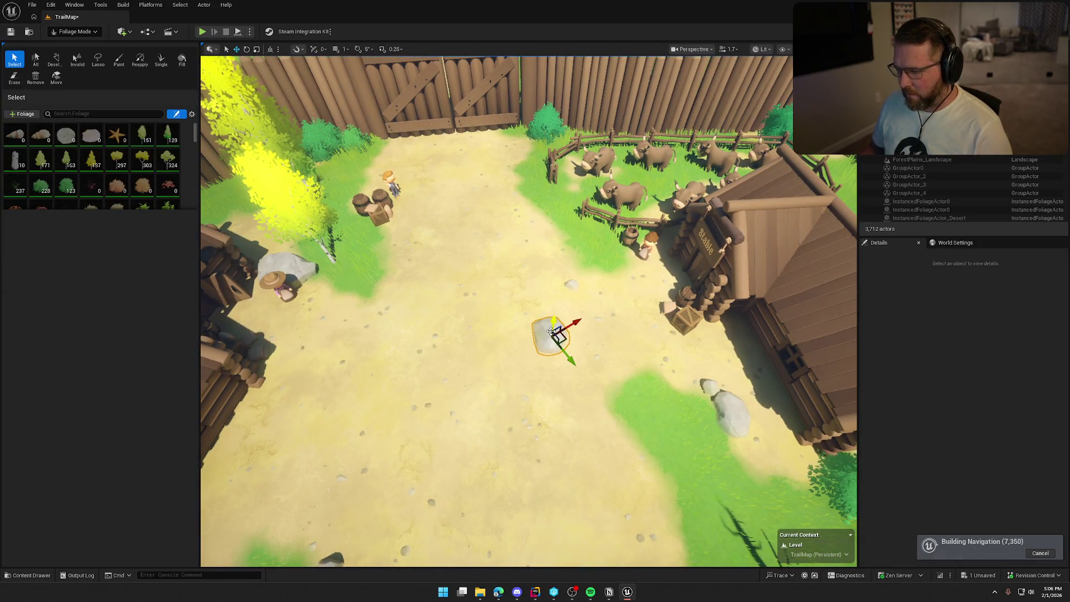
{"action": "key", "text": "Delete"}
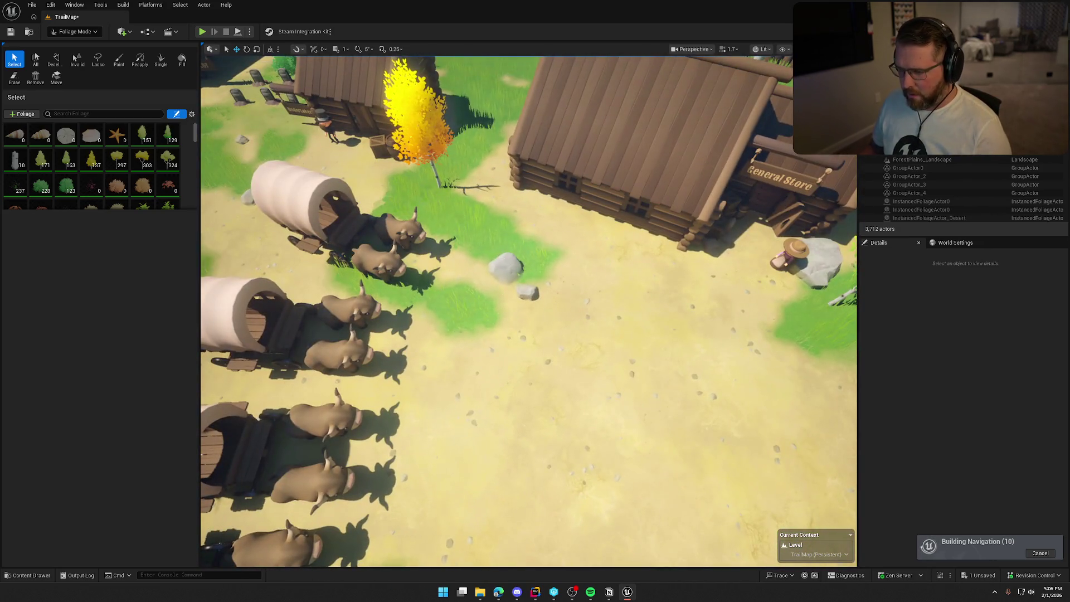
{"action": "left_click", "coordinate": [507, 269]}
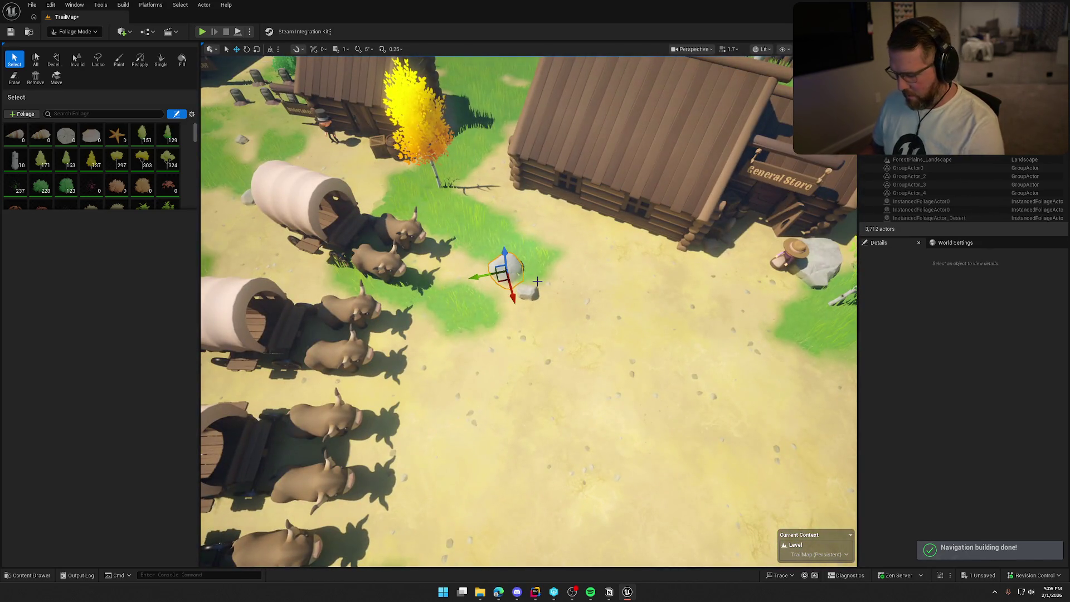
{"action": "key", "text": "Delete"}
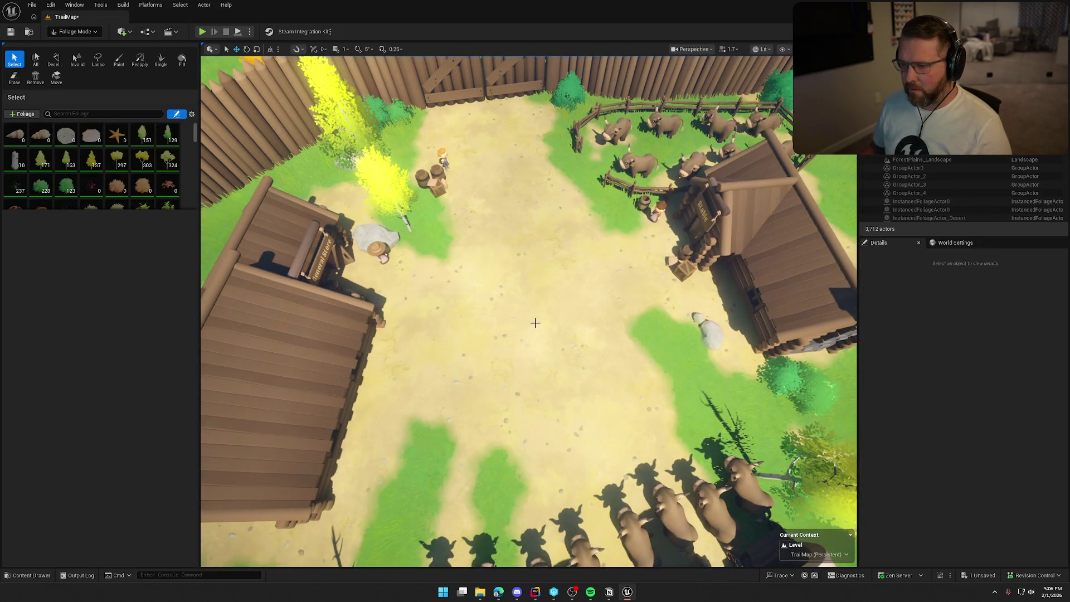
{"action": "left_click", "coordinate": [85, 32]}
{"action": "left_click", "coordinate": [121, 67]}
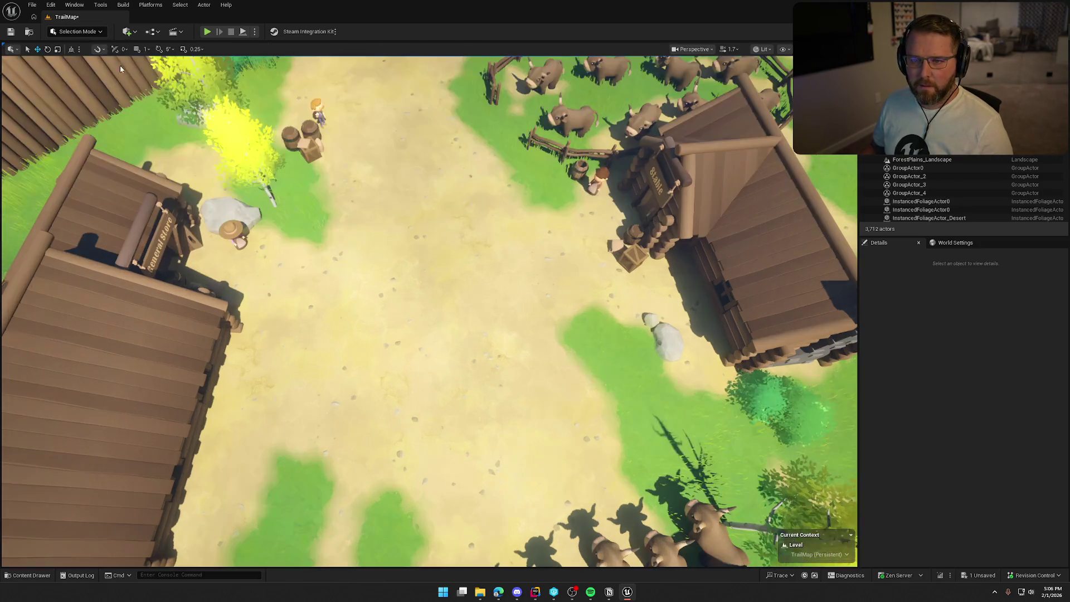
Step: Save all edits to the TrailMap level with Ctrl+S
{"action": "key", "text": "ctrl+s"}
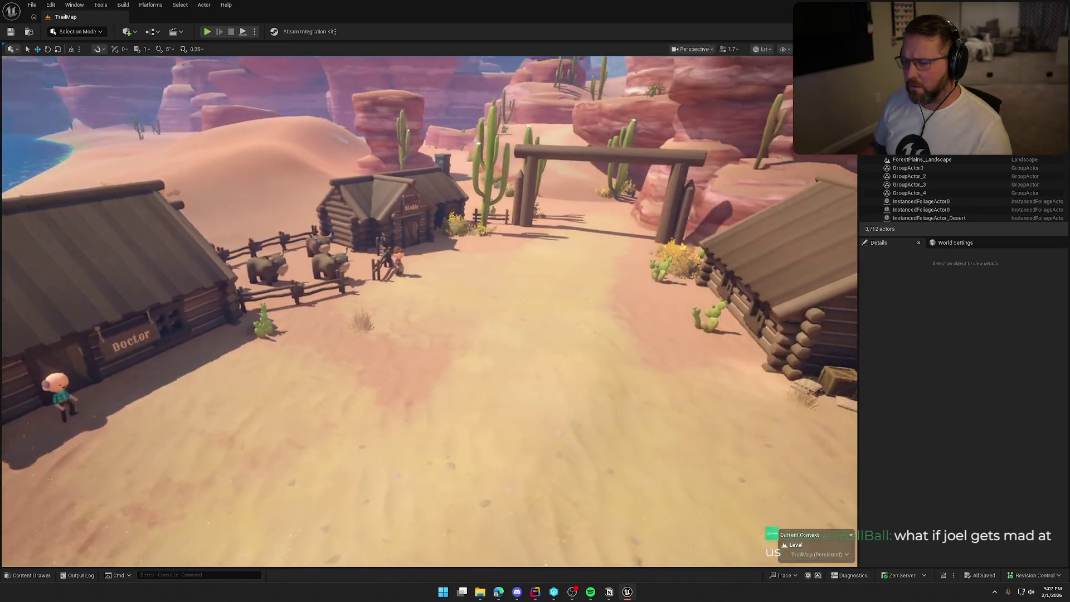
Step: Jump to another part of the level, check World Settings, and open the Play options menu
{"action": "key", "text": "2"}
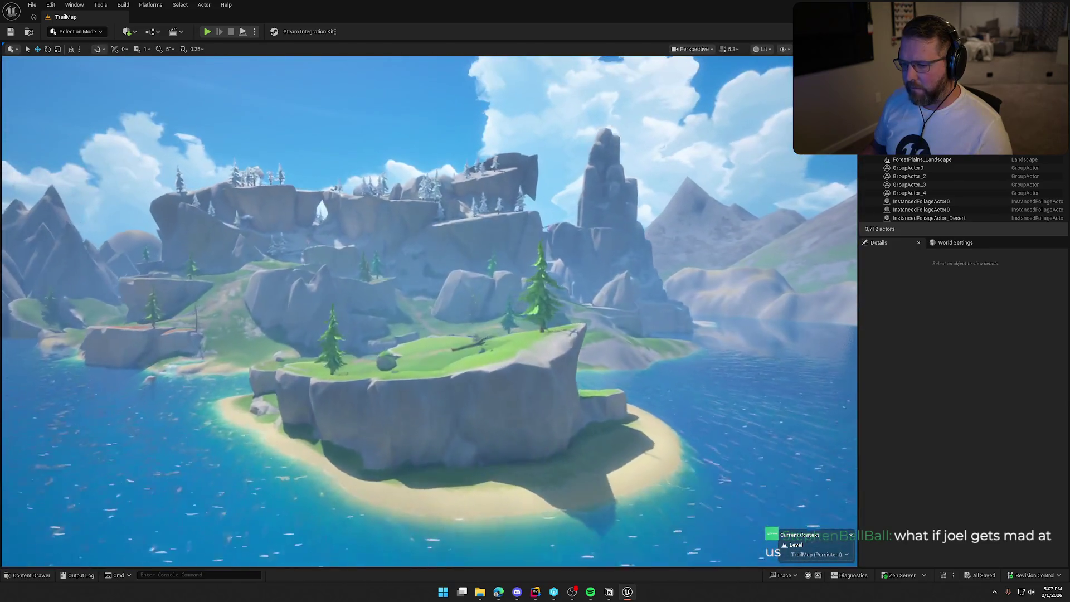
{"action": "scroll", "coordinate": [429, 312], "scroll_direction": "up", "scroll_amount": 1}
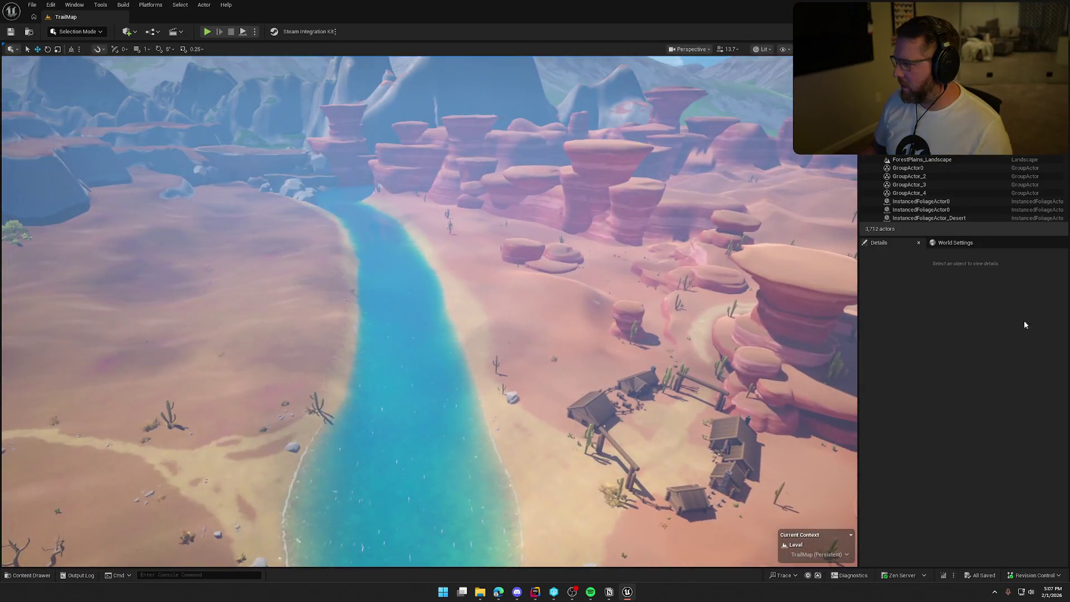
{"action": "left_click", "coordinate": [955, 242]}
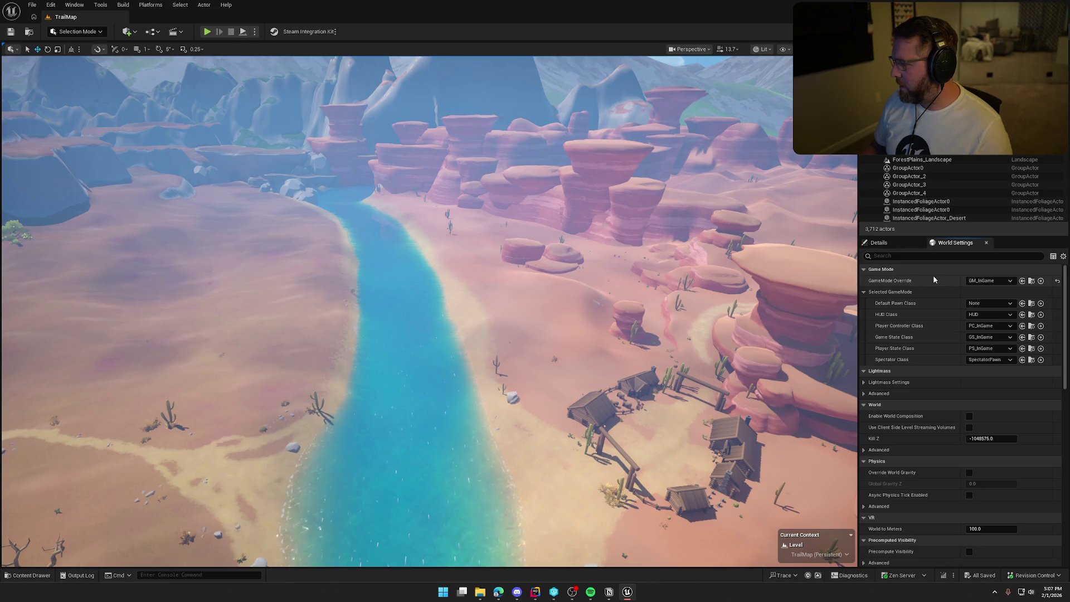
{"action": "left_click", "coordinate": [899, 244]}
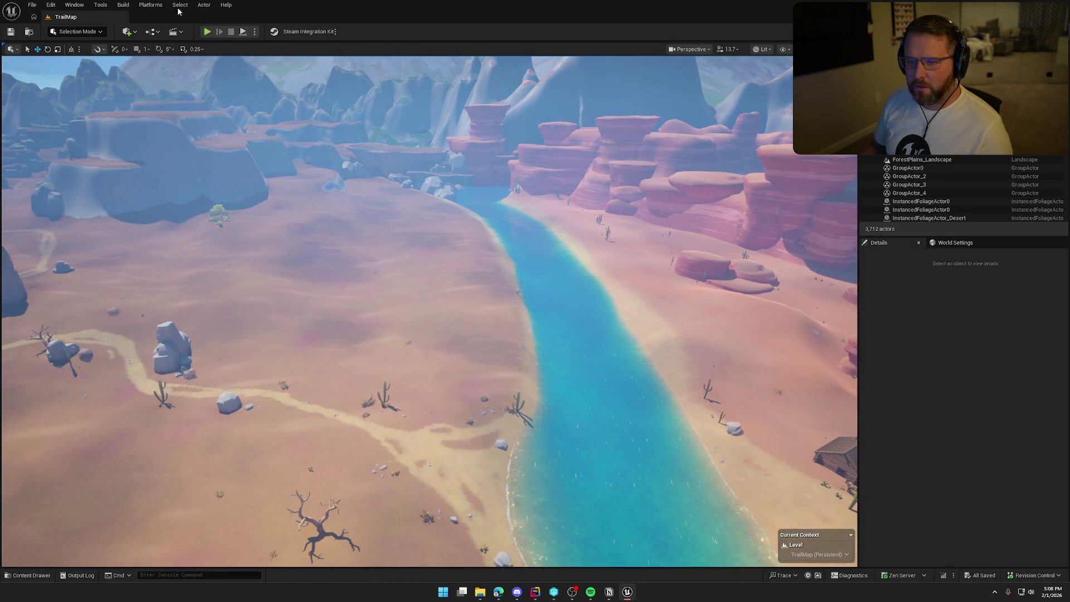
{"action": "left_click", "coordinate": [254, 32]}
{"action": "mouse_move", "coordinate": [328, 201]}
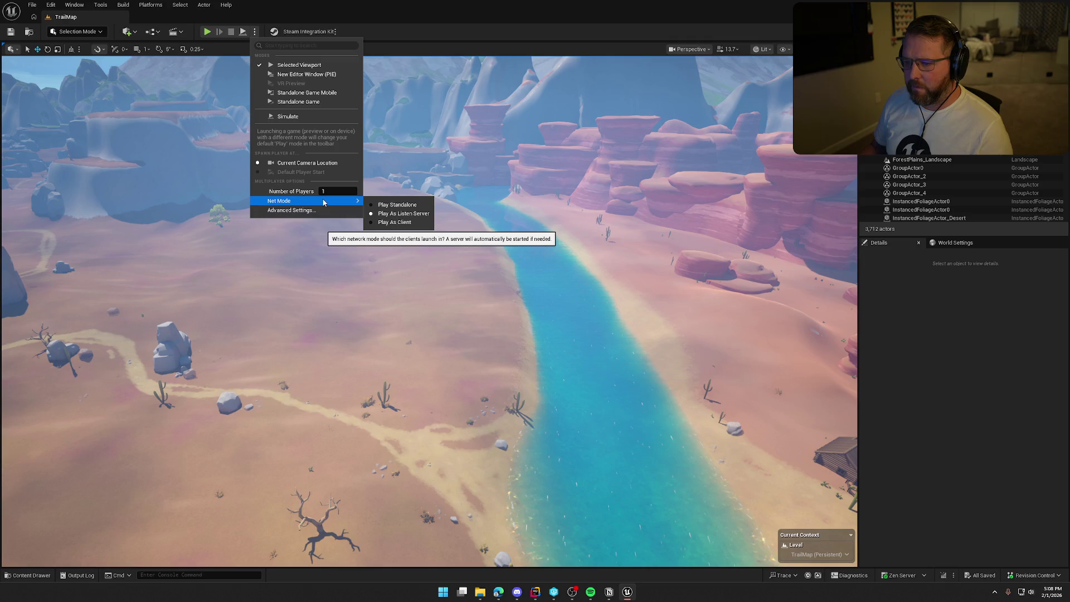
Step: Open the MainMenu level from the Content Drawer's Maps folder and show its Play options
{"action": "left_click", "coordinate": [321, 15]}
{"action": "key", "text": "ctrl+space"}
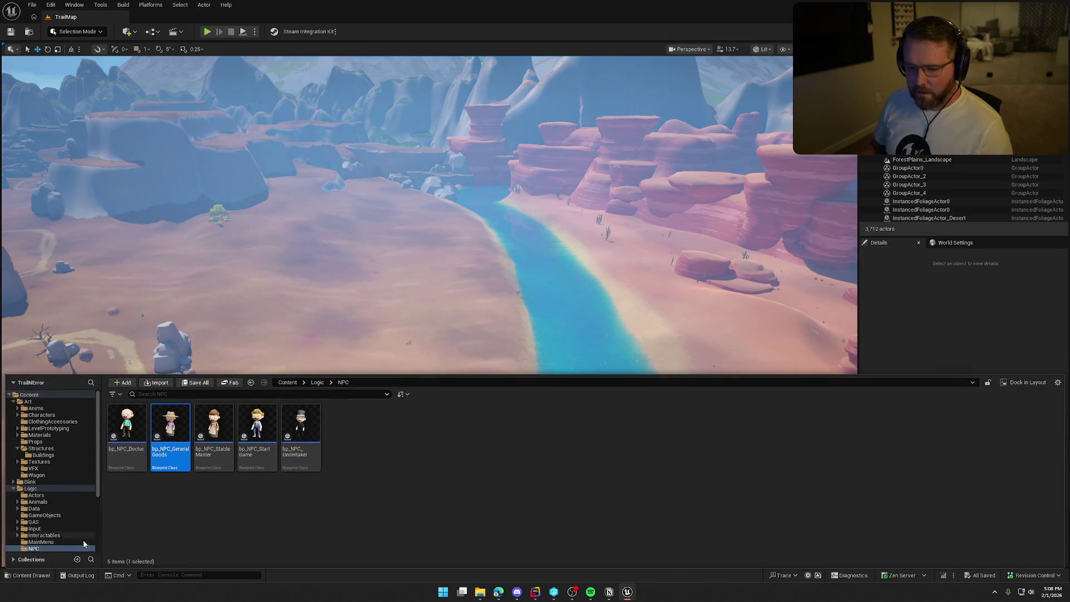
{"action": "scroll", "coordinate": [51, 502], "scroll_direction": "down", "scroll_amount": 3}
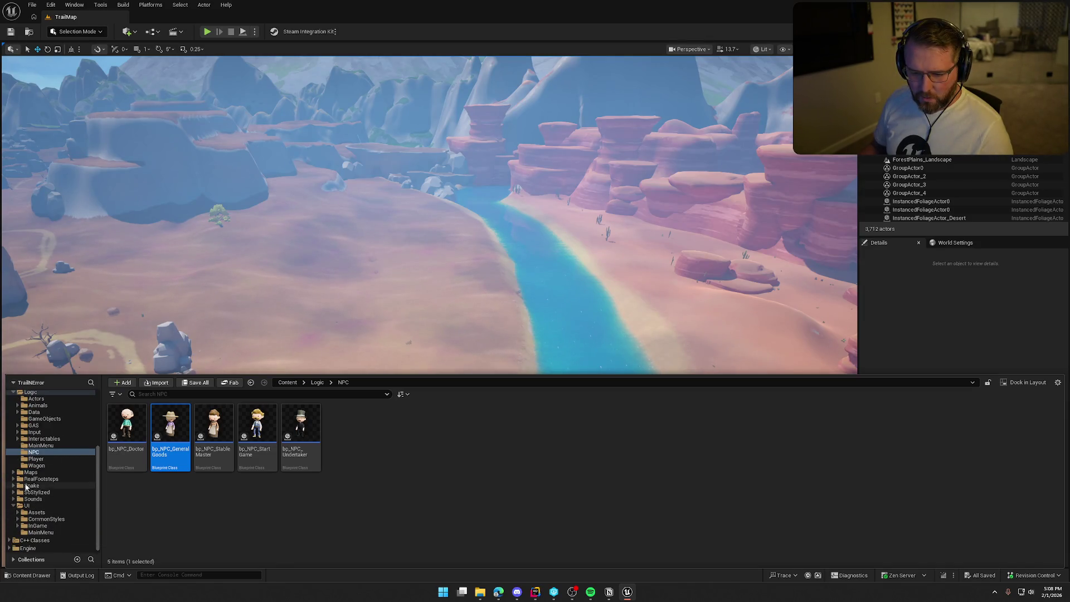
{"action": "left_click", "coordinate": [31, 473]}
{"action": "left_click", "coordinate": [270, 440]}
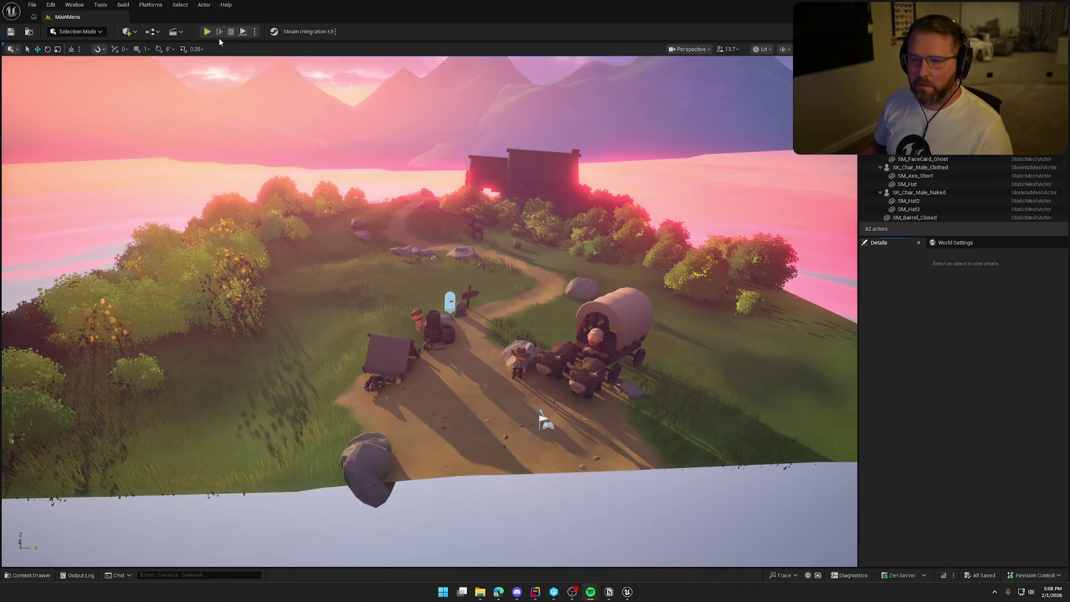
{"action": "left_click", "coordinate": [255, 31]}
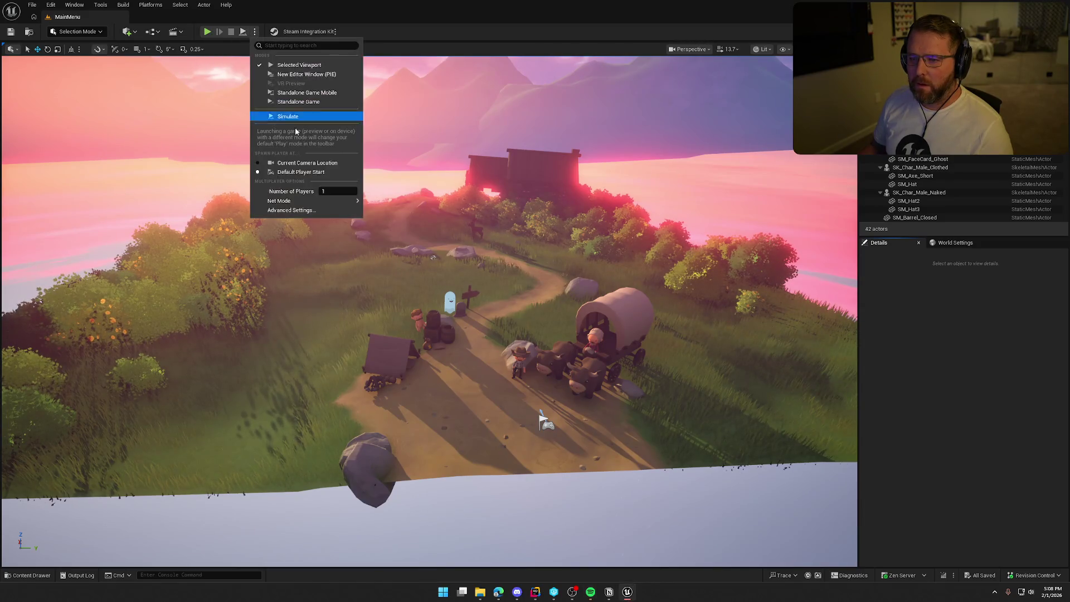
Step: Launch the game as a standalone window, move it left, and start it in offline mode
{"action": "mouse_move", "coordinate": [316, 202]}
{"action": "left_click", "coordinate": [310, 102]}
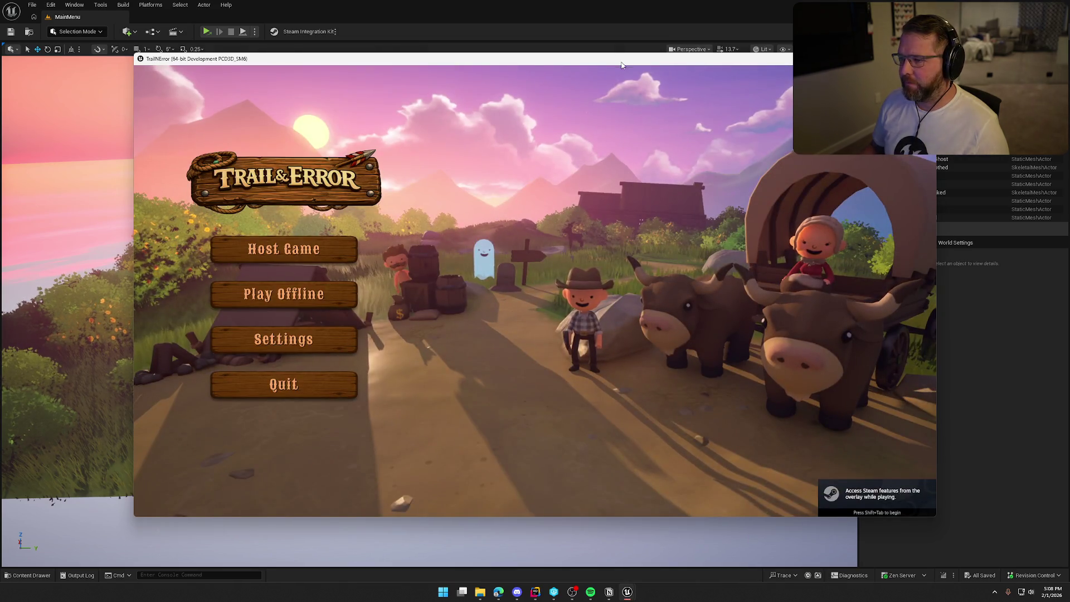
{"action": "left_click_drag", "start_coordinate": [622, 65], "coordinate": [505, 69]}
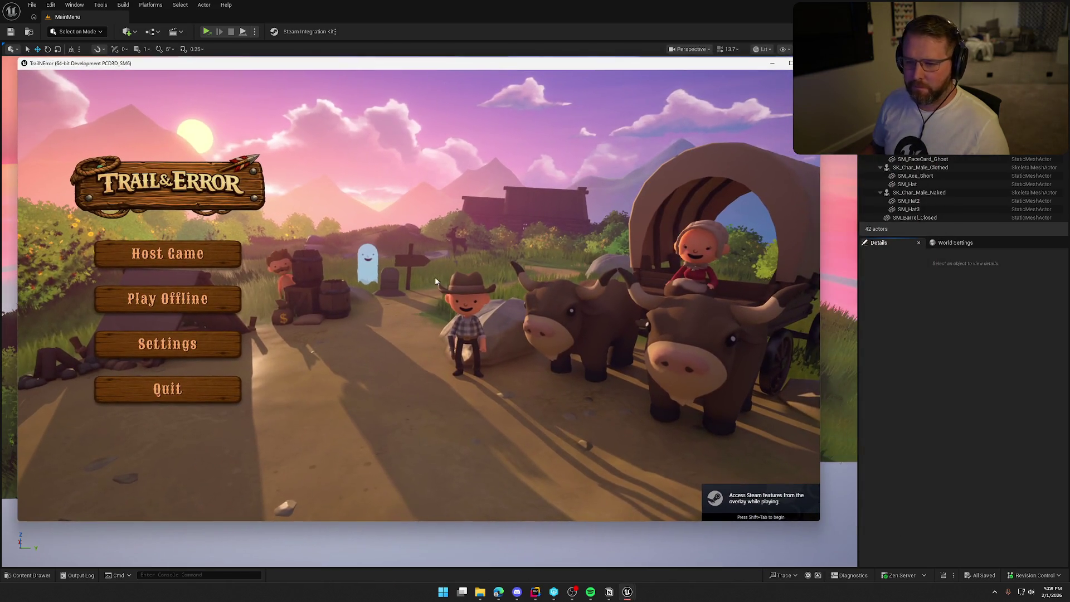
{"action": "left_click", "coordinate": [208, 307]}
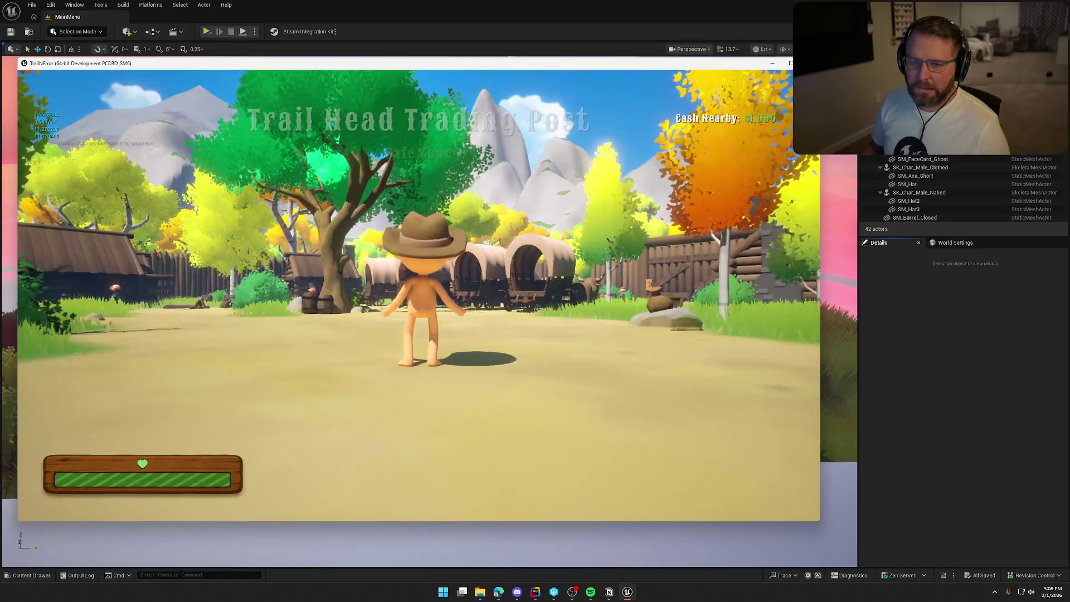
Step: Run the character around the Trail Head Trading Post, past the wagons and oxen, to the General Store
{"action": "key", "text": "s"}
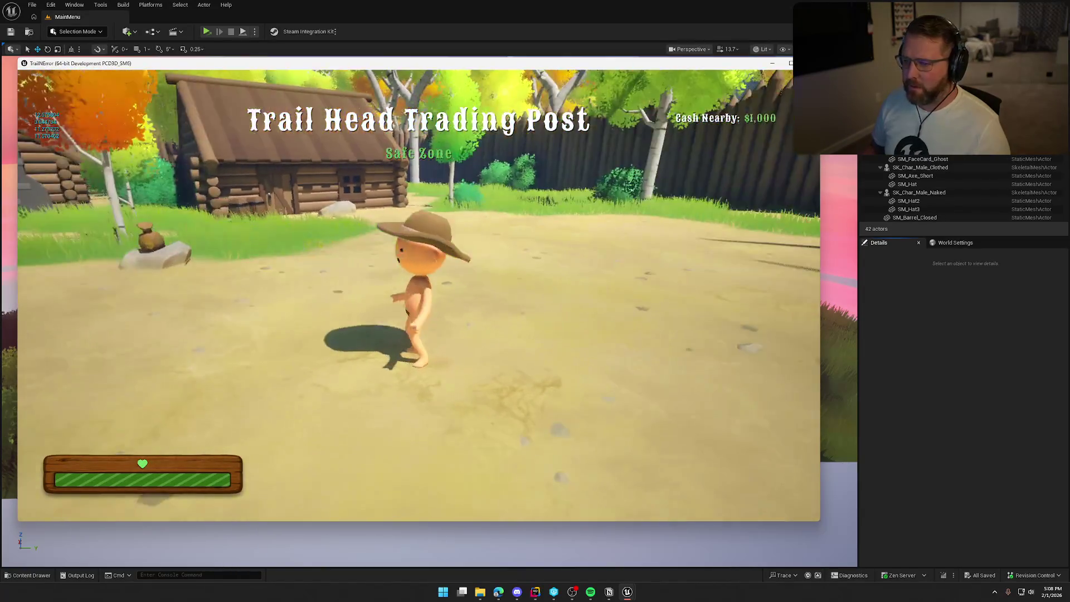
{"action": "key", "text": "w"}
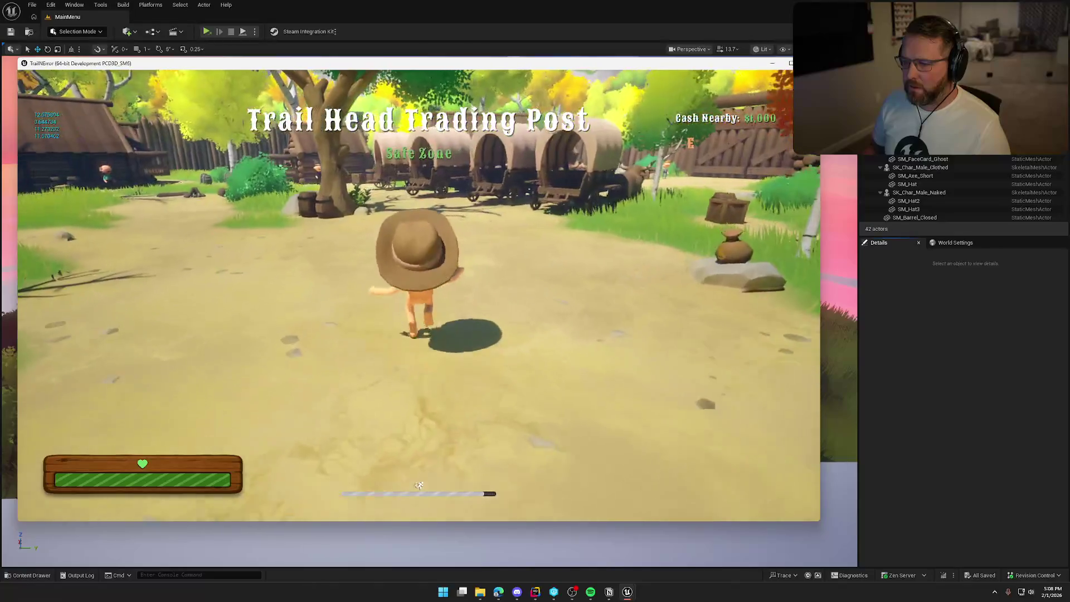
{"action": "key", "text": "s"}
{"action": "key", "text": "w"}
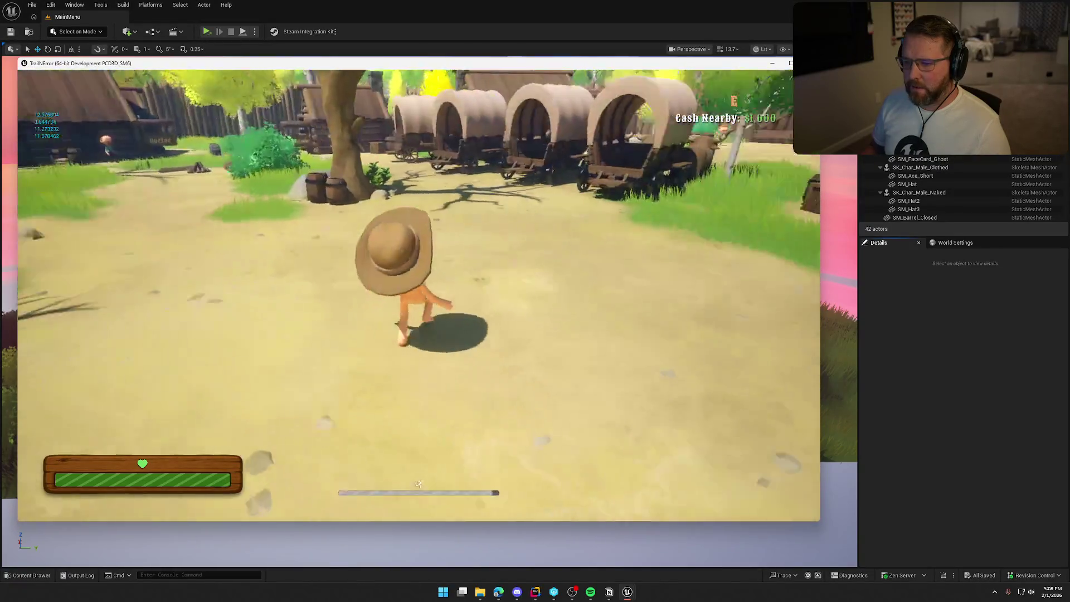
{"action": "key", "text": "d"}
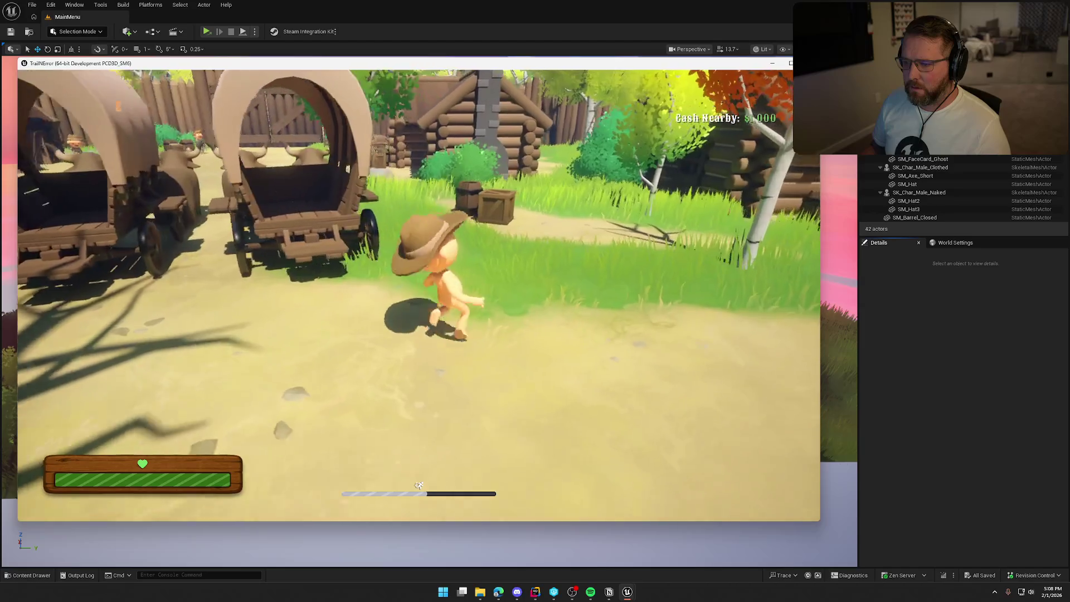
{"action": "key", "text": "a"}
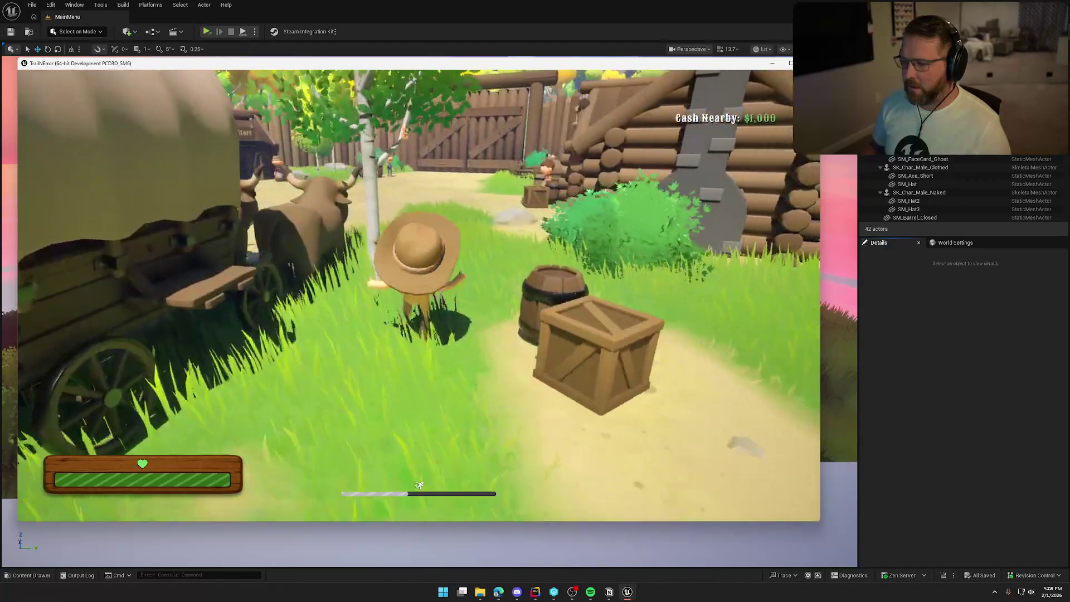
{"action": "key", "text": "w"}
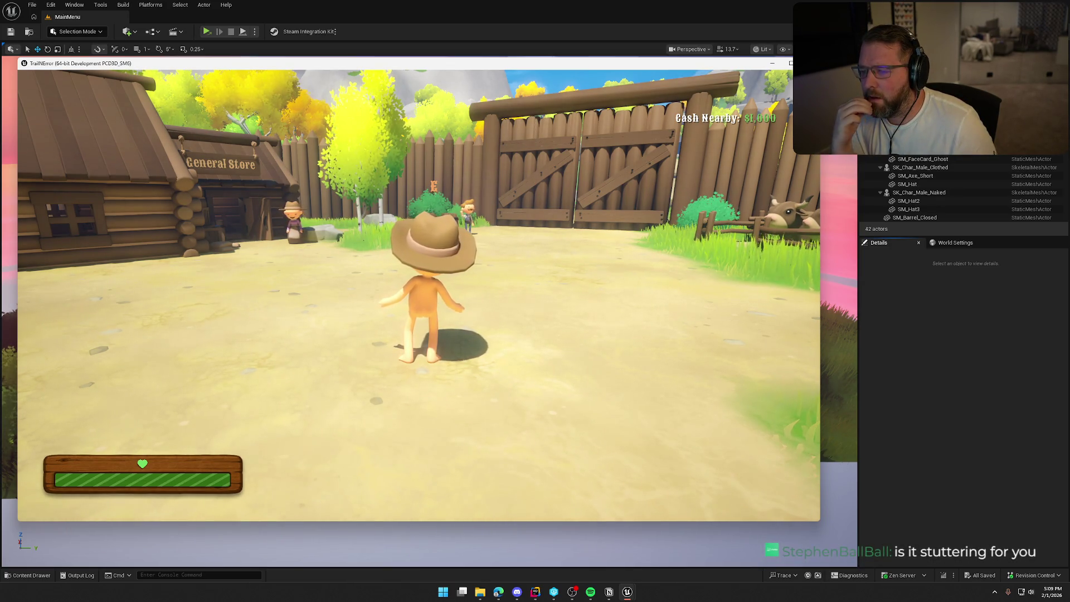
Step: Pause the game, choose Exit Game, and confirm with Yes
{"action": "key", "text": "Escape"}
{"action": "left_click", "coordinate": [419, 367]}
{"action": "left_click", "coordinate": [395, 318]}
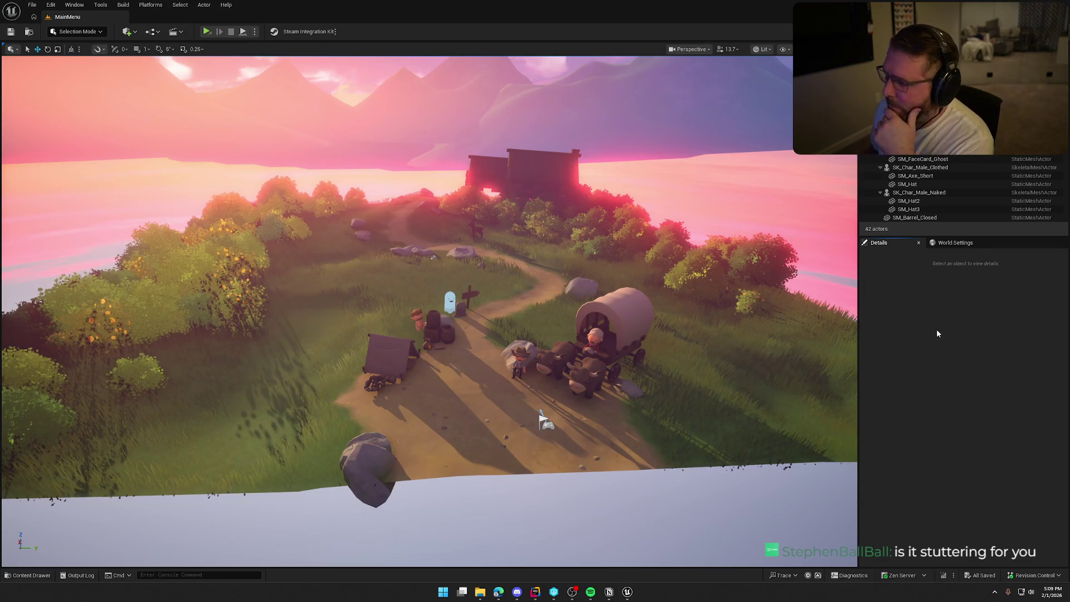
Step: Open bp_POI from Logic > Actors in the Content Drawer and pan to its Branch and Set Text nodes
{"action": "key", "text": "ctrl+space"}
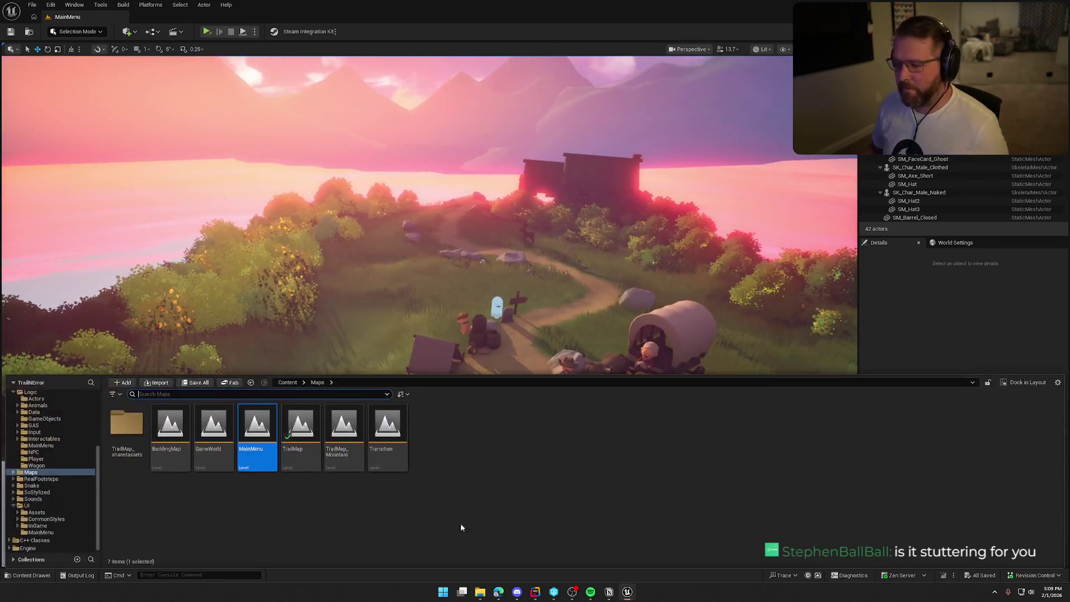
{"action": "scroll", "coordinate": [32, 445], "scroll_direction": "up", "scroll_amount": 3}
{"action": "left_click", "coordinate": [36, 466]}
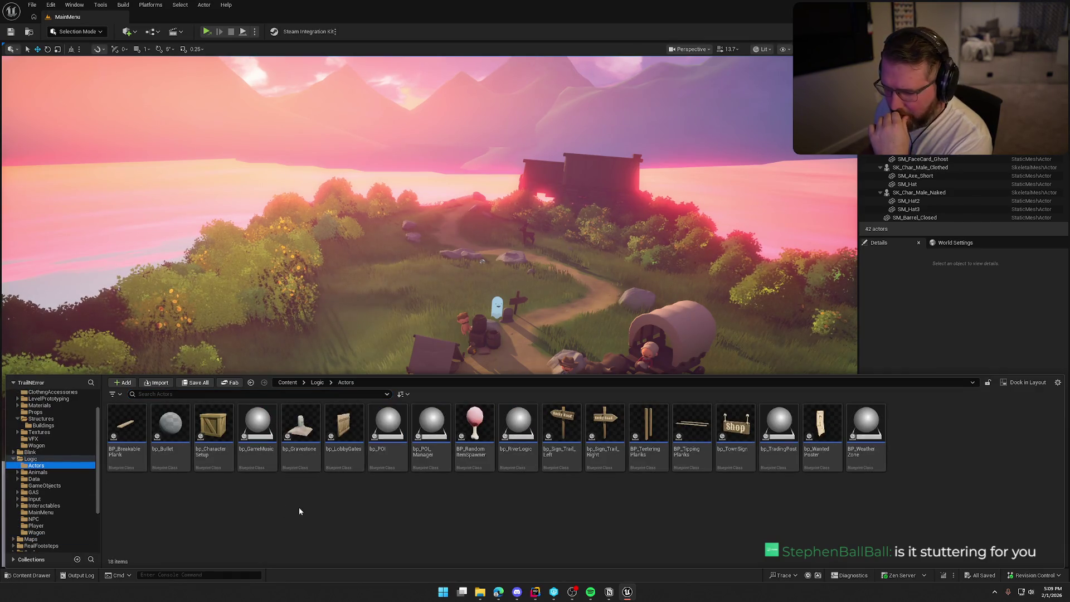
{"action": "double_click", "coordinate": [388, 429]}
{"action": "scroll", "coordinate": [496, 447], "scroll_direction": "down", "scroll_amount": 3}
{"action": "scroll", "coordinate": [408, 322], "scroll_direction": "up", "scroll_amount": 3}
{"action": "left_click_drag", "start_coordinate": [408, 322], "coordinate": [586, 398]}
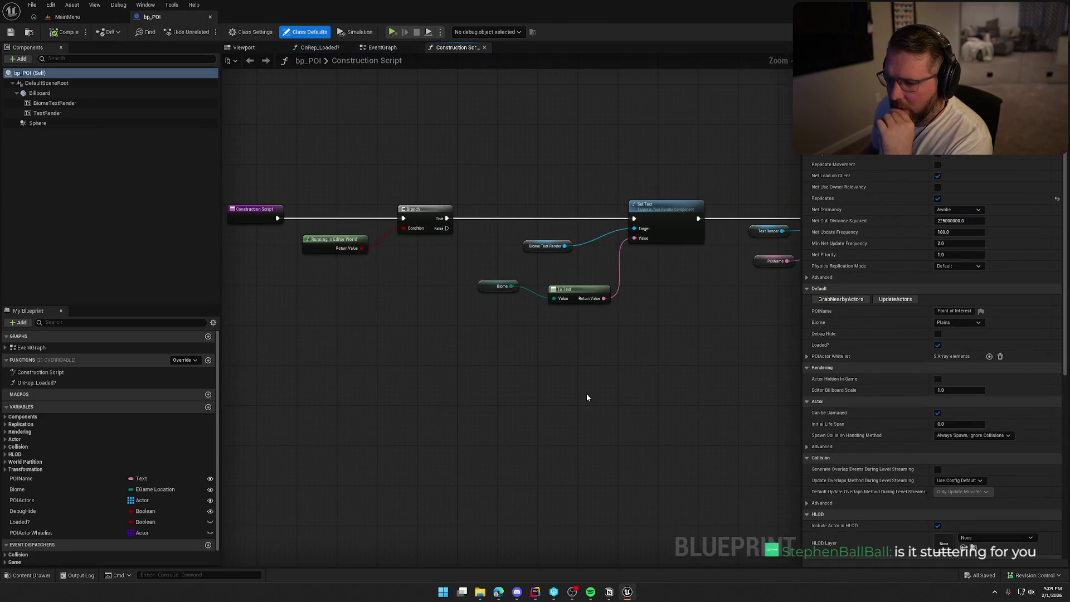
Step: Pan through the Construction Script's loop, Debug Hide and NOT nodes, then select the Set Visibility node
{"action": "left_click_drag", "start_coordinate": [669, 394], "coordinate": [535, 397]}
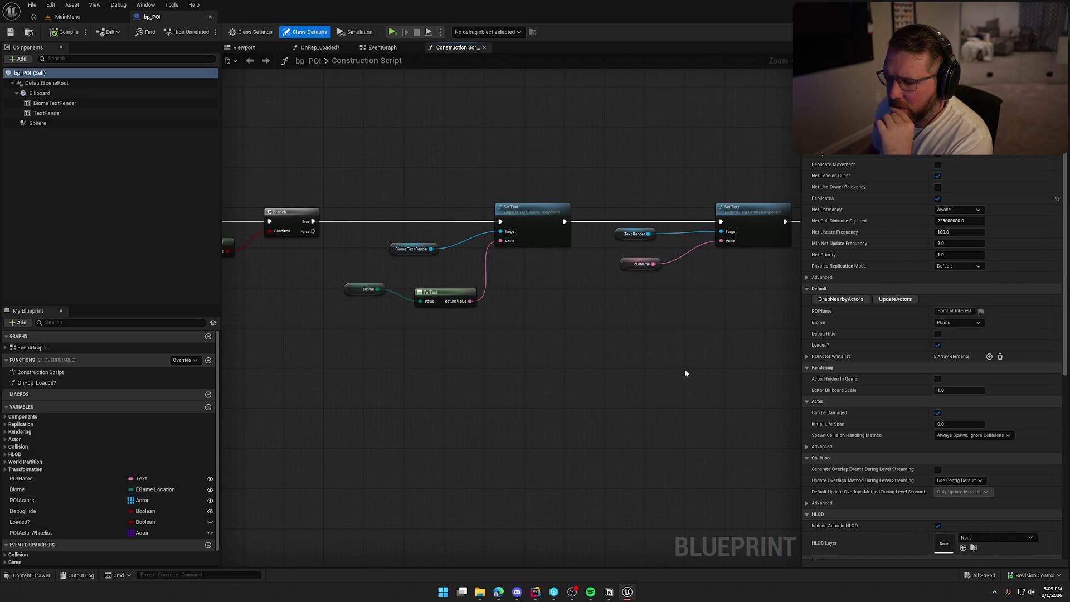
{"action": "left_click_drag", "start_coordinate": [704, 364], "coordinate": [455, 347]}
{"action": "mouse_move", "coordinate": [623, 335]}
{"action": "left_mouse_down"}
{"action": "mouse_move", "coordinate": [463, 322]}
{"action": "mouse_move", "coordinate": [338, 347]}
{"action": "left_mouse_up"}
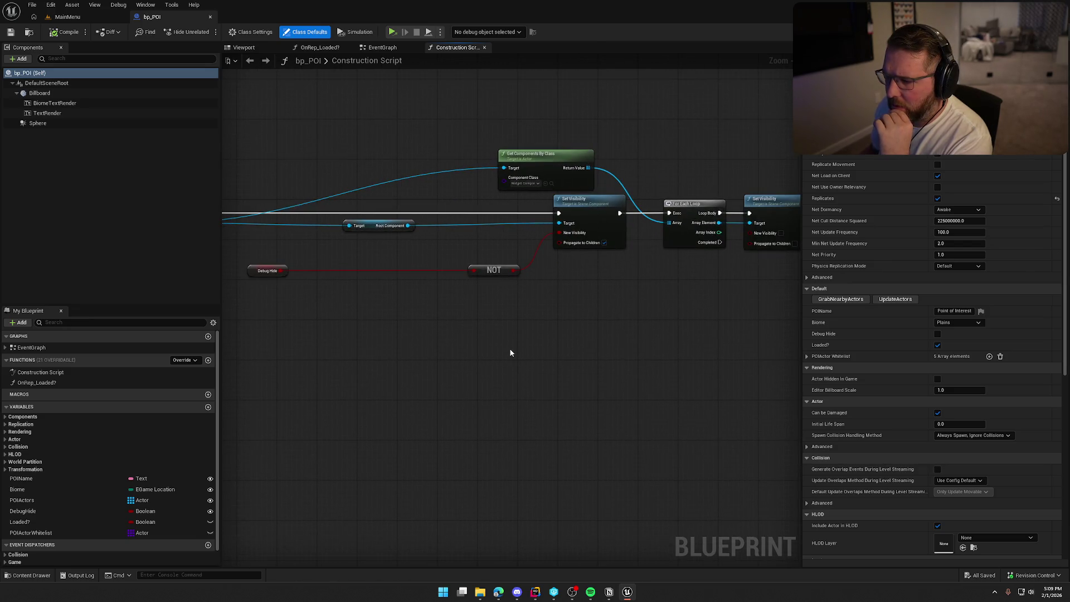
{"action": "left_click_drag", "start_coordinate": [465, 345], "coordinate": [534, 347]}
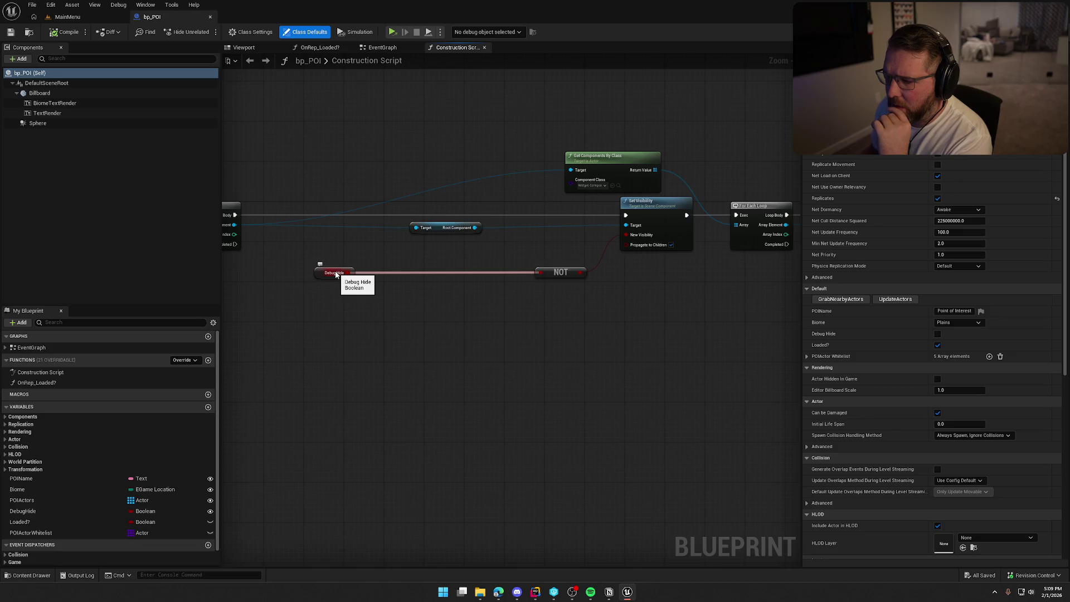
{"action": "mouse_move", "coordinate": [559, 327]}
{"action": "left_mouse_down"}
{"action": "mouse_move", "coordinate": [688, 332]}
{"action": "mouse_move", "coordinate": [300, 320]}
{"action": "left_mouse_up"}
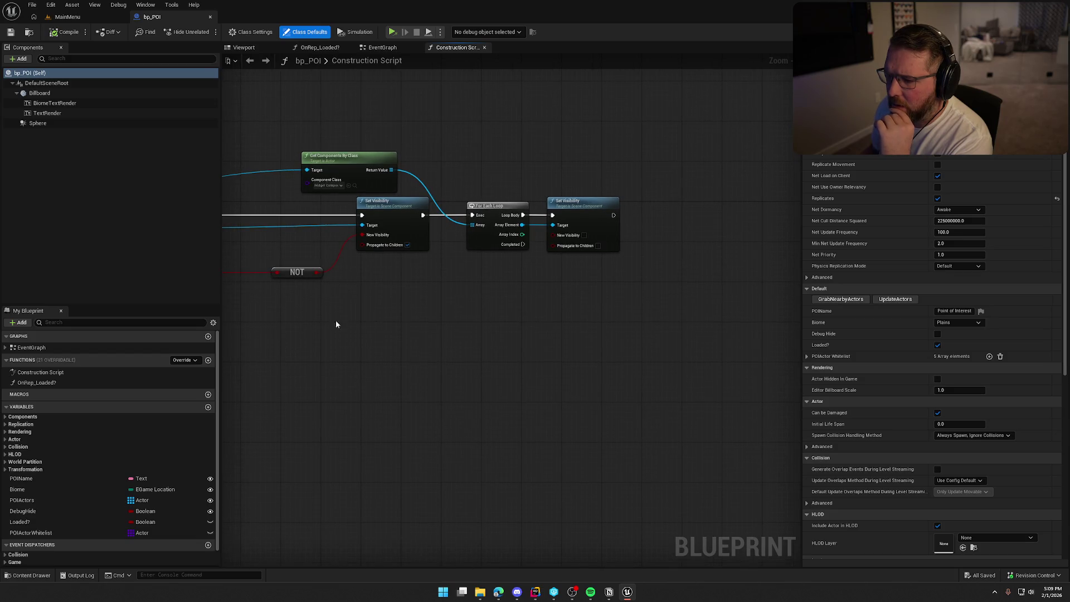
{"action": "left_click_drag", "start_coordinate": [390, 307], "coordinate": [506, 301]}
{"action": "left_click", "coordinate": [481, 240]}
{"action": "scroll", "coordinate": [507, 335], "scroll_direction": "down", "scroll_amount": 3}
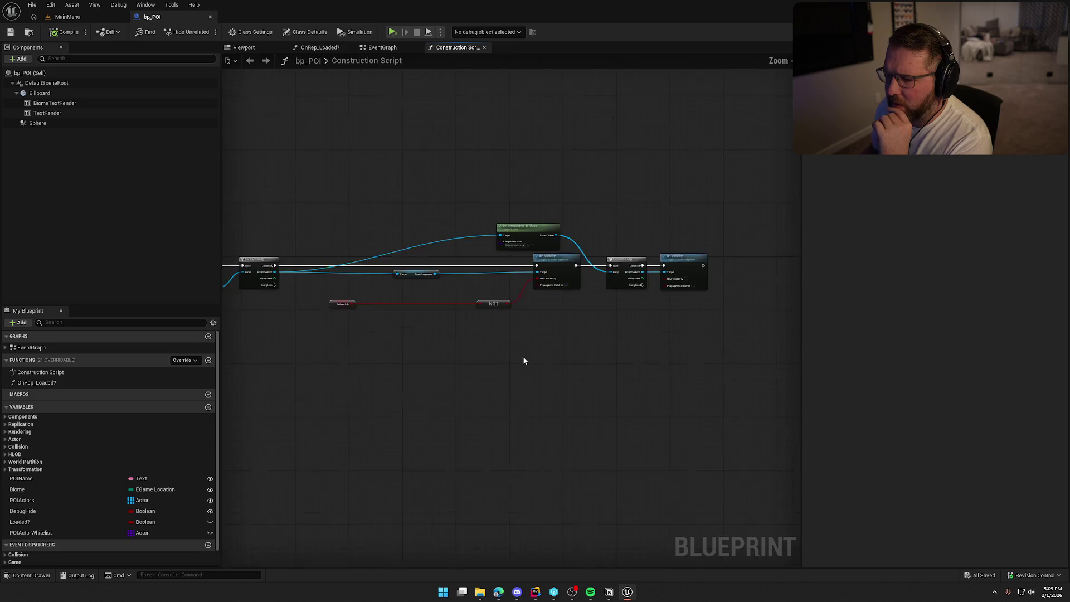
Step: Inspect the EventGraph's Cast To and Set Visibility nodes, then return to the MainMenu level
{"action": "left_click", "coordinate": [383, 48]}
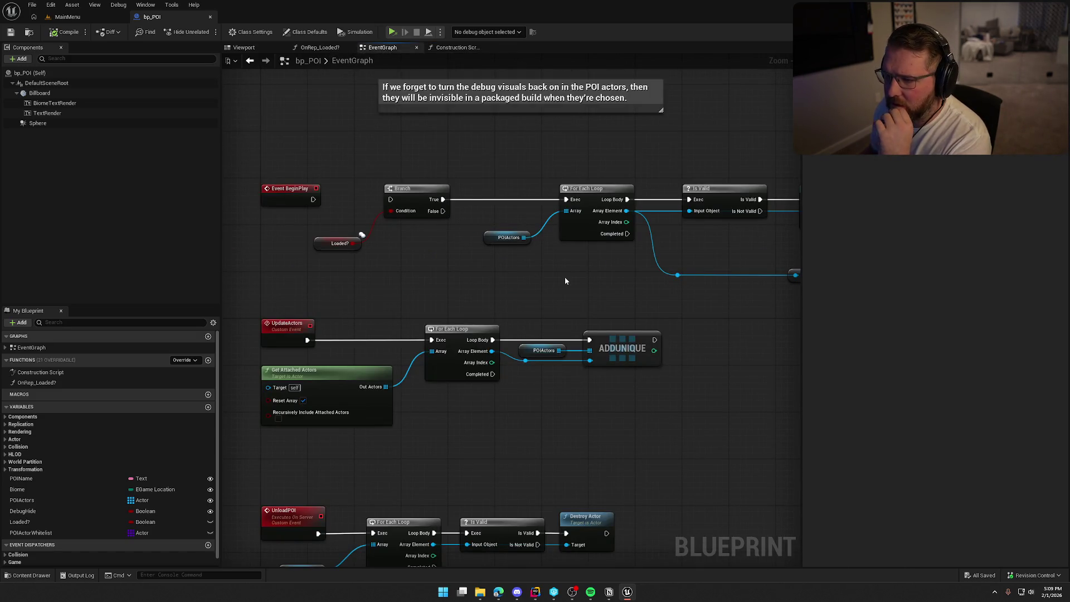
{"action": "left_click_drag", "start_coordinate": [564, 281], "coordinate": [520, 327]}
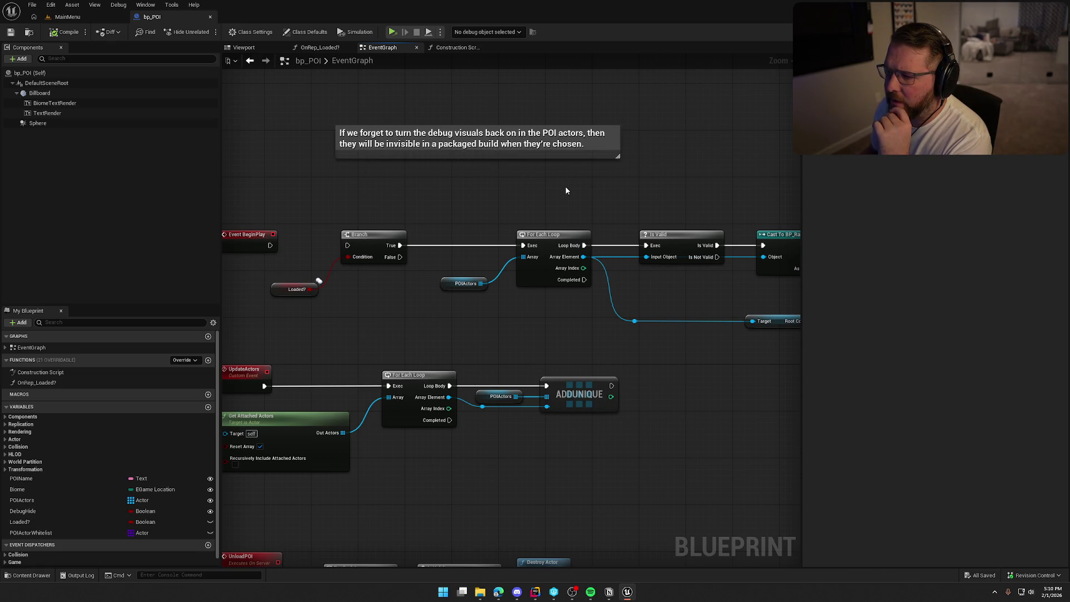
{"action": "mouse_move", "coordinate": [678, 202]}
{"action": "left_mouse_down"}
{"action": "mouse_move", "coordinate": [367, 187]}
{"action": "mouse_move", "coordinate": [687, 190]}
{"action": "mouse_move", "coordinate": [275, 177]}
{"action": "mouse_move", "coordinate": [621, 186]}
{"action": "mouse_move", "coordinate": [731, 167]}
{"action": "left_mouse_up"}
{"action": "left_click", "coordinate": [68, 16]}
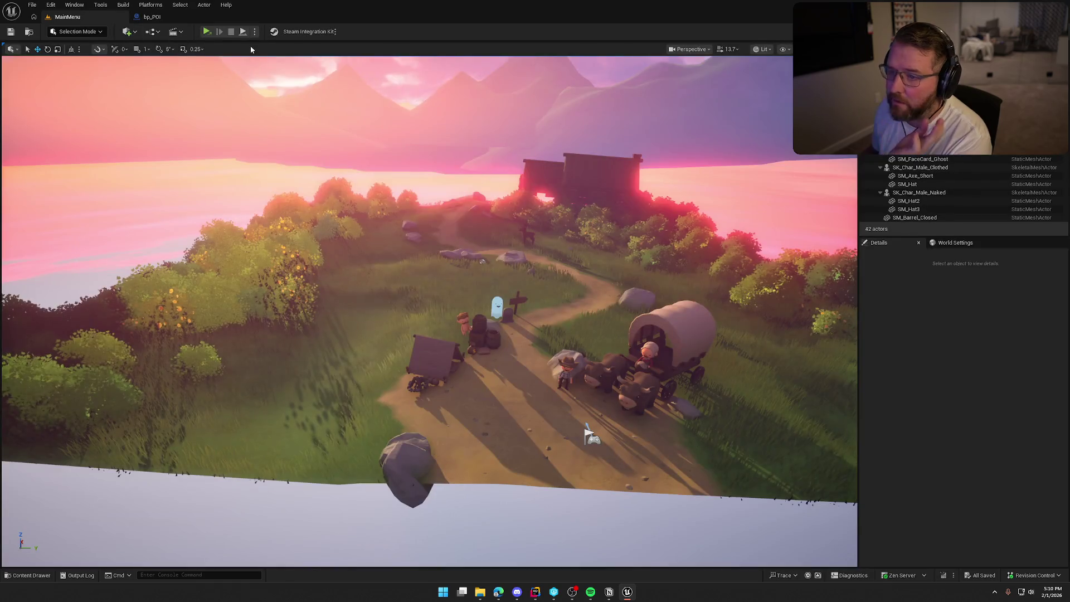
Step: After checking the Play options, package the project for Windows in Shipping configuration and show the Output Log
{"action": "left_click", "coordinate": [254, 32]}
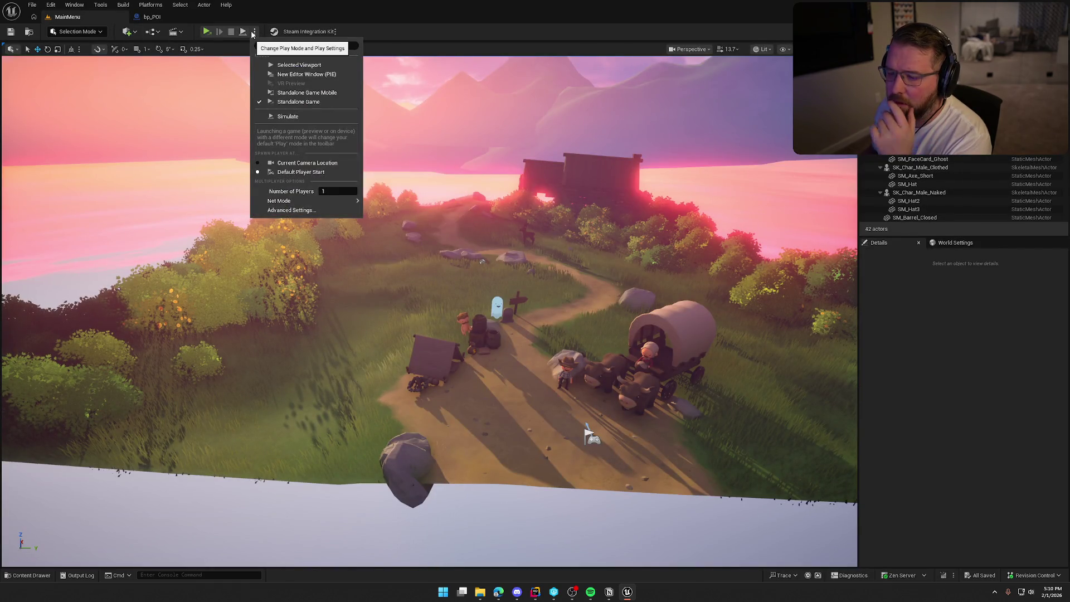
{"action": "left_click", "coordinate": [253, 32]}
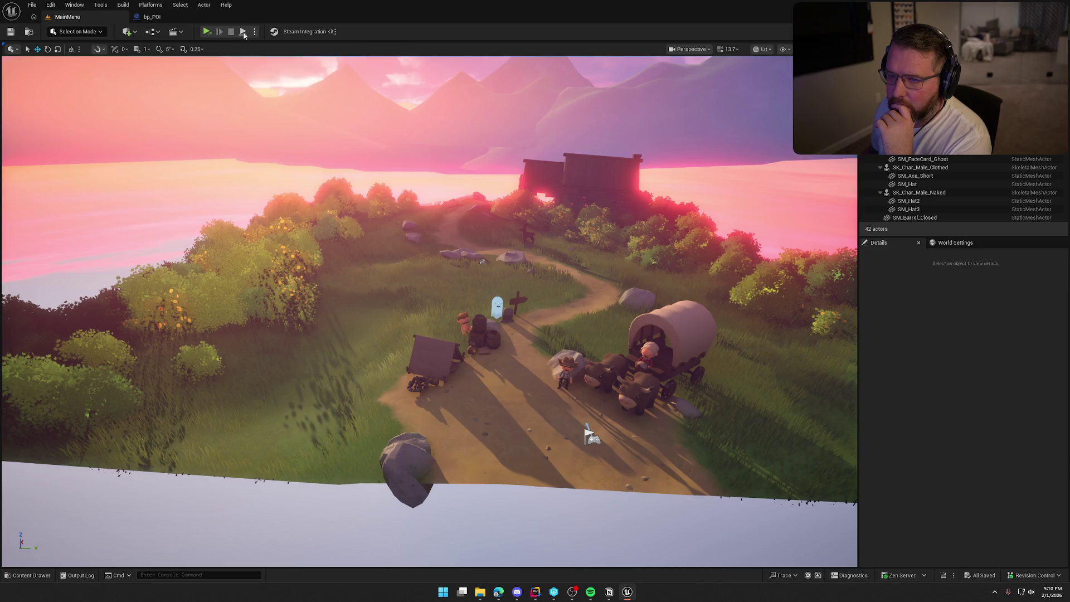
{"action": "left_click", "coordinate": [100, 4]}
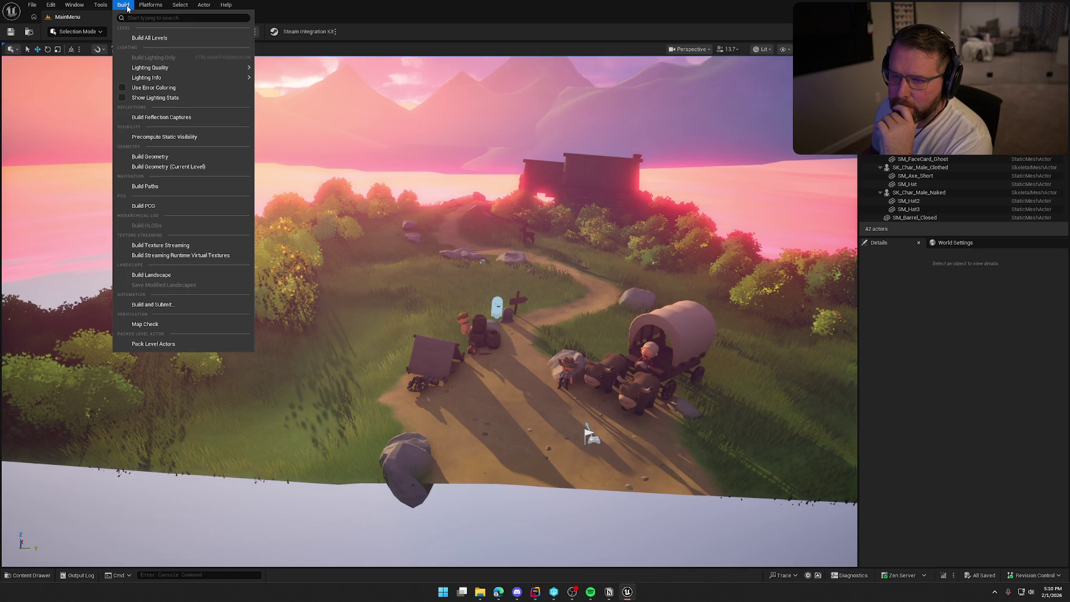
{"action": "mouse_move", "coordinate": [151, 9]}
{"action": "mouse_move", "coordinate": [200, 74]}
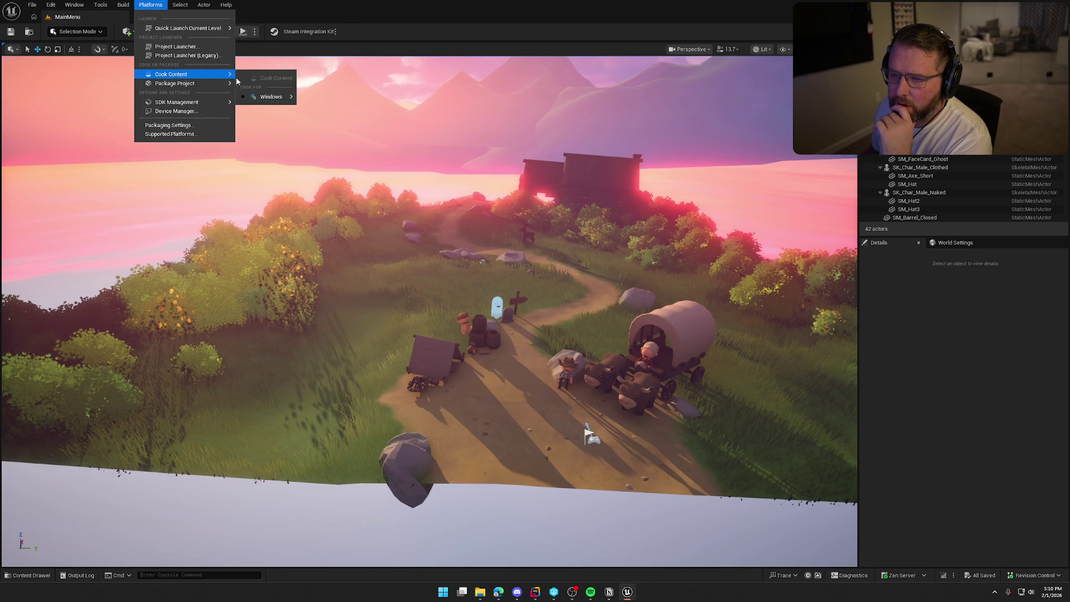
{"action": "mouse_move", "coordinate": [270, 98]}
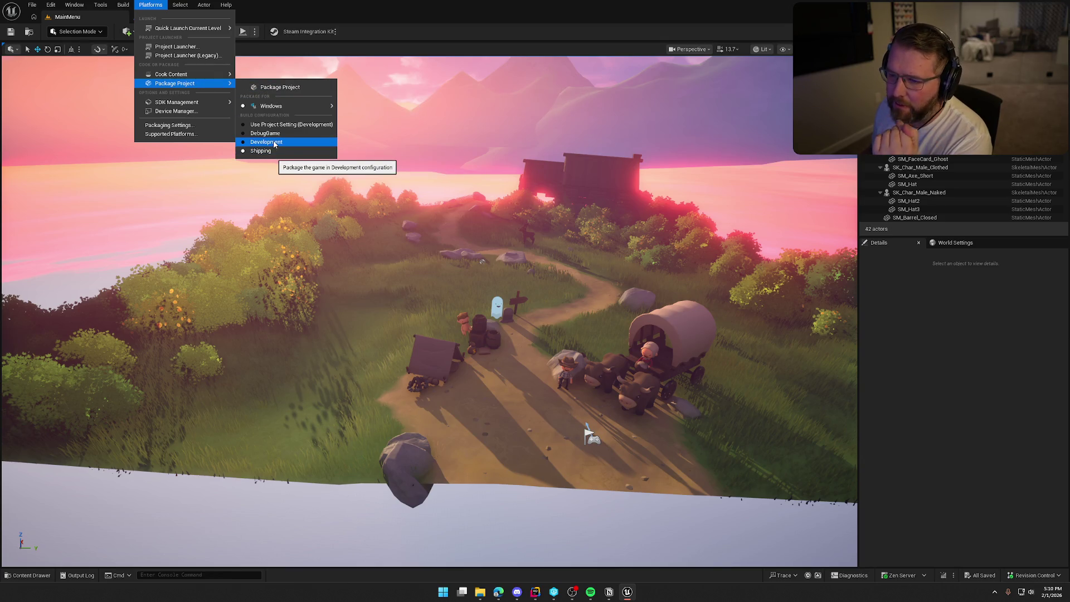
{"action": "left_click", "coordinate": [540, 181]}
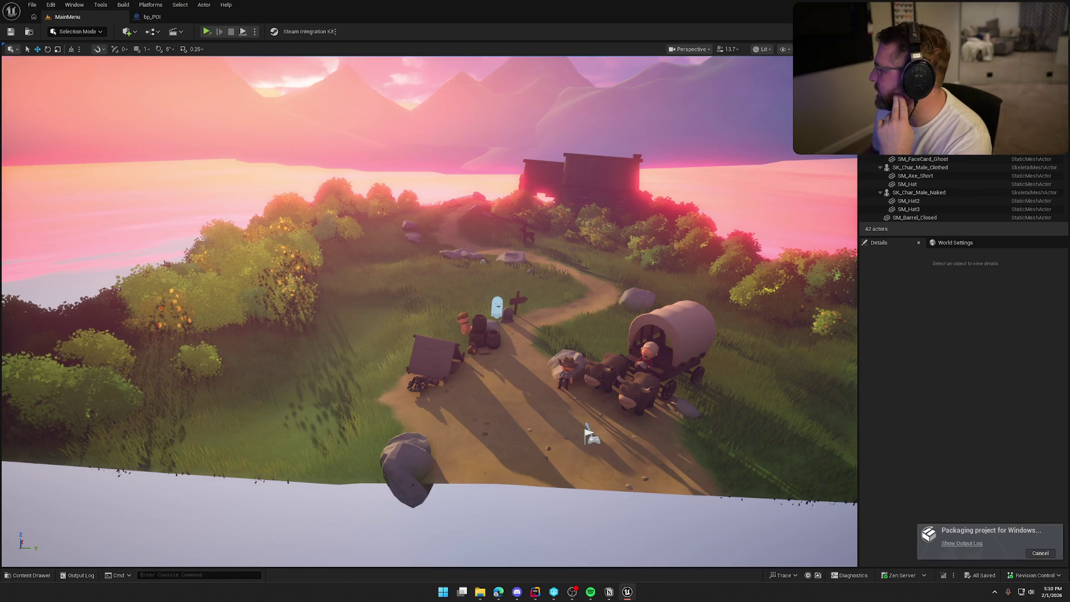
{"action": "left_click", "coordinate": [962, 543]}
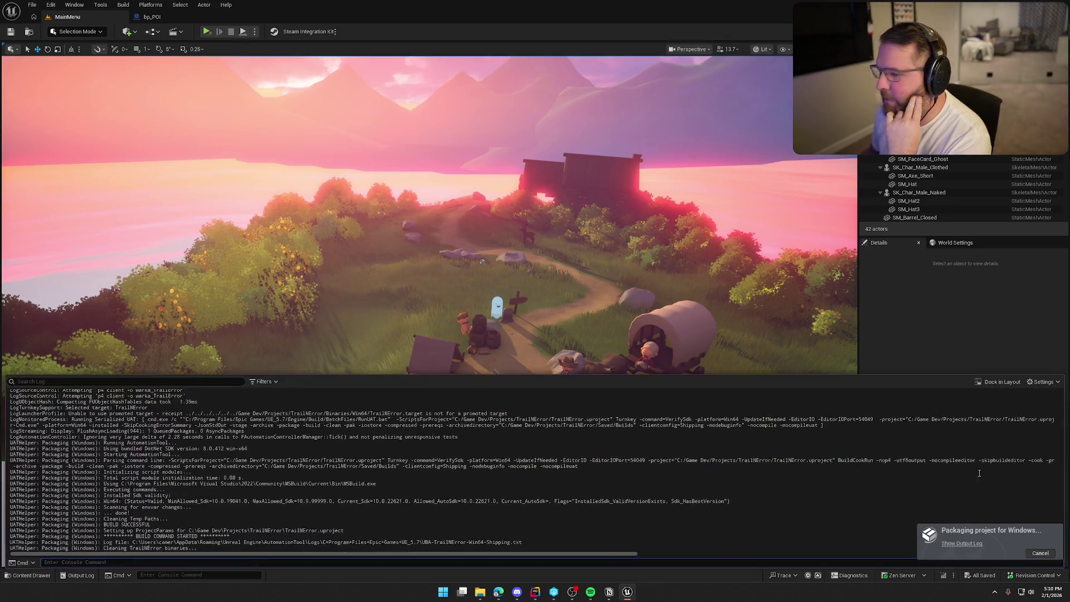
Step: Dock the Output Log in the layout, clear it, and watch the Windows packaging progress
{"action": "left_click", "coordinate": [1001, 382]}
{"action": "right_click", "coordinate": [560, 221]}
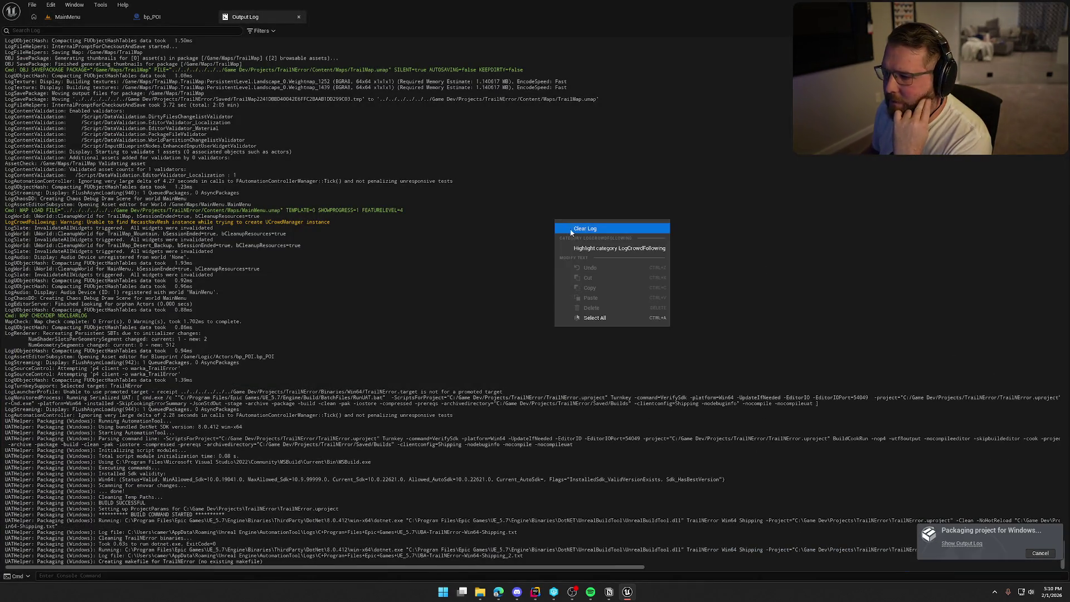
{"action": "left_click", "coordinate": [640, 241]}
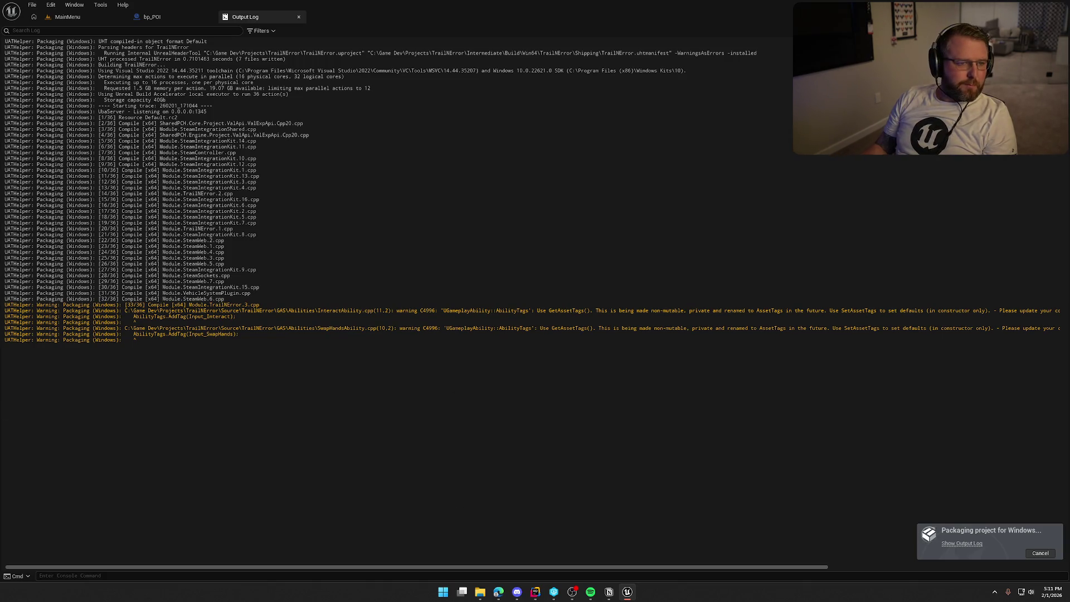
{"action": "key", "text": "alt+Tab"}
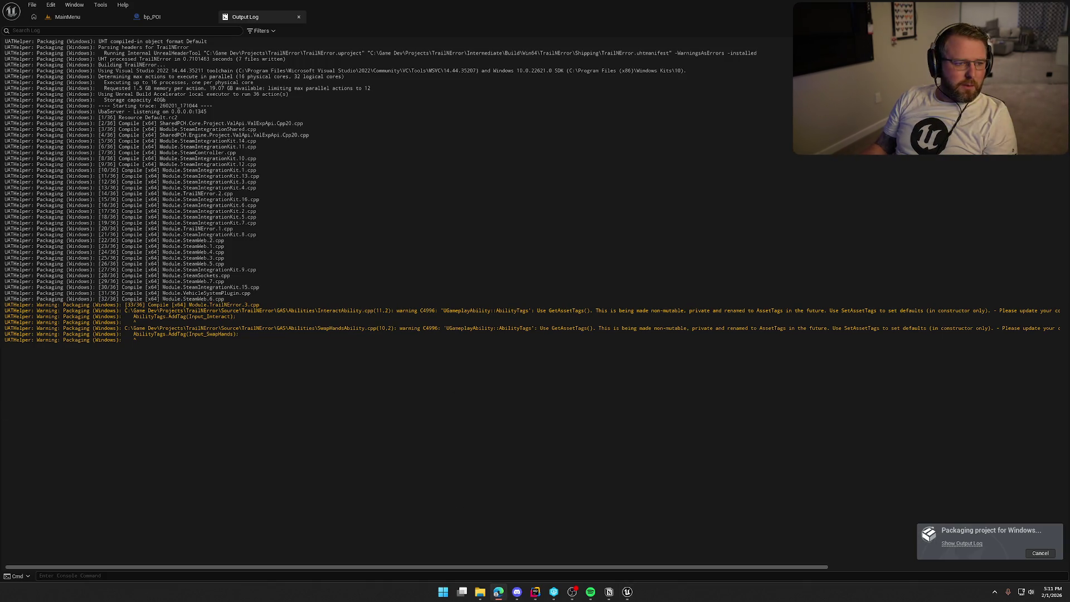
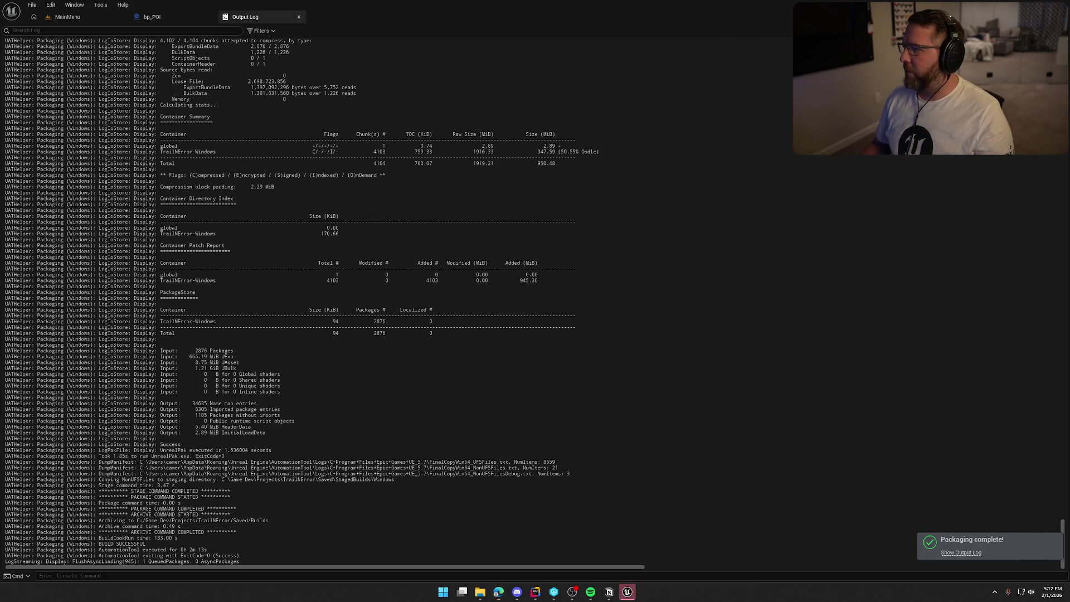
Step: Close the NPCActor.h and NPCActor.cpp tabs in Rider
{"action": "left_click", "coordinate": [628, 592]}
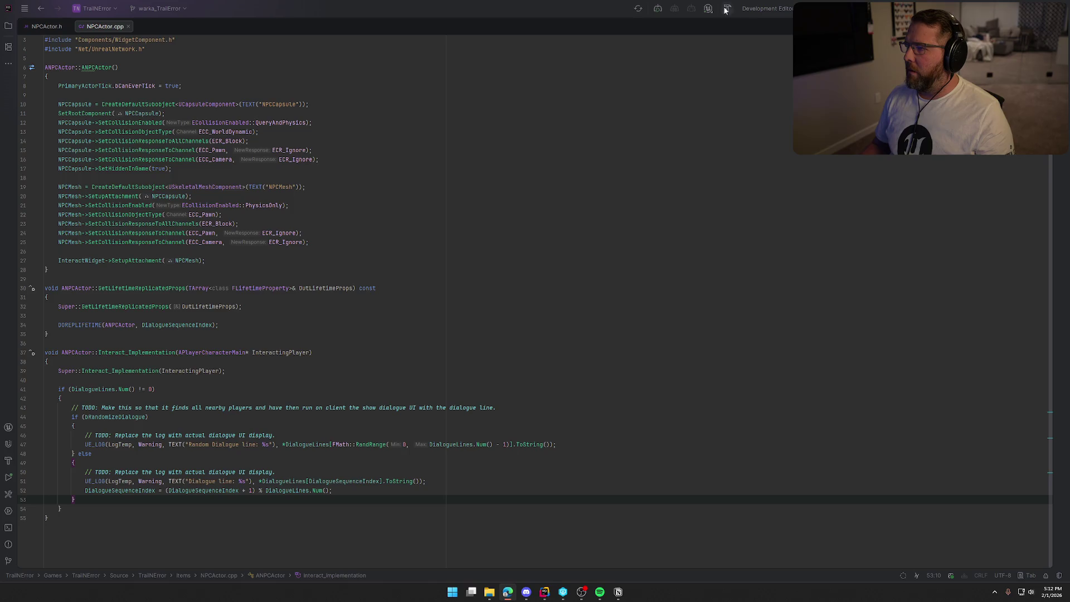
{"action": "middle_click", "coordinate": [45, 28]}
{"action": "middle_click", "coordinate": [45, 28]}
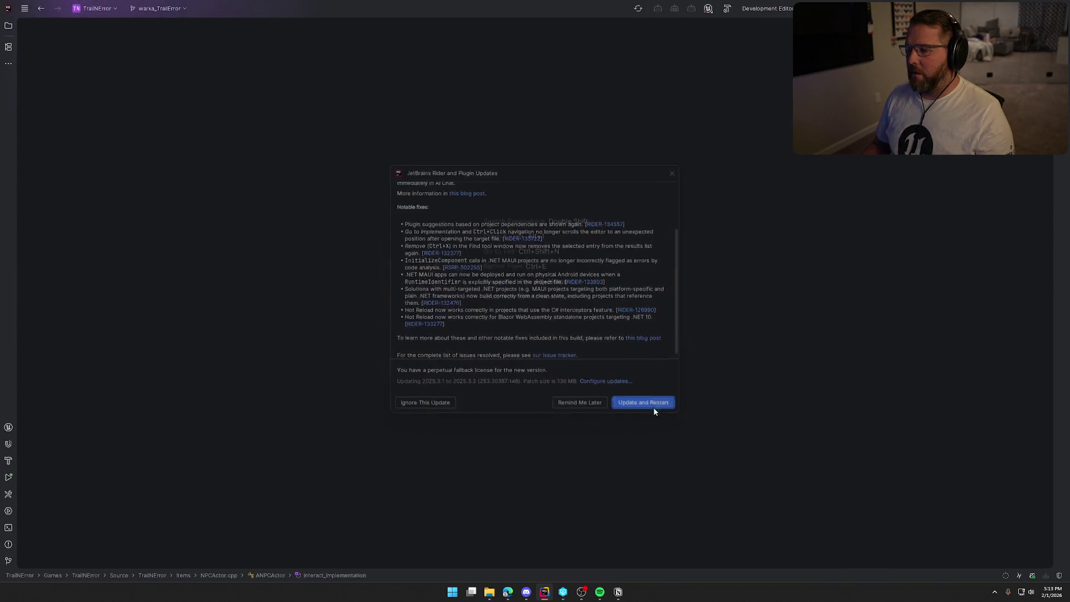
Step: Download the Rider IDE update together with the pending plugin updates
{"action": "left_click", "coordinate": [654, 406]}
{"action": "left_click", "coordinate": [644, 406]}
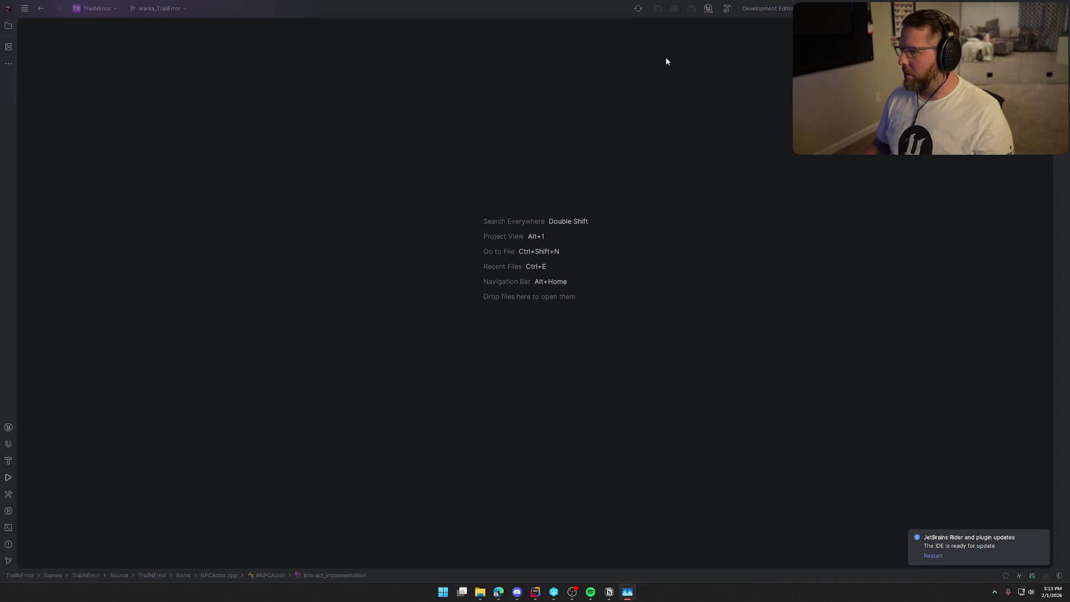
{"action": "left_click", "coordinate": [680, 70]}
Step: Close Rider and start an offline game in the packaged Trail & Error build
{"action": "left_click", "coordinate": [1059, 8]}
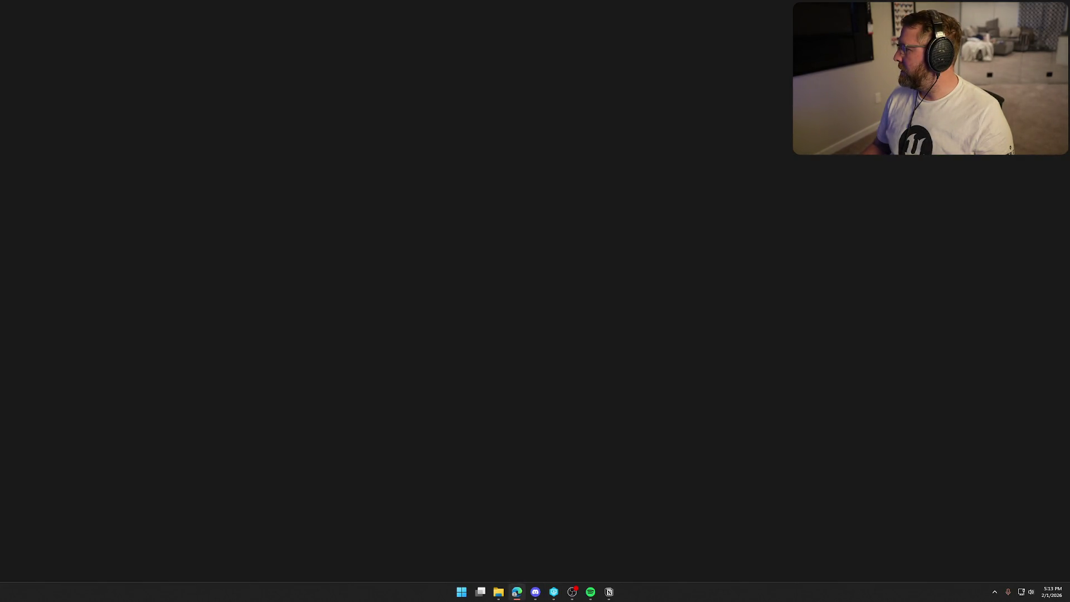
{"action": "left_click", "coordinate": [609, 592]}
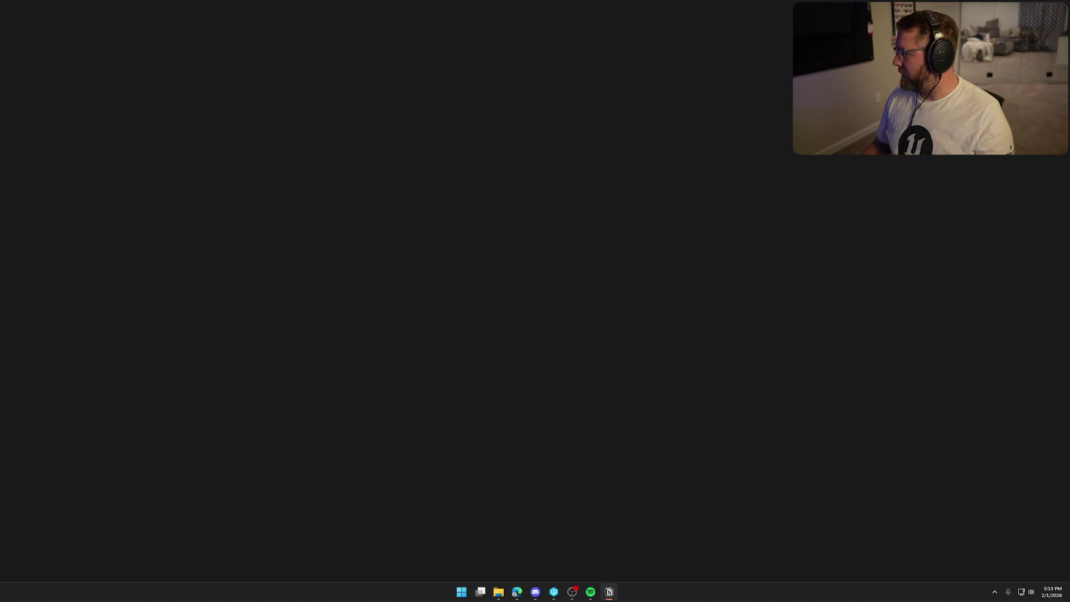
{"action": "left_click", "coordinate": [499, 592]}
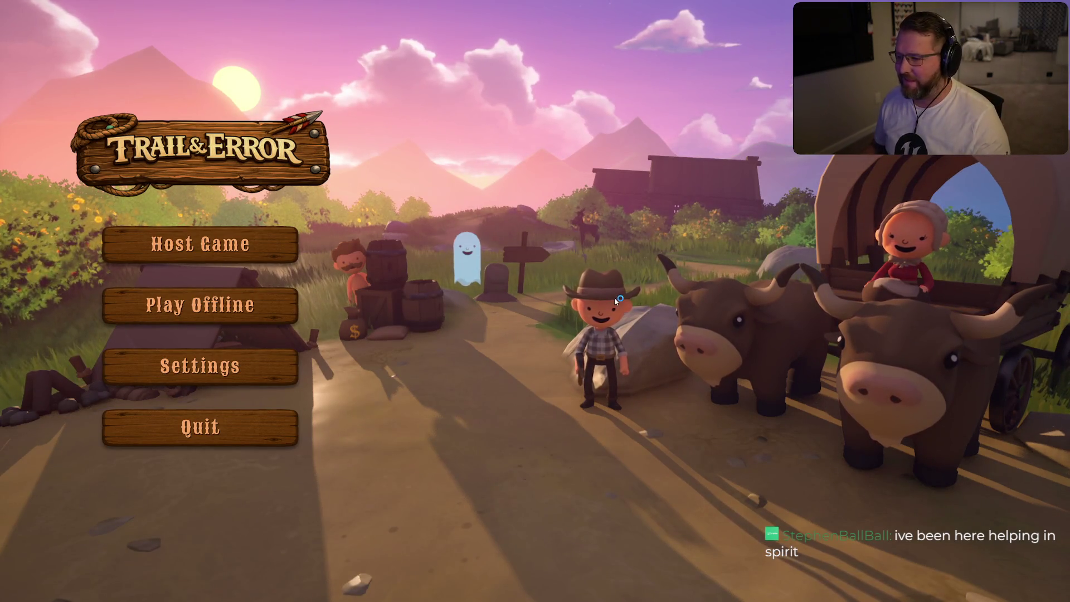
{"action": "left_click", "coordinate": [272, 315]}
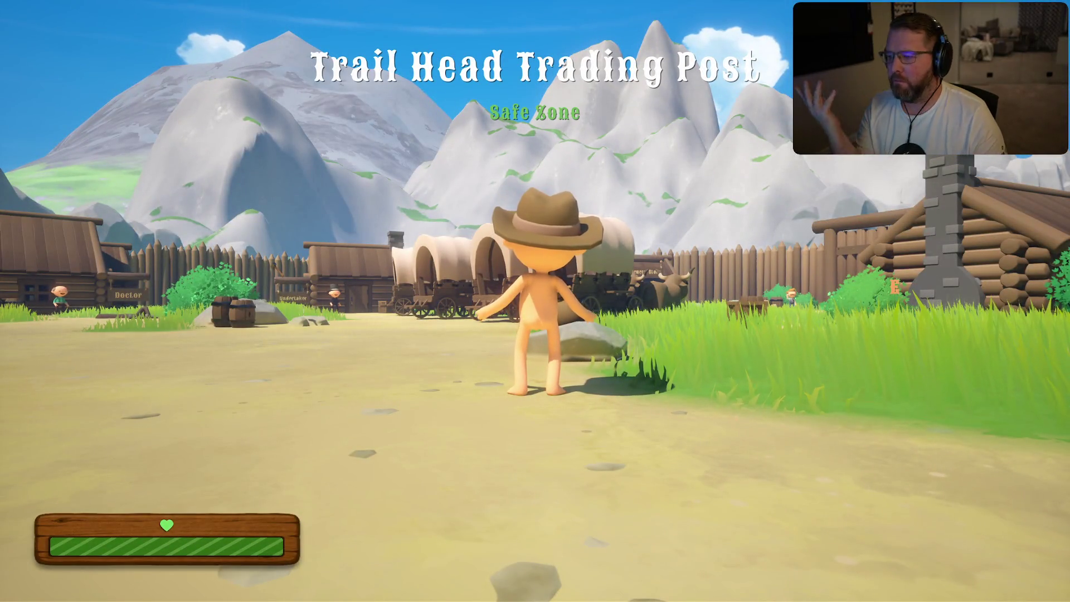
Step: Walk around Trail Head Trading Post toward the wagons, then exit the game to desktop
{"action": "key", "text": "a"}
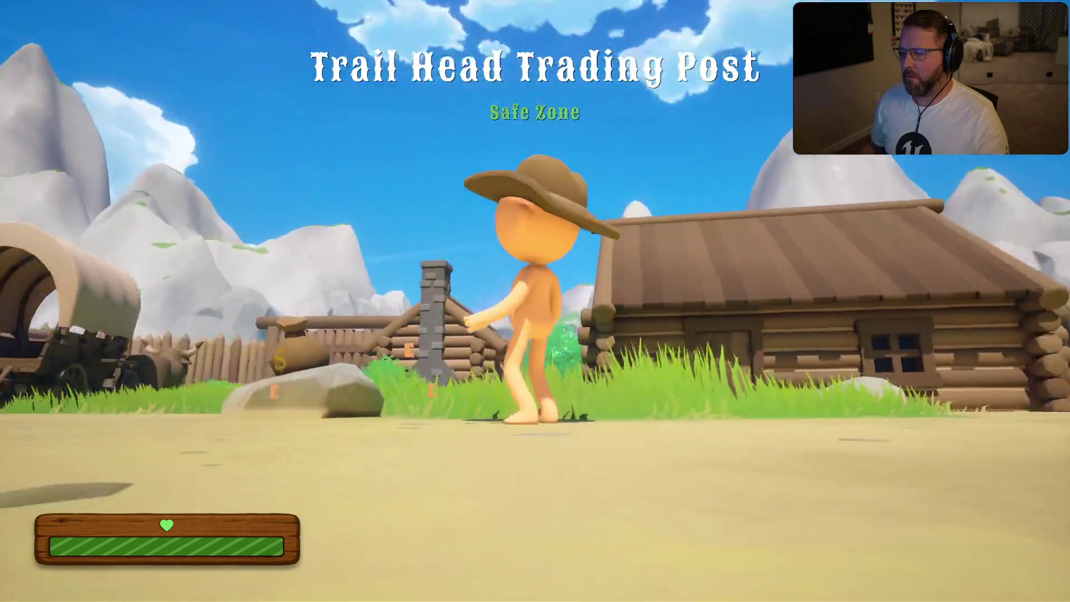
{"action": "key", "text": "w"}
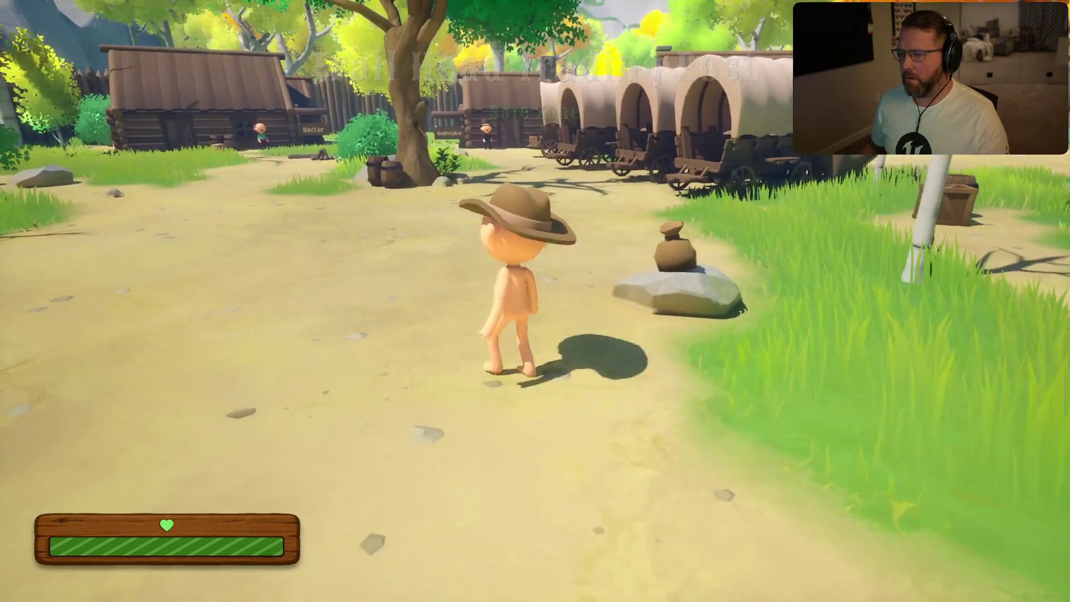
{"action": "key", "text": "w"}
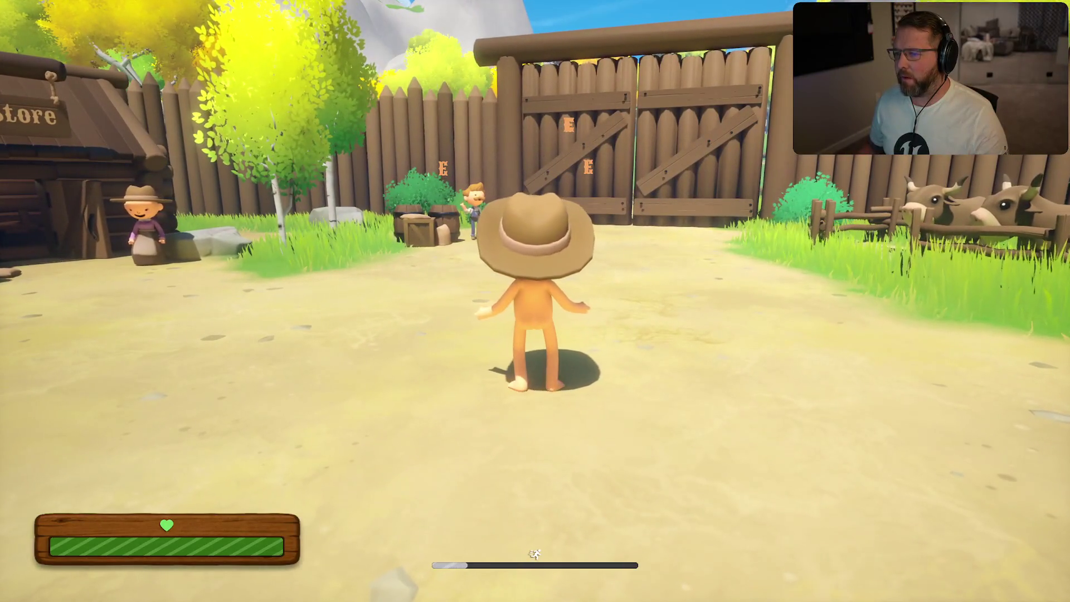
{"action": "key", "text": "Escape"}
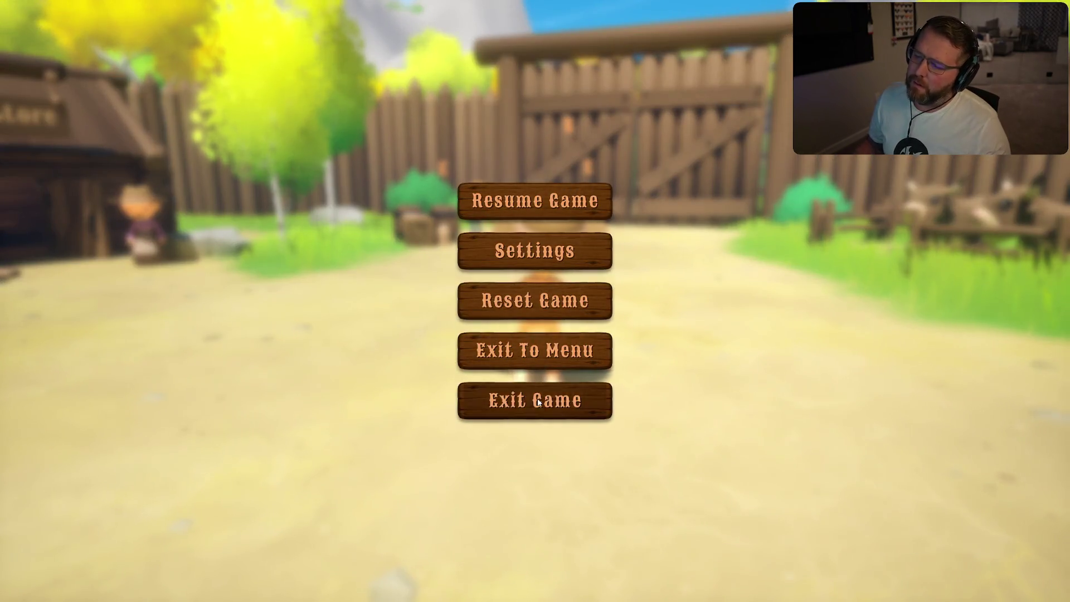
{"action": "left_click", "coordinate": [591, 400]}
{"action": "left_click", "coordinate": [474, 320]}
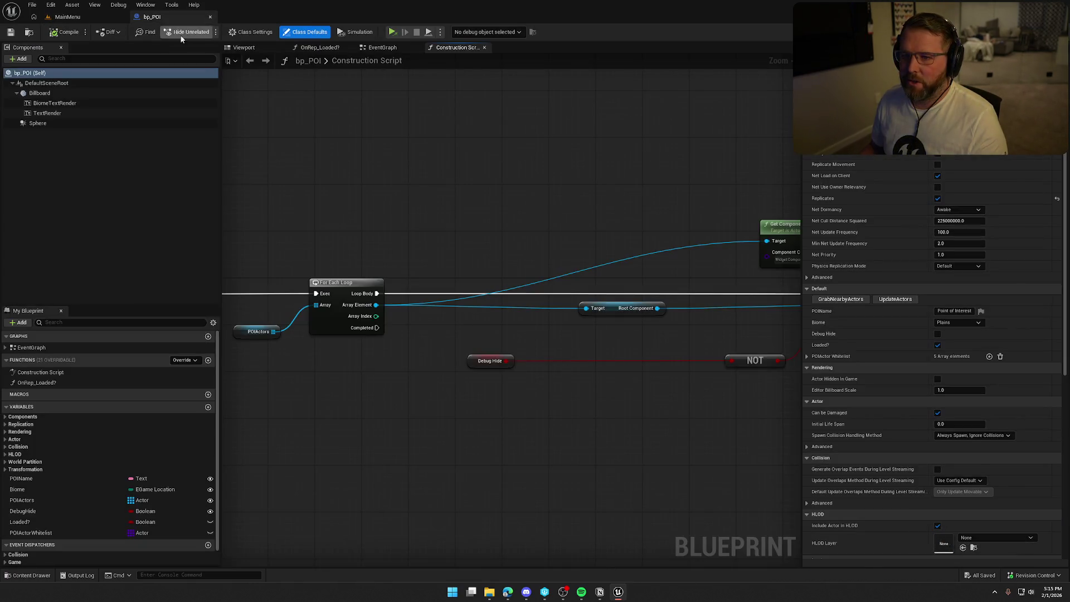
Step: Pan the Construction Script graph to bring the Set Visibility loop chain into view
{"action": "left_click", "coordinate": [541, 293]}
{"action": "scroll", "coordinate": [514, 328], "scroll_direction": "down", "scroll_amount": 2}
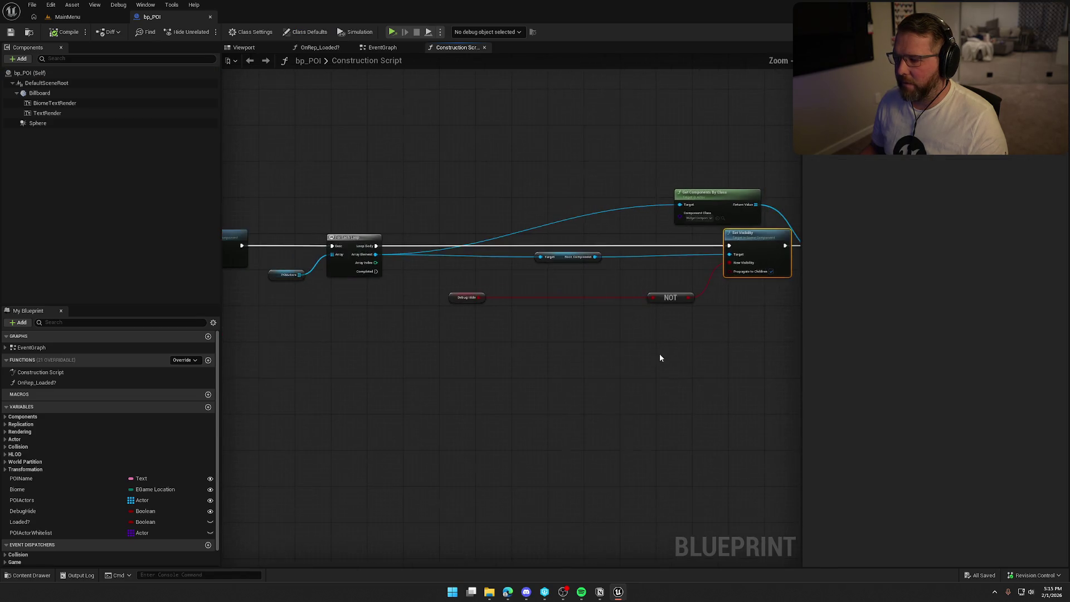
{"action": "left_click_drag", "start_coordinate": [596, 328], "coordinate": [363, 332]}
{"action": "scroll", "coordinate": [362, 332], "scroll_direction": "up", "scroll_amount": 1}
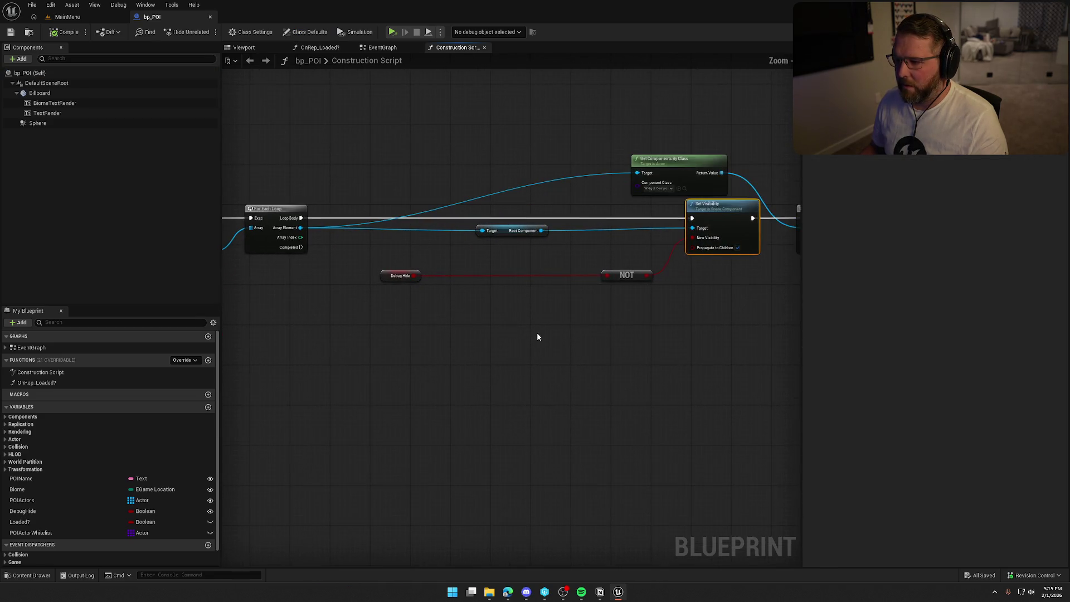
{"action": "left_click_drag", "start_coordinate": [620, 246], "coordinate": [417, 190]}
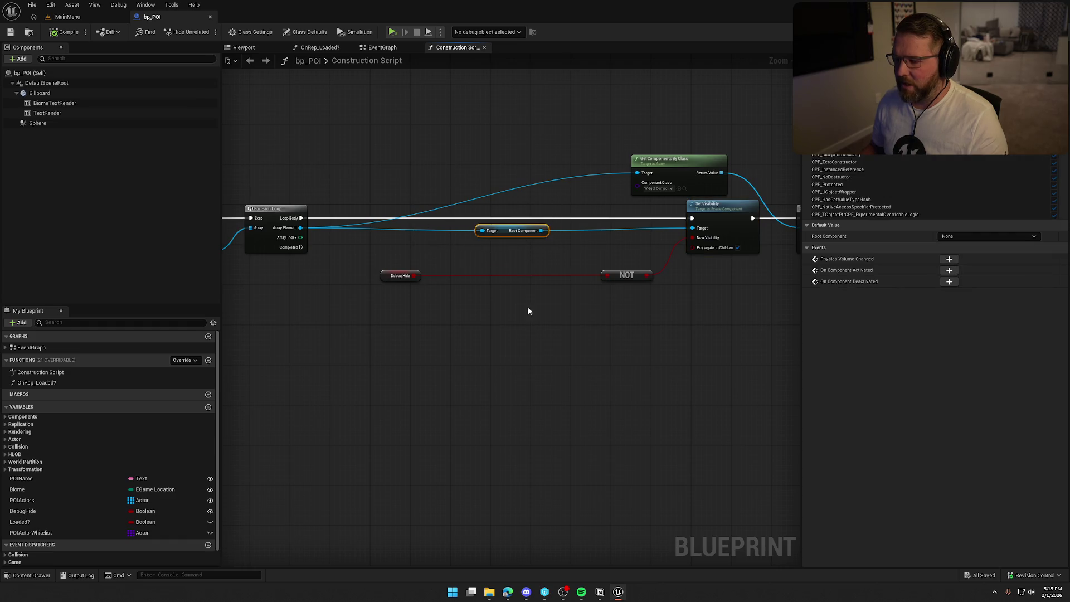
{"action": "left_click", "coordinate": [481, 352]}
{"action": "left_click_drag", "start_coordinate": [553, 352], "coordinate": [440, 360]}
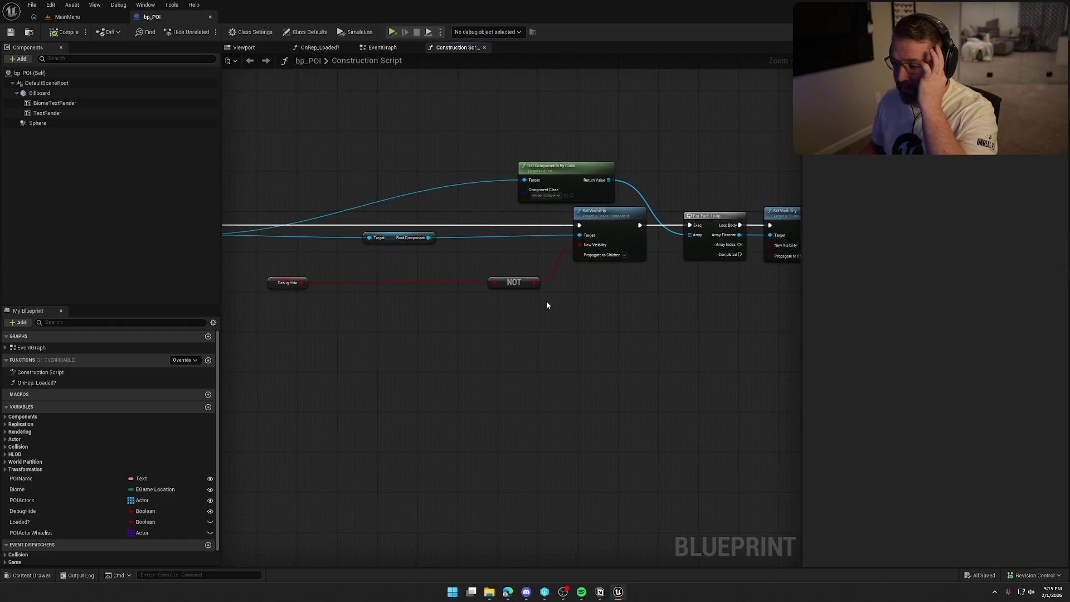
{"action": "left_click_drag", "start_coordinate": [623, 292], "coordinate": [510, 312]}
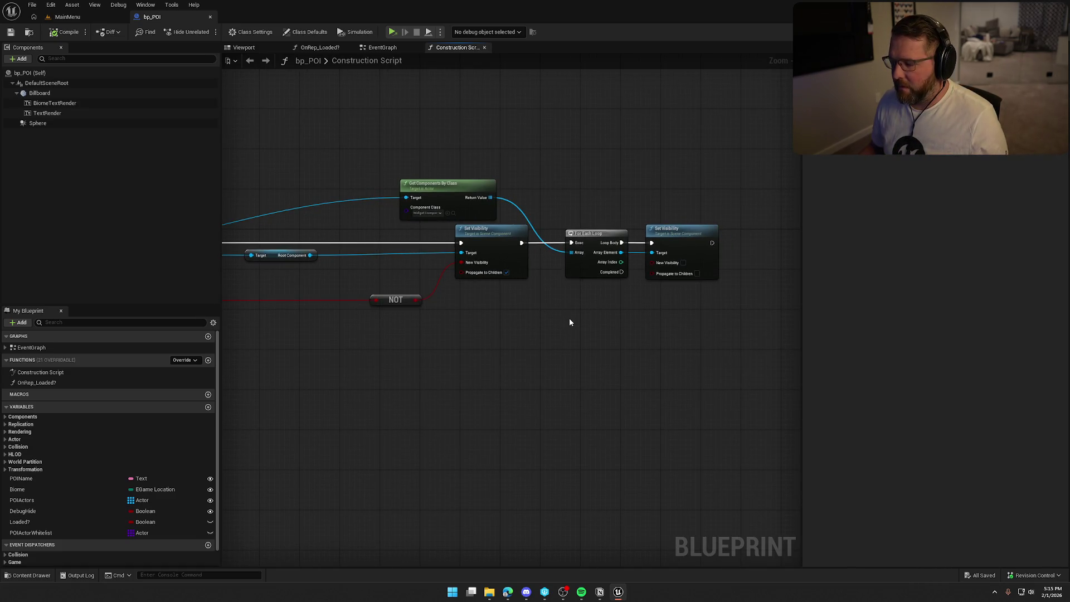
Step: Move Get Components By Class above Set Visibility, then view the Event Graph
{"action": "mouse_move", "coordinate": [550, 208]}
{"action": "left_mouse_down"}
{"action": "mouse_move", "coordinate": [652, 312]}
{"action": "mouse_move", "coordinate": [543, 355]}
{"action": "mouse_move", "coordinate": [504, 344]}
{"action": "left_mouse_up"}
{"action": "scroll", "coordinate": [613, 332], "scroll_direction": "up", "scroll_amount": 2}
{"action": "mouse_move", "coordinate": [448, 201]}
{"action": "left_mouse_down"}
{"action": "mouse_move", "coordinate": [515, 195]}
{"action": "mouse_move", "coordinate": [520, 207]}
{"action": "left_mouse_up"}
{"action": "left_click_drag", "start_coordinate": [456, 132], "coordinate": [551, 269]}
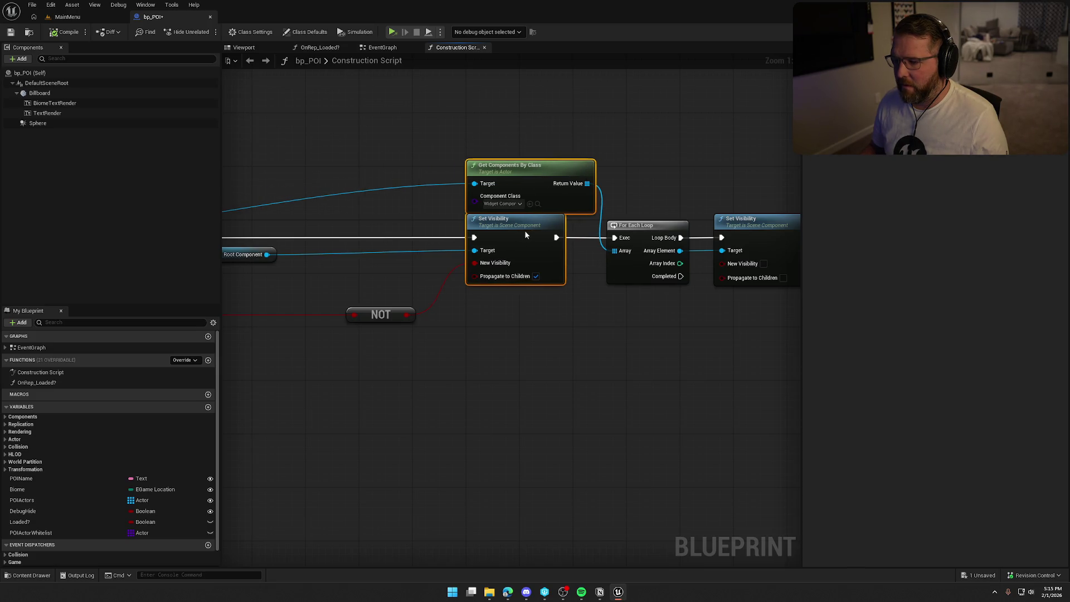
{"action": "left_click", "coordinate": [377, 48]}
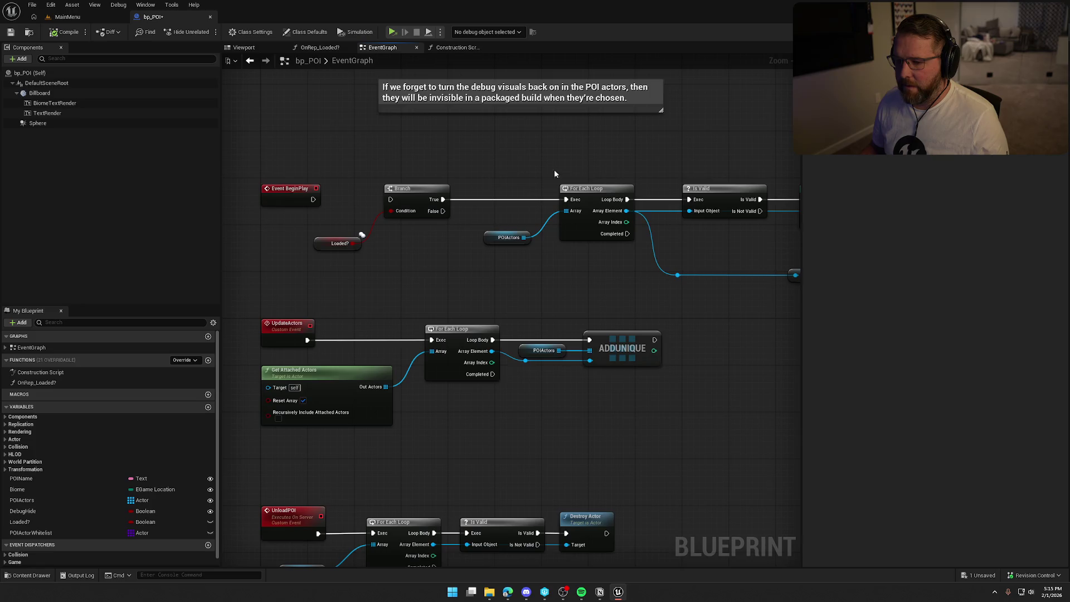
Step: Review bp_POI's event graph from UpdateActors through GrabNearbyActors and its Cast/Set Mobility nodes
{"action": "left_click_drag", "start_coordinate": [552, 281], "coordinate": [587, 126]}
{"action": "left_click", "coordinate": [321, 170]}
{"action": "mouse_move", "coordinate": [697, 287]}
{"action": "left_mouse_down"}
{"action": "mouse_move", "coordinate": [567, 227]}
{"action": "mouse_move", "coordinate": [302, 171]}
{"action": "left_mouse_up"}
{"action": "left_click", "coordinate": [503, 292]}
{"action": "left_click_drag", "start_coordinate": [520, 294], "coordinate": [493, 214]}
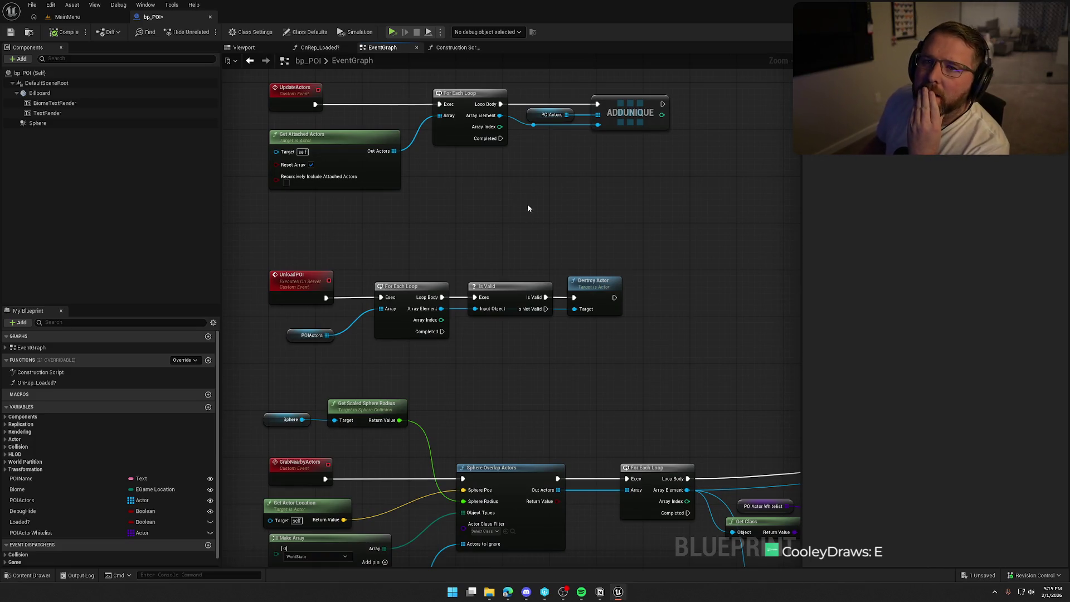
{"action": "mouse_move", "coordinate": [687, 375]}
{"action": "left_mouse_down"}
{"action": "mouse_move", "coordinate": [668, 310]}
{"action": "mouse_move", "coordinate": [518, 245]}
{"action": "left_mouse_up"}
{"action": "scroll", "coordinate": [636, 303], "scroll_direction": "down", "scroll_amount": 2}
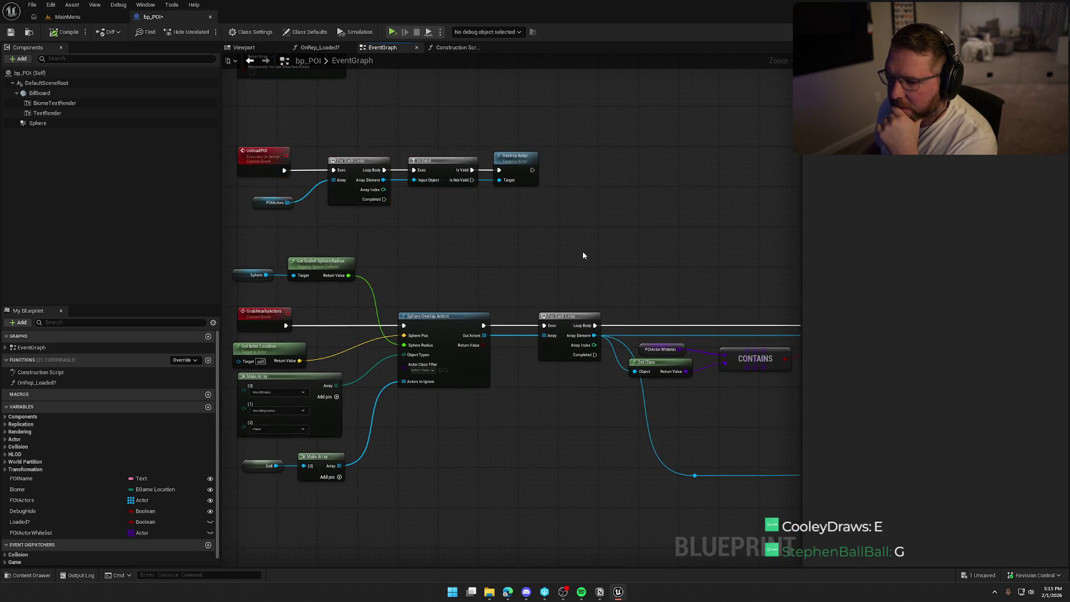
{"action": "left_click_drag", "start_coordinate": [583, 255], "coordinate": [584, 210]}
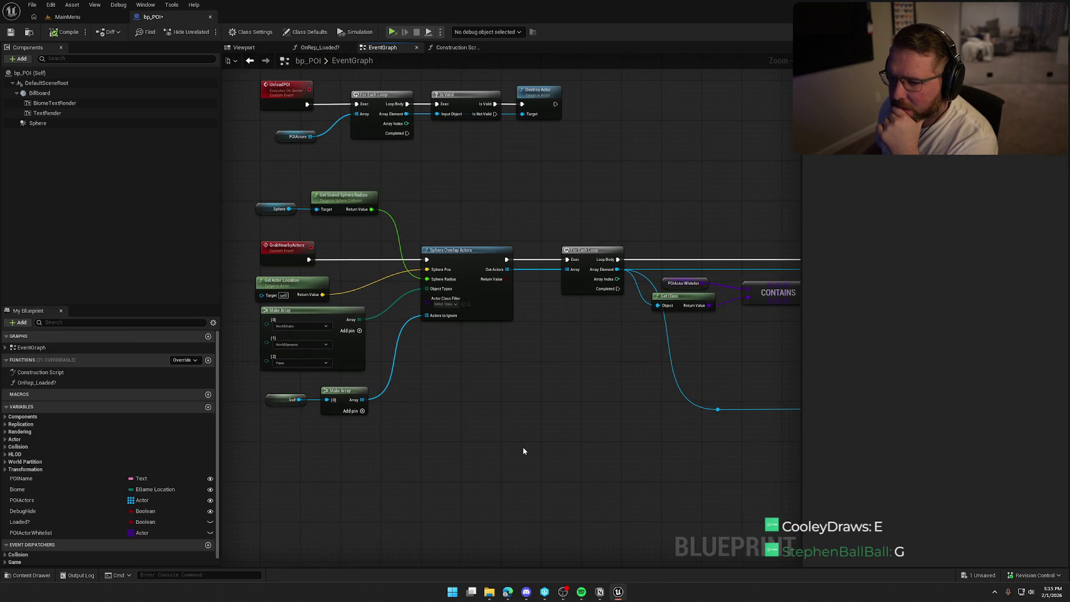
{"action": "mouse_move", "coordinate": [597, 461]}
{"action": "left_mouse_down"}
{"action": "mouse_move", "coordinate": [630, 403]}
{"action": "mouse_move", "coordinate": [340, 414]}
{"action": "left_mouse_up"}
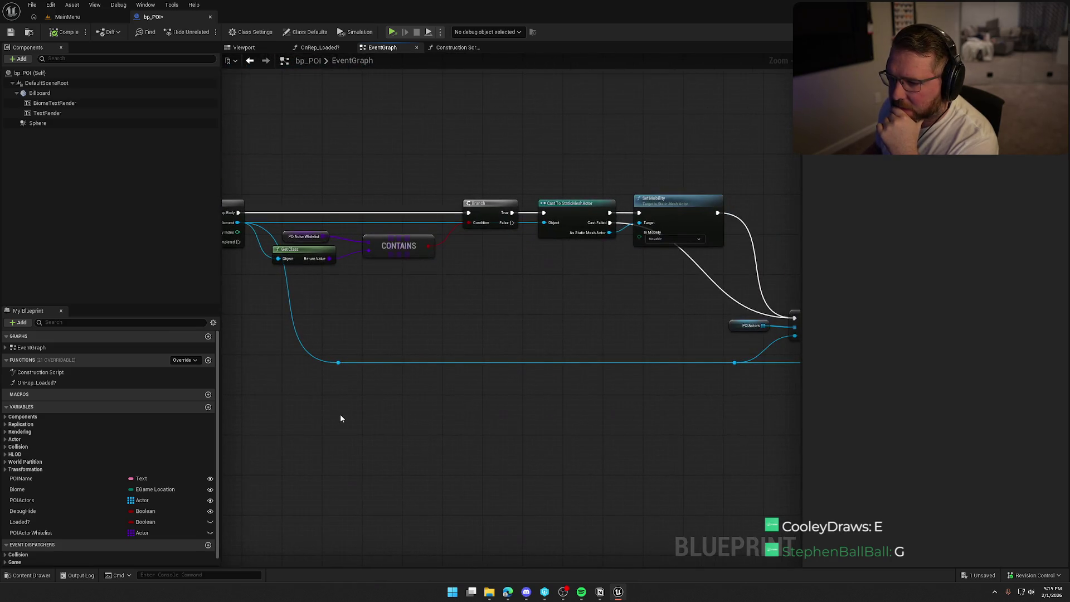
{"action": "mouse_move", "coordinate": [474, 422]}
{"action": "left_mouse_down"}
{"action": "mouse_move", "coordinate": [257, 398]}
{"action": "mouse_move", "coordinate": [225, 343]}
{"action": "left_mouse_up"}
{"action": "scroll", "coordinate": [344, 368], "scroll_direction": "down", "scroll_amount": 5}
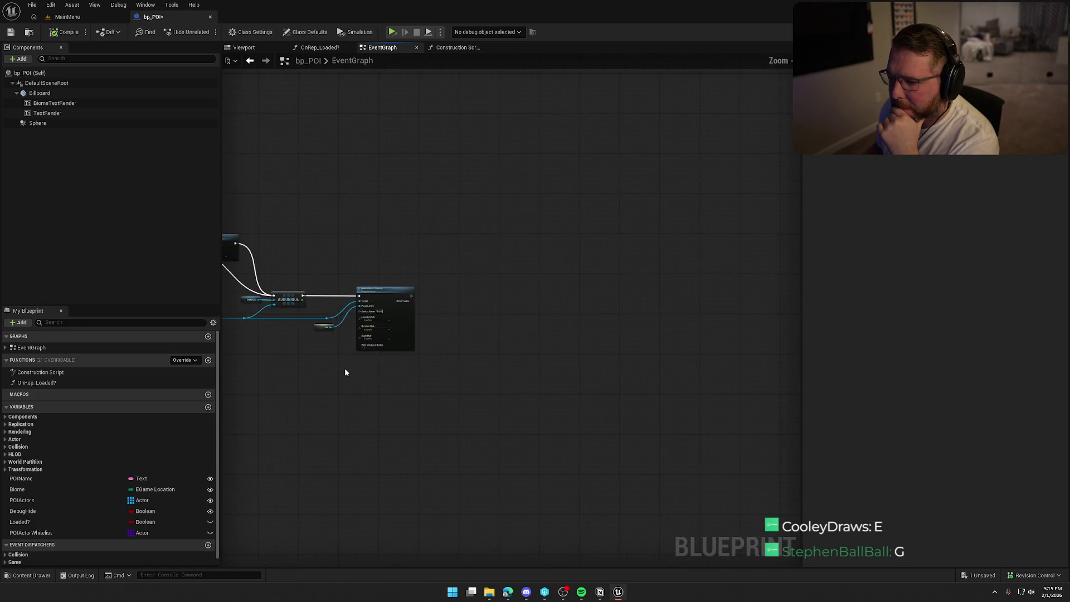
{"action": "scroll", "coordinate": [525, 304], "scroll_direction": "up", "scroll_amount": 5}
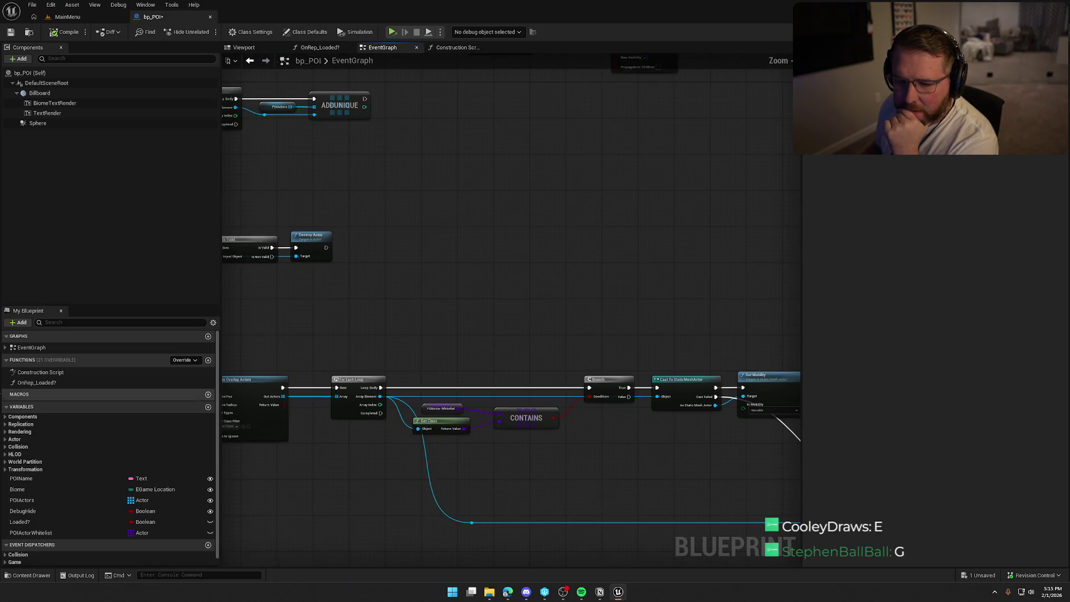
Step: Inspect OnRep_Loaded?'s Is Valid/Destroy Actor nodes and the UpdateActors debug visuals comment
{"action": "double_click", "coordinate": [28, 383]}
{"action": "mouse_move", "coordinate": [594, 452]}
{"action": "left_mouse_down"}
{"action": "mouse_move", "coordinate": [467, 397]}
{"action": "mouse_move", "coordinate": [618, 371]}
{"action": "left_mouse_up"}
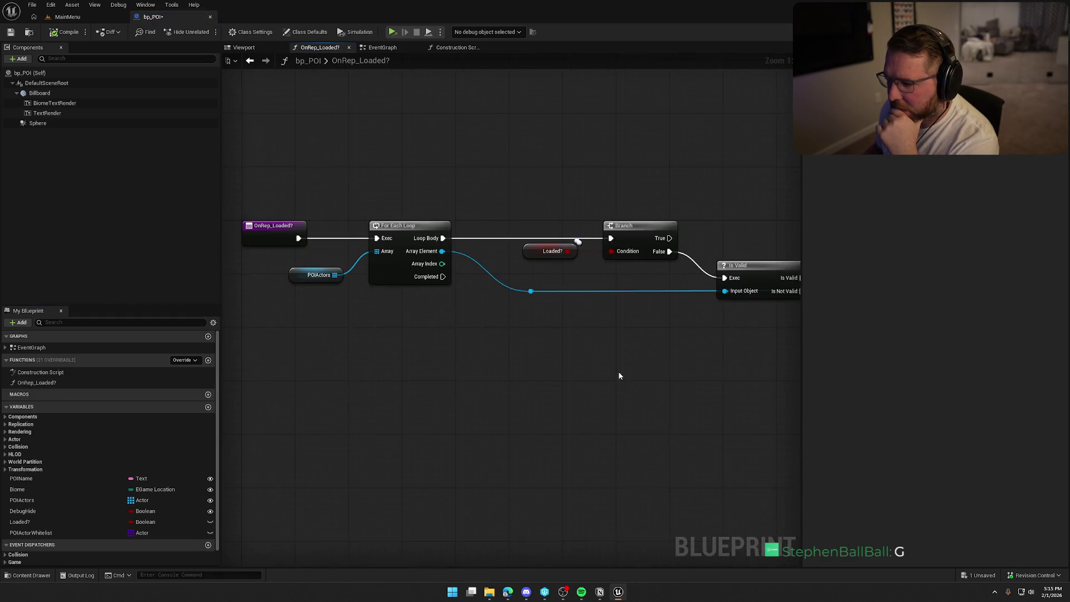
{"action": "scroll", "coordinate": [574, 379], "scroll_direction": "down", "scroll_amount": 2}
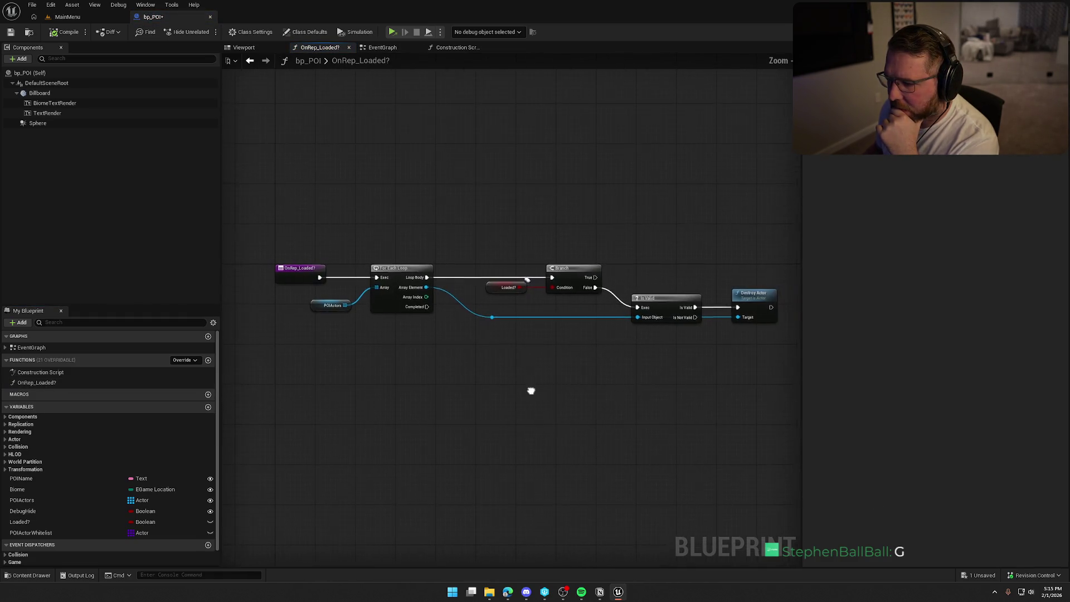
{"action": "left_click", "coordinate": [35, 376]}
{"action": "left_click", "coordinate": [35, 376]}
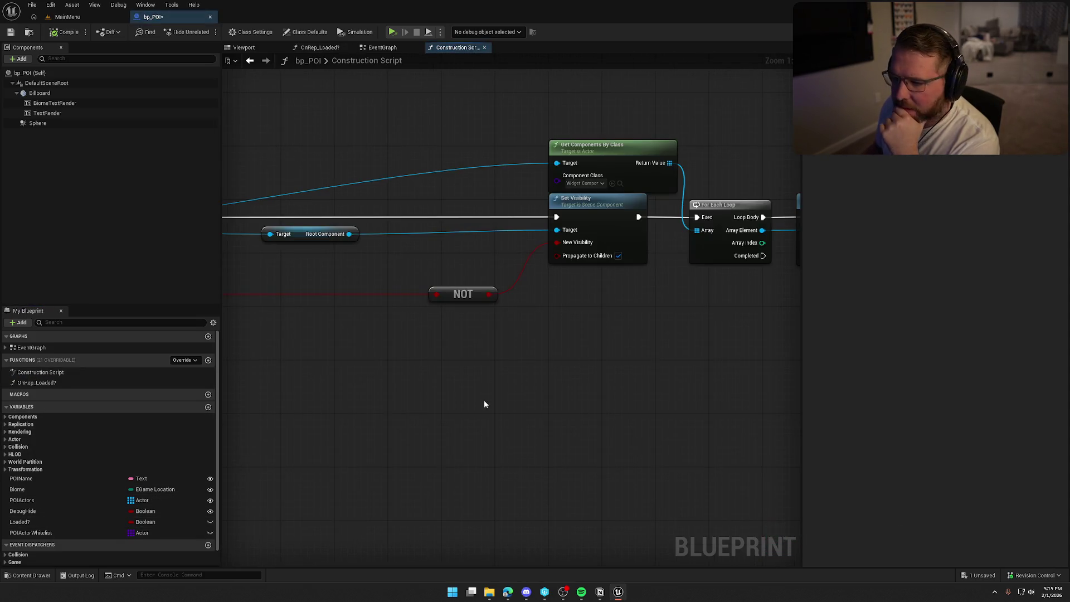
{"action": "left_click", "coordinate": [5, 347]}
{"action": "double_click", "coordinate": [47, 360]}
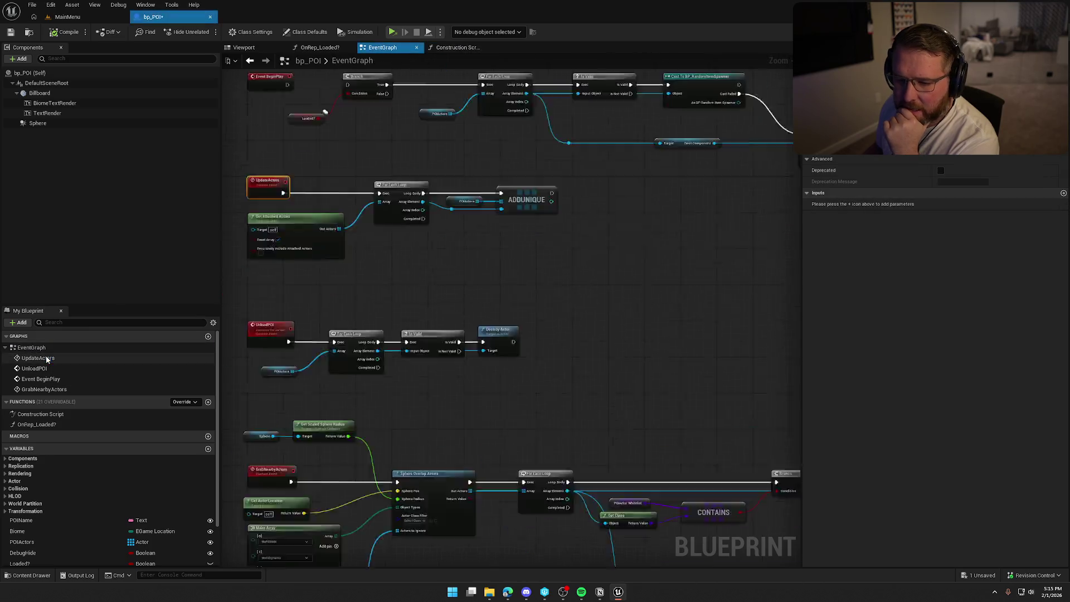
{"action": "mouse_move", "coordinate": [369, 257]}
{"action": "left_mouse_down"}
{"action": "mouse_move", "coordinate": [457, 402]}
{"action": "mouse_move", "coordinate": [353, 301]}
{"action": "mouse_move", "coordinate": [258, 280]}
{"action": "mouse_move", "coordinate": [453, 323]}
{"action": "mouse_move", "coordinate": [323, 318]}
{"action": "mouse_move", "coordinate": [540, 345]}
{"action": "left_mouse_up"}
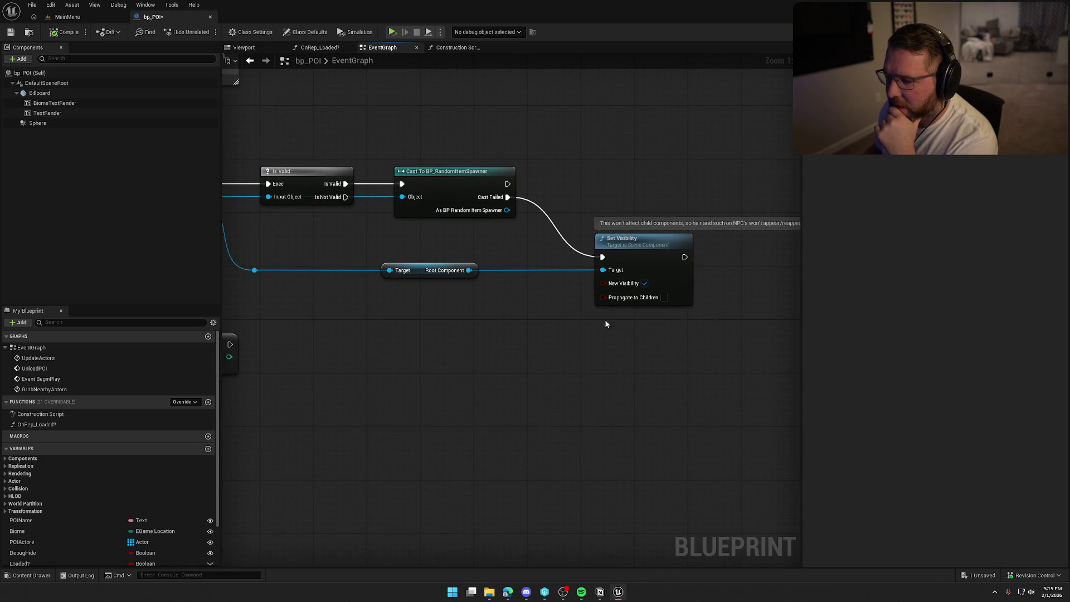
{"action": "mouse_move", "coordinate": [580, 165]}
{"action": "left_mouse_down"}
{"action": "mouse_move", "coordinate": [640, 165]}
{"action": "mouse_move", "coordinate": [573, 322]}
{"action": "mouse_move", "coordinate": [621, 316]}
{"action": "left_mouse_up"}
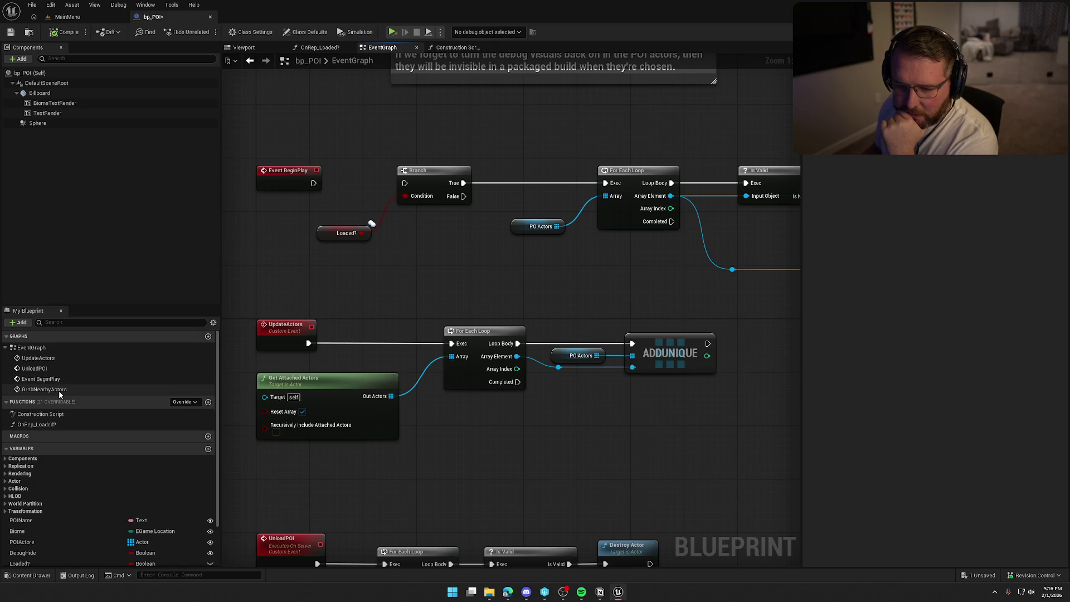
Step: Review the Construction Script's Debug Hide visibility logic, then select bp_POI_Manager in Logic/Actors
{"action": "double_click", "coordinate": [64, 416]}
{"action": "left_click_drag", "start_coordinate": [507, 351], "coordinate": [640, 401]}
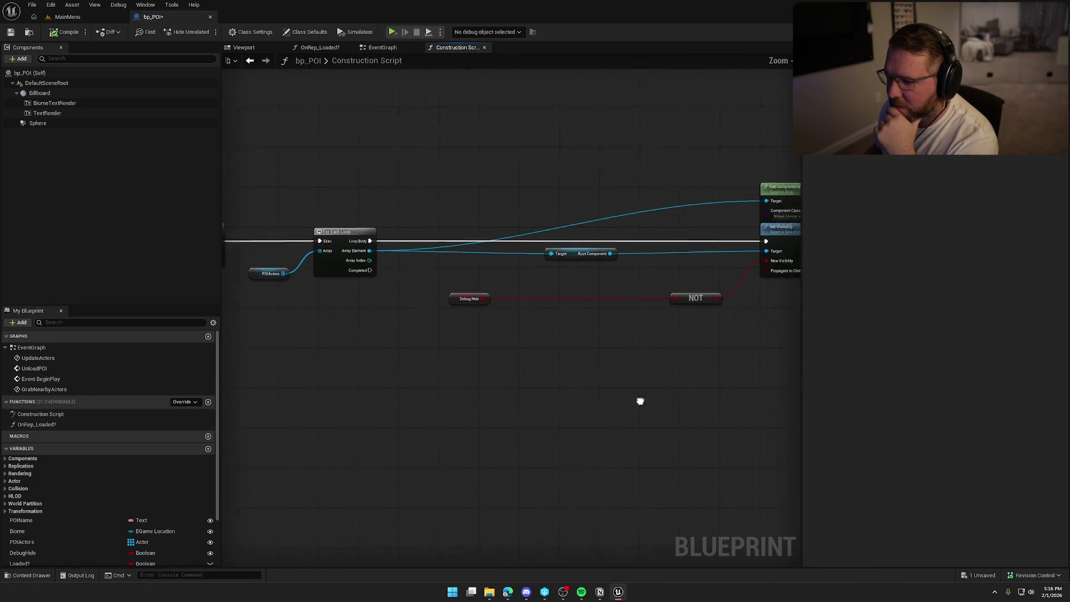
{"action": "scroll", "coordinate": [440, 384], "scroll_direction": "up", "scroll_amount": 2}
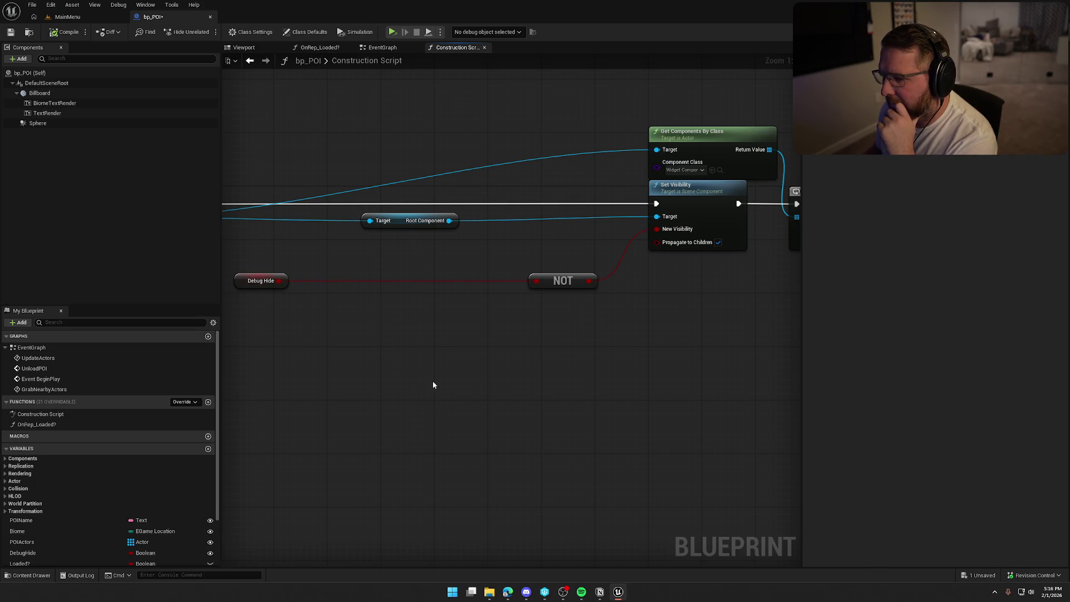
{"action": "left_click_drag", "start_coordinate": [433, 380], "coordinate": [396, 340]}
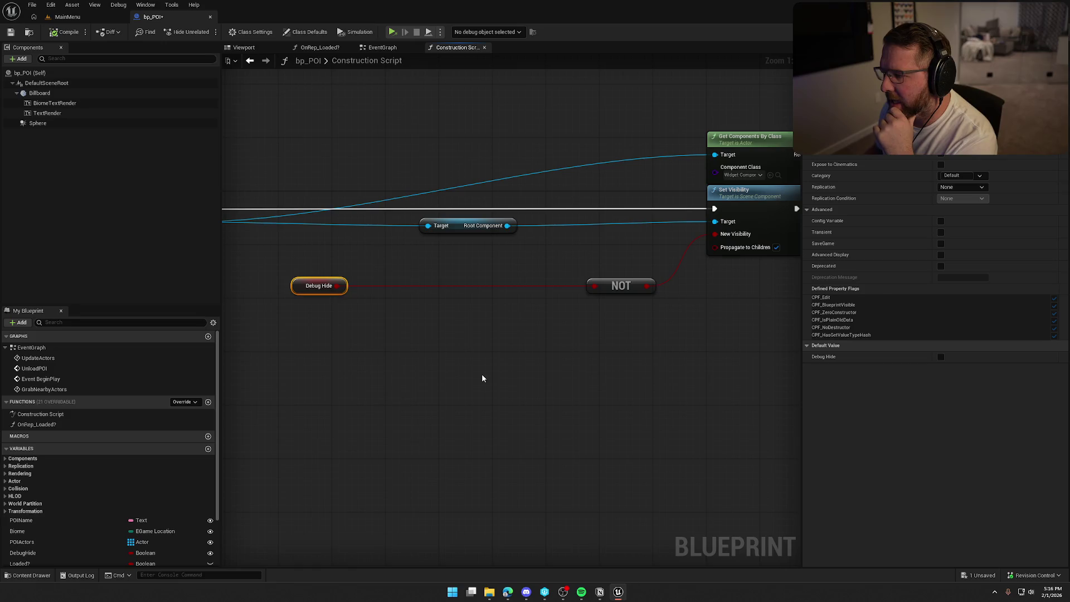
{"action": "mouse_move", "coordinate": [526, 362]}
{"action": "left_mouse_down"}
{"action": "mouse_move", "coordinate": [167, 368]}
{"action": "mouse_move", "coordinate": [684, 390]}
{"action": "left_mouse_up"}
{"action": "left_click_drag", "start_coordinate": [238, 151], "coordinate": [514, 129]}
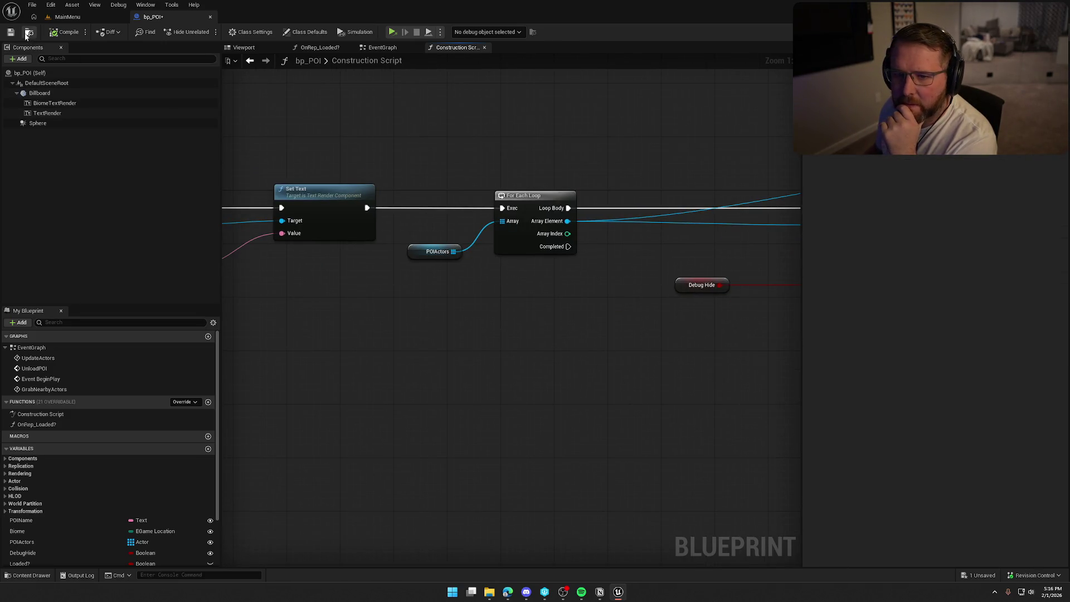
{"action": "left_click", "coordinate": [26, 35]}
{"action": "left_click", "coordinate": [427, 432]}
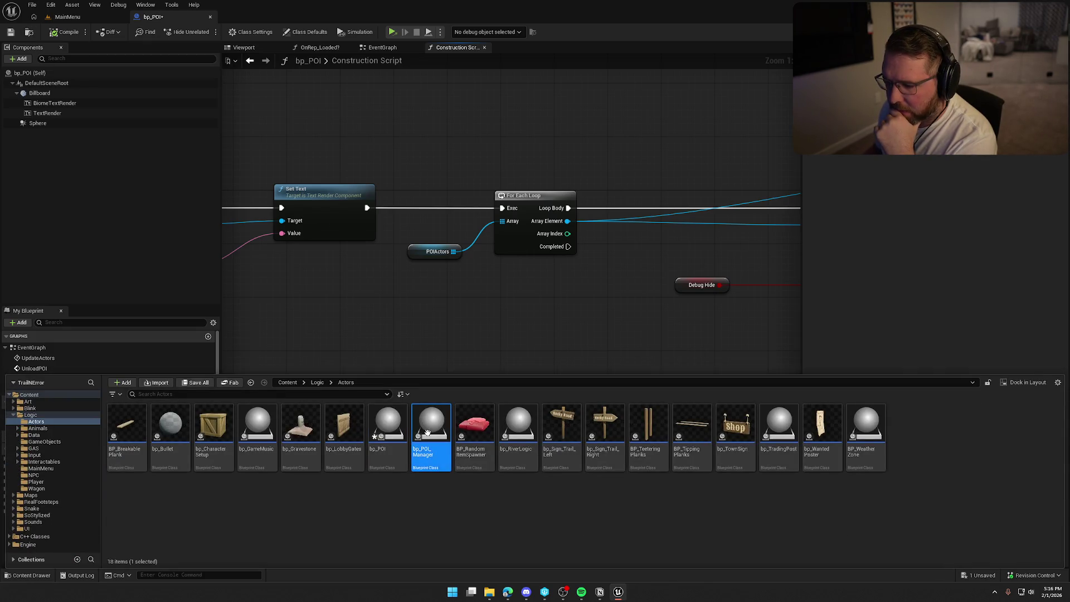
Step: Open bp_POI_Manager and drill from its BeginPlay logic into the LoadPOIs function graph
{"action": "double_click", "coordinate": [427, 433]}
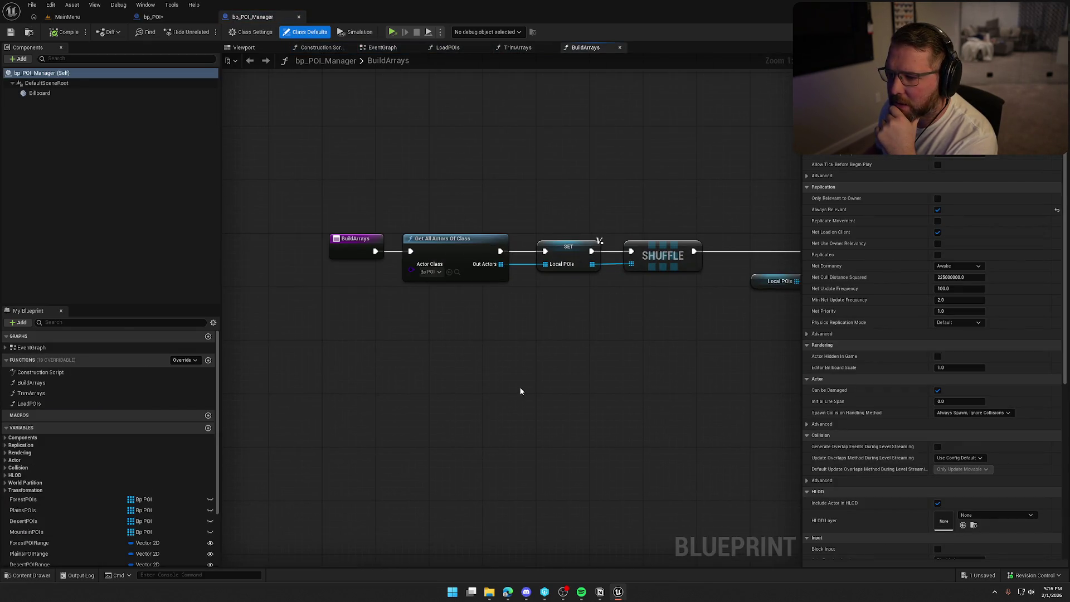
{"action": "left_click", "coordinate": [5, 347]}
{"action": "double_click", "coordinate": [44, 358]}
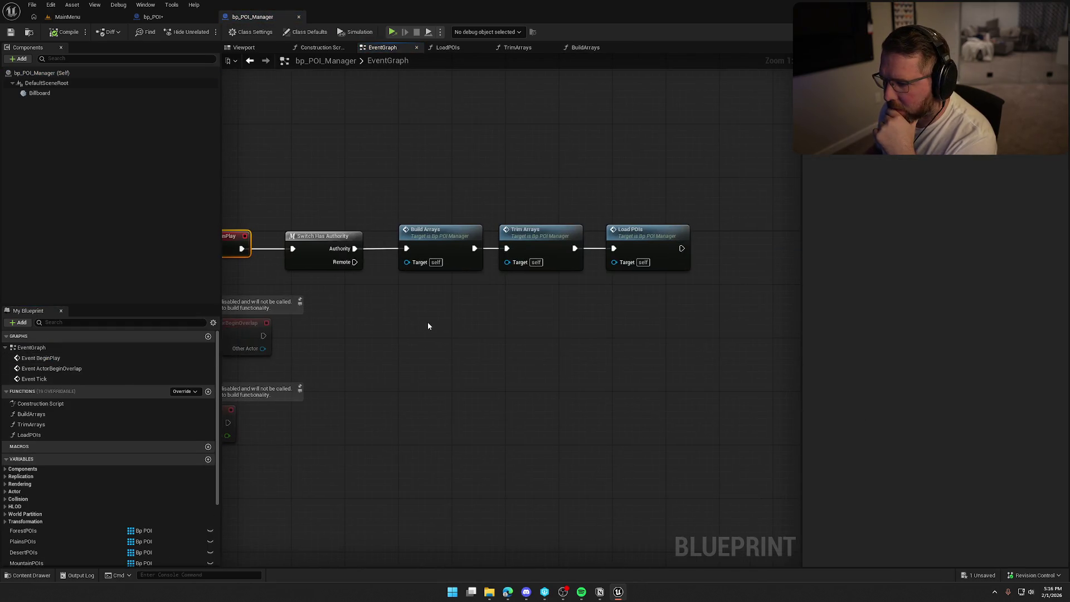
{"action": "double_click", "coordinate": [646, 241]}
{"action": "left_click_drag", "start_coordinate": [714, 342], "coordinate": [521, 374]}
Step: Break the exec wires feeding the Loaded POI and Unloading Print String nodes in LoadPOIs
{"action": "mouse_move", "coordinate": [667, 375]}
{"action": "left_mouse_down"}
{"action": "mouse_move", "coordinate": [465, 363]}
{"action": "mouse_move", "coordinate": [455, 375]}
{"action": "mouse_move", "coordinate": [716, 363]}
{"action": "mouse_move", "coordinate": [621, 364]}
{"action": "mouse_move", "coordinate": [368, 417]}
{"action": "mouse_move", "coordinate": [489, 375]}
{"action": "left_mouse_up"}
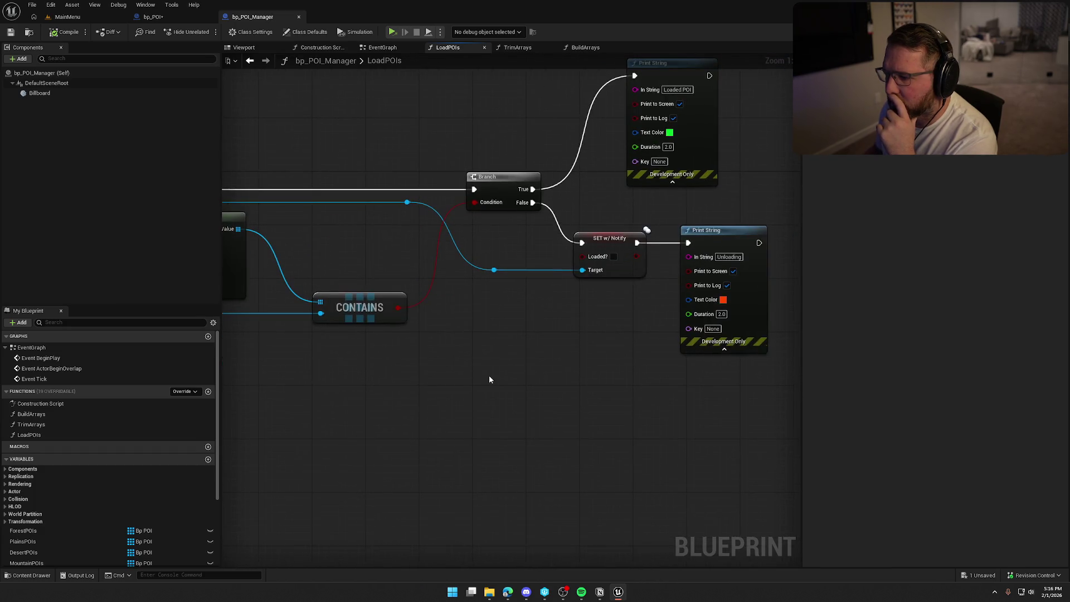
{"action": "scroll", "coordinate": [511, 359], "scroll_direction": "down", "scroll_amount": 2}
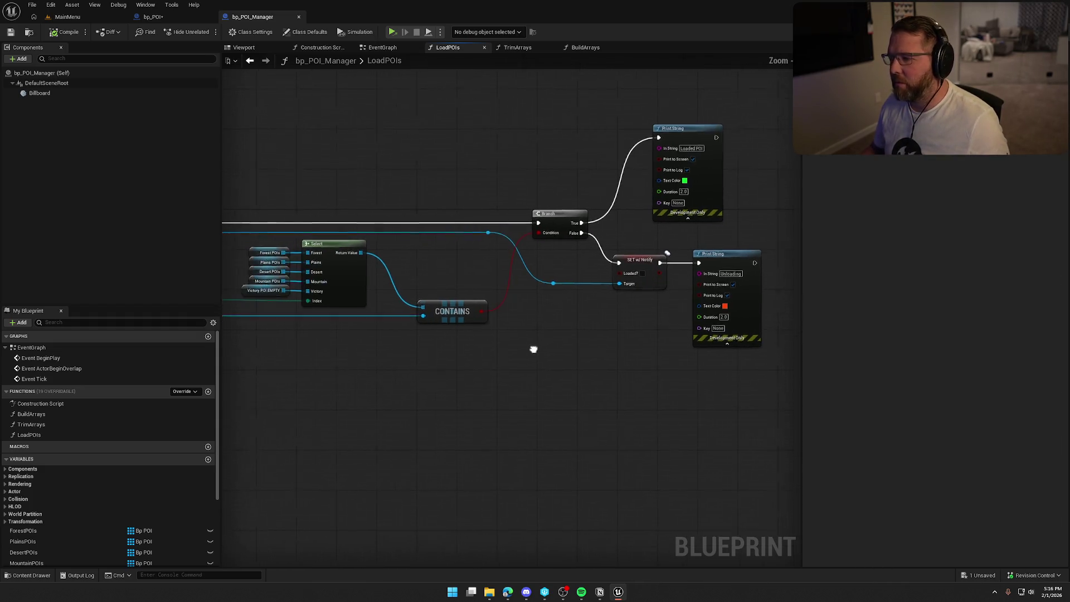
{"action": "left_click_drag", "start_coordinate": [538, 352], "coordinate": [743, 339]}
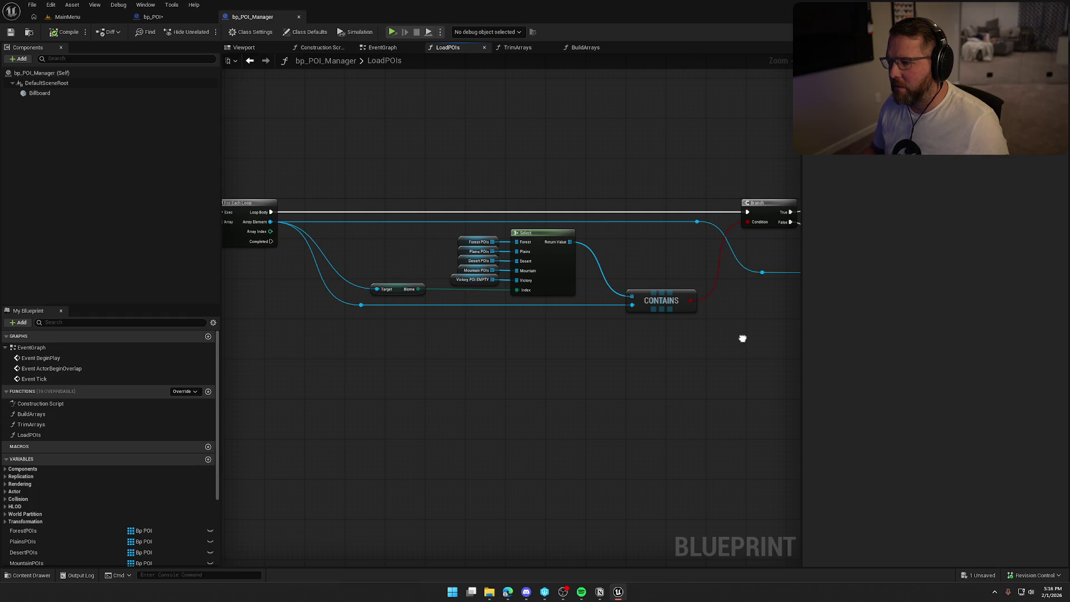
{"action": "mouse_move", "coordinate": [742, 338]}
{"action": "left_mouse_down"}
{"action": "mouse_move", "coordinate": [978, 356]}
{"action": "mouse_move", "coordinate": [440, 338]}
{"action": "left_mouse_up"}
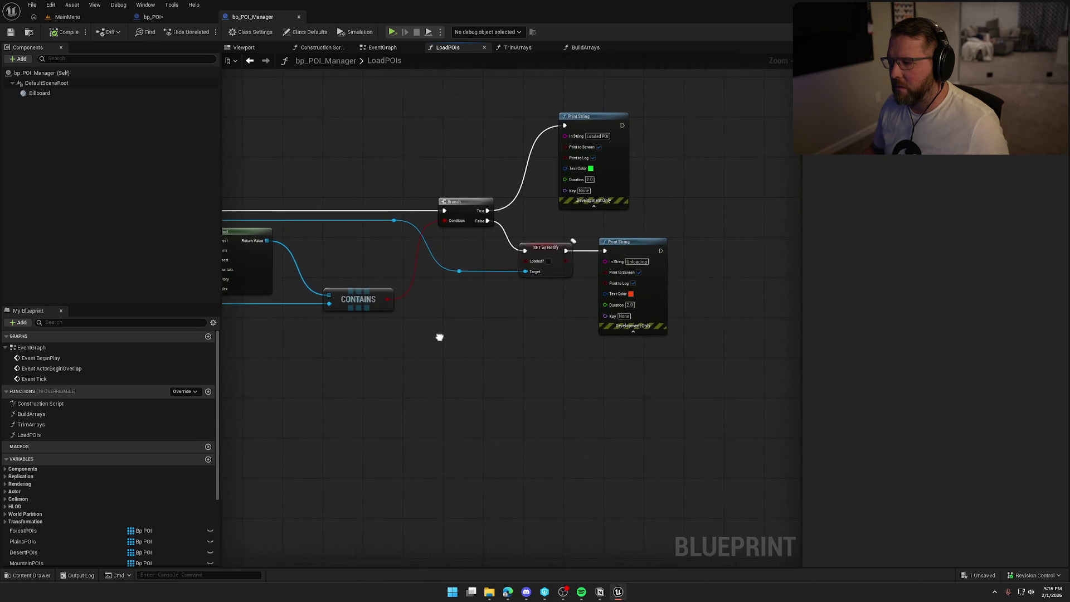
{"action": "scroll", "coordinate": [522, 296], "scroll_direction": "up", "scroll_amount": 2}
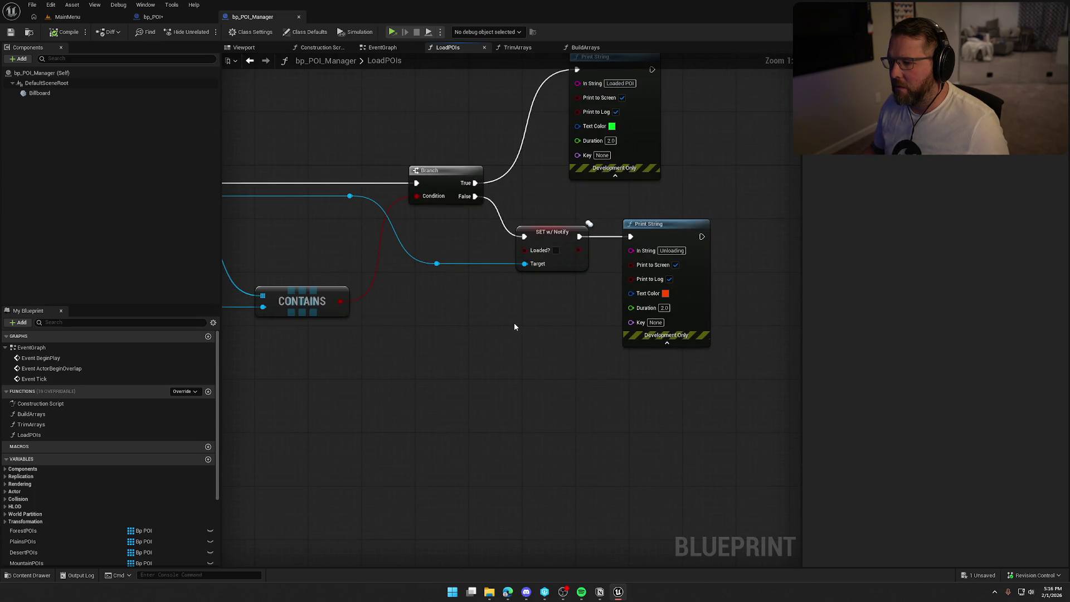
{"action": "left_click", "coordinate": [580, 237], "text": "alt"}
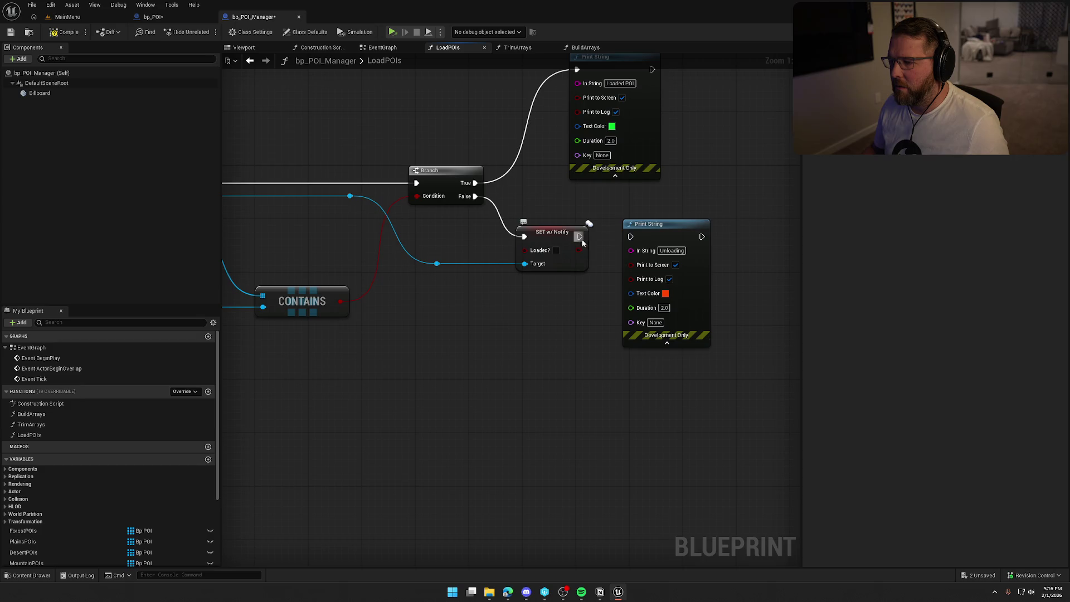
{"action": "left_click", "coordinate": [474, 182], "text": "alt"}
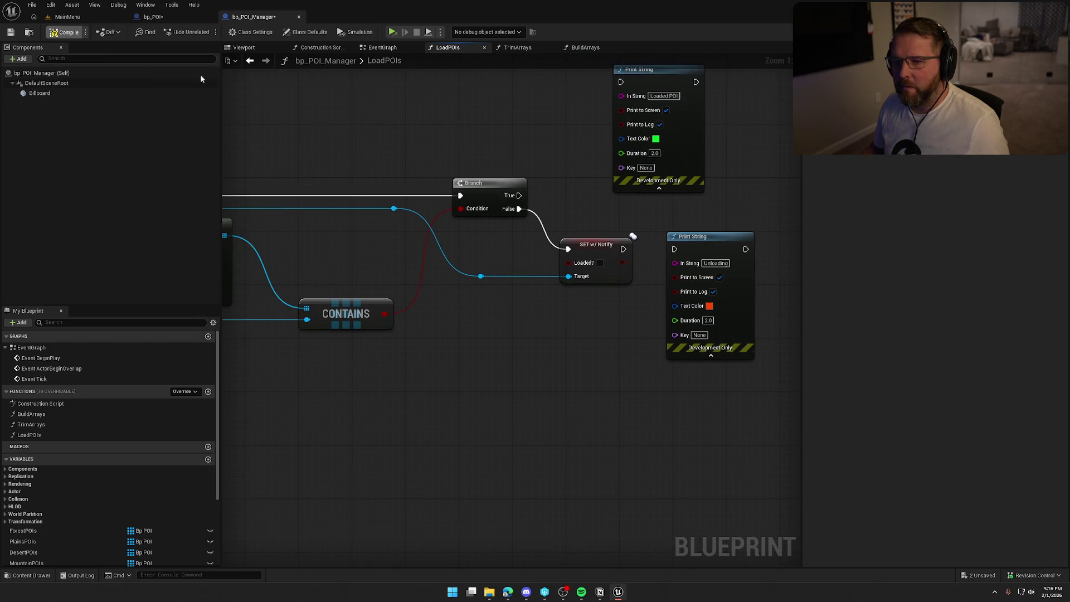
Step: Save bp_POI_Manager, checking out the asset when prompted
{"action": "key", "text": "ctrl+s"}
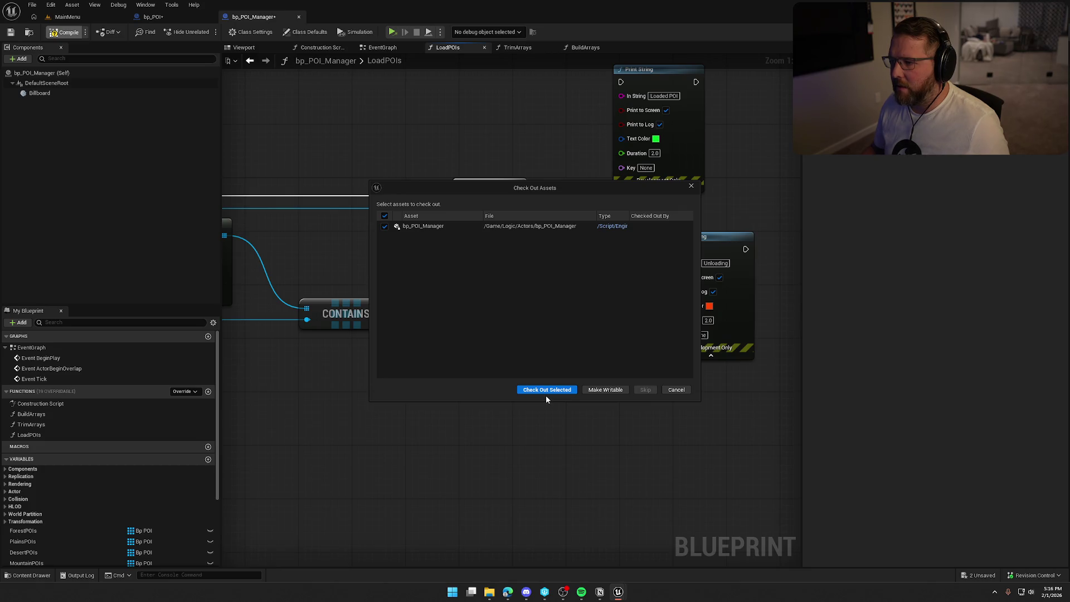
{"action": "left_click", "coordinate": [547, 391]}
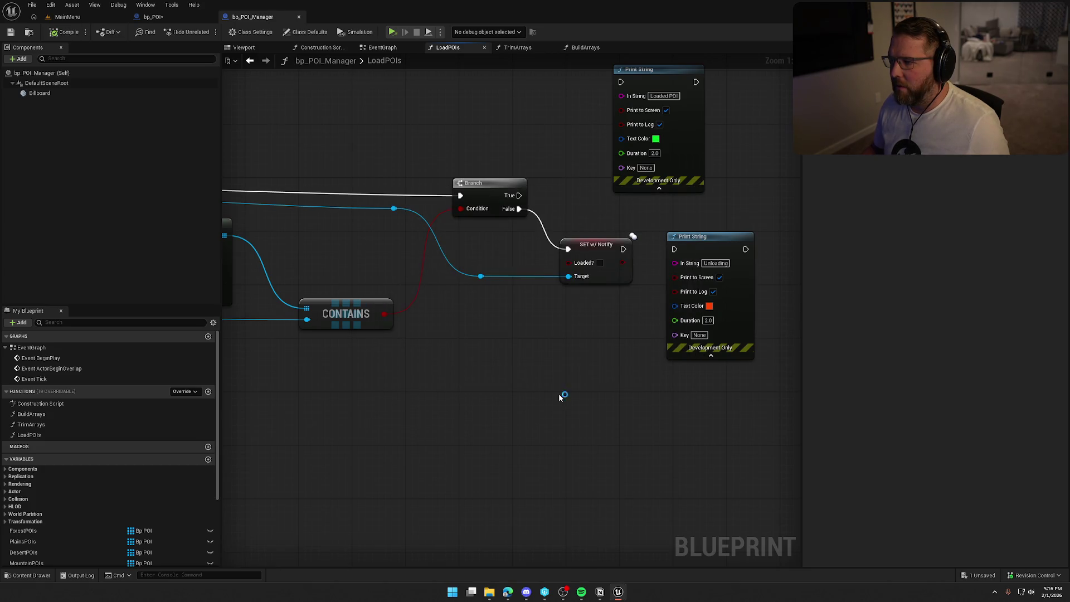
{"action": "left_click_drag", "start_coordinate": [574, 336], "coordinate": [471, 369]}
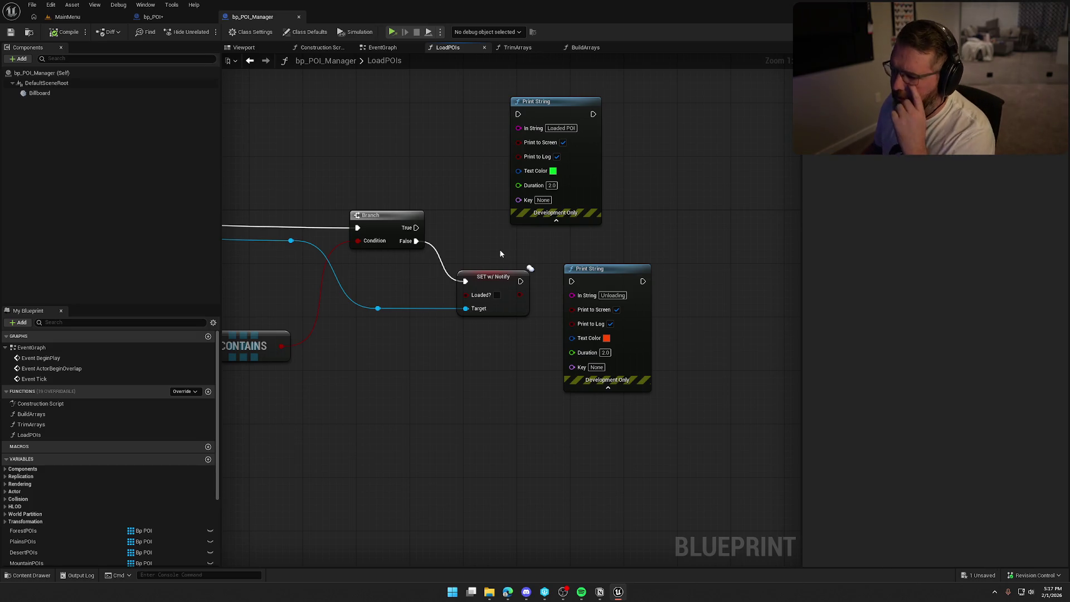
Step: Reconnect both Print String nodes, glance at TrimArrays and BuildArrays, then close bp_POI_Manager
{"action": "left_click_drag", "start_coordinate": [416, 228], "coordinate": [518, 114]}
{"action": "mouse_move", "coordinate": [520, 281]}
{"action": "left_mouse_down"}
{"action": "mouse_move", "coordinate": [583, 287]}
{"action": "mouse_move", "coordinate": [574, 283]}
{"action": "left_mouse_up"}
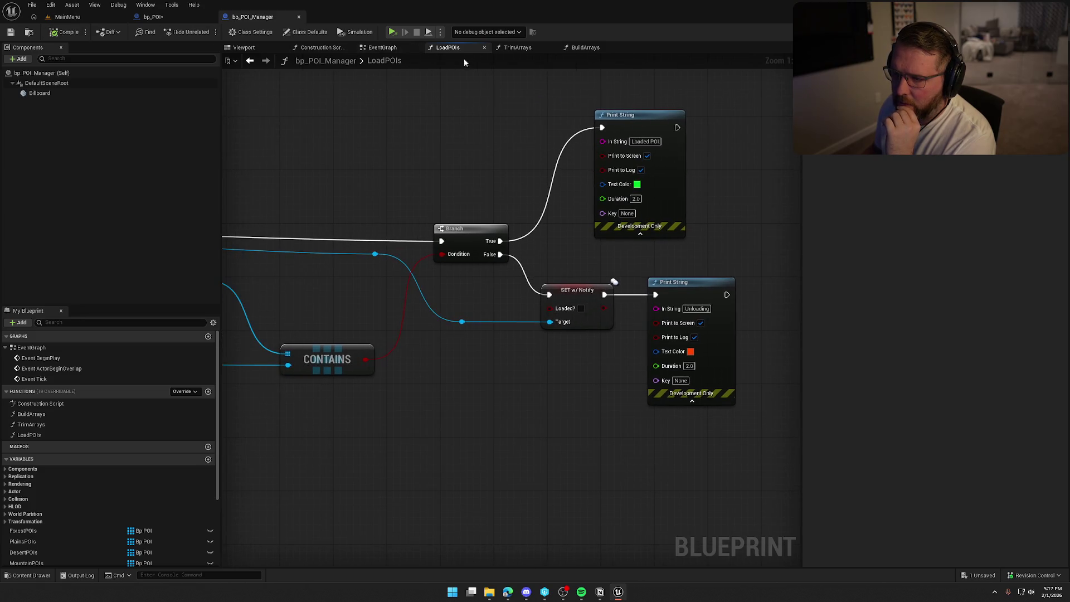
{"action": "left_click", "coordinate": [547, 47]}
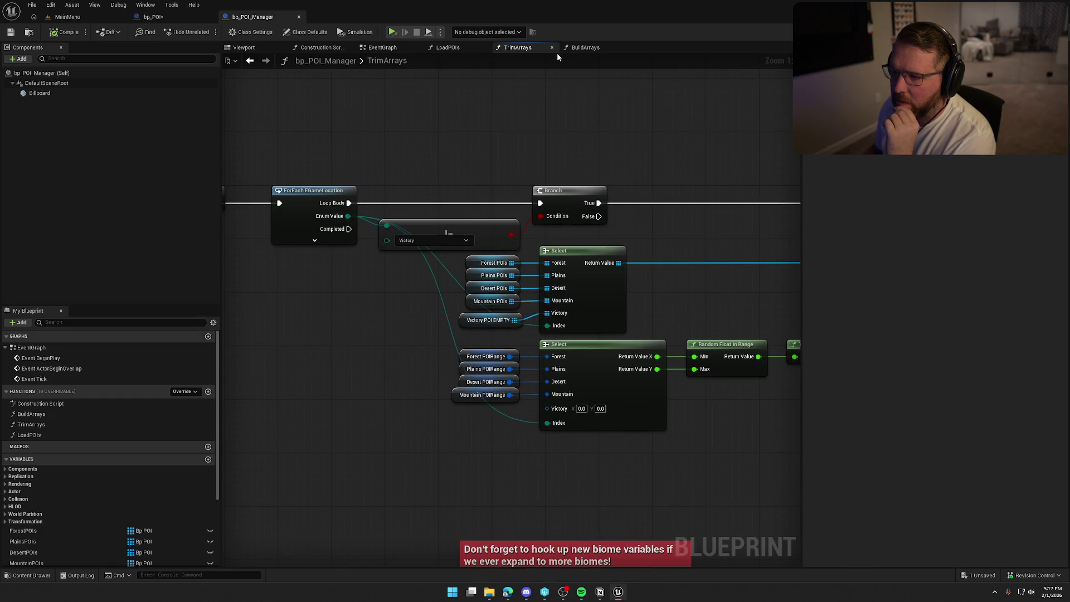
{"action": "left_click", "coordinate": [574, 48]}
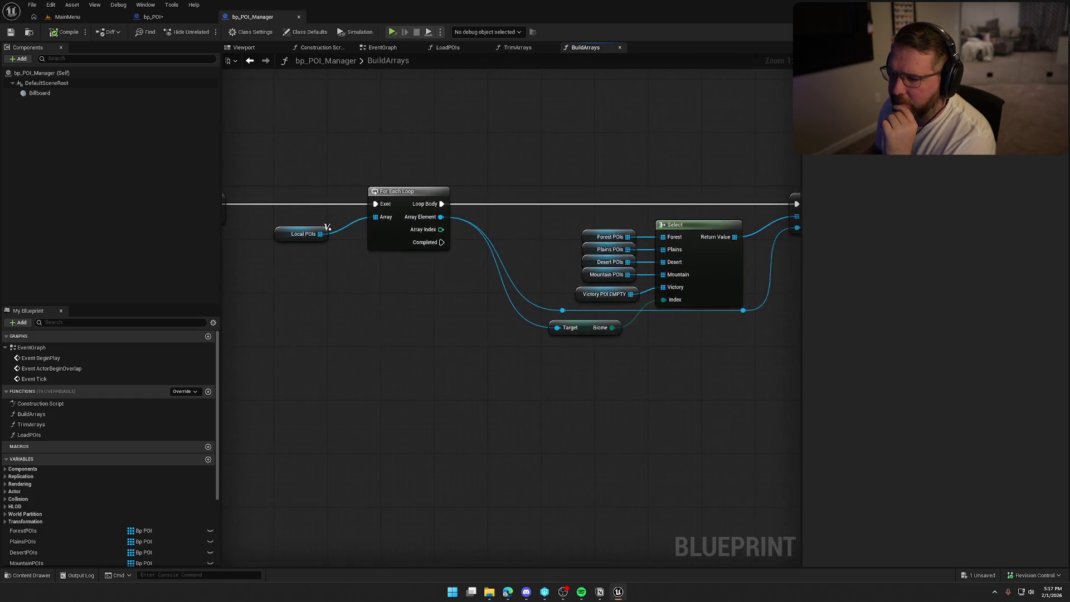
{"action": "left_click", "coordinate": [299, 16]}
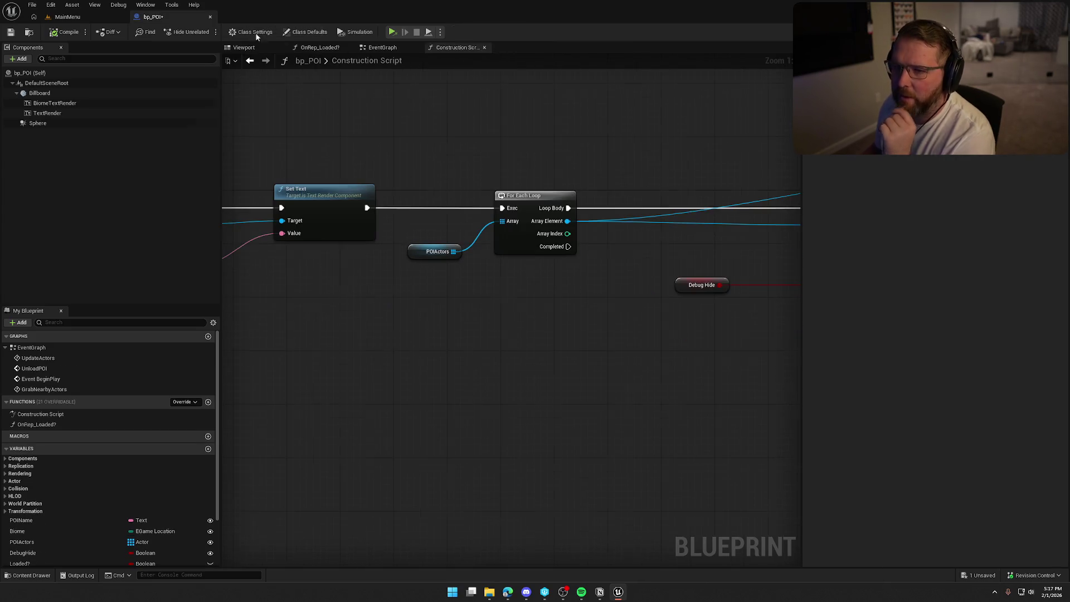
Step: Open bp_POI from the content browser and examine its Set Visibility and Debug Hide nodes
{"action": "key", "text": "ctrl+space"}
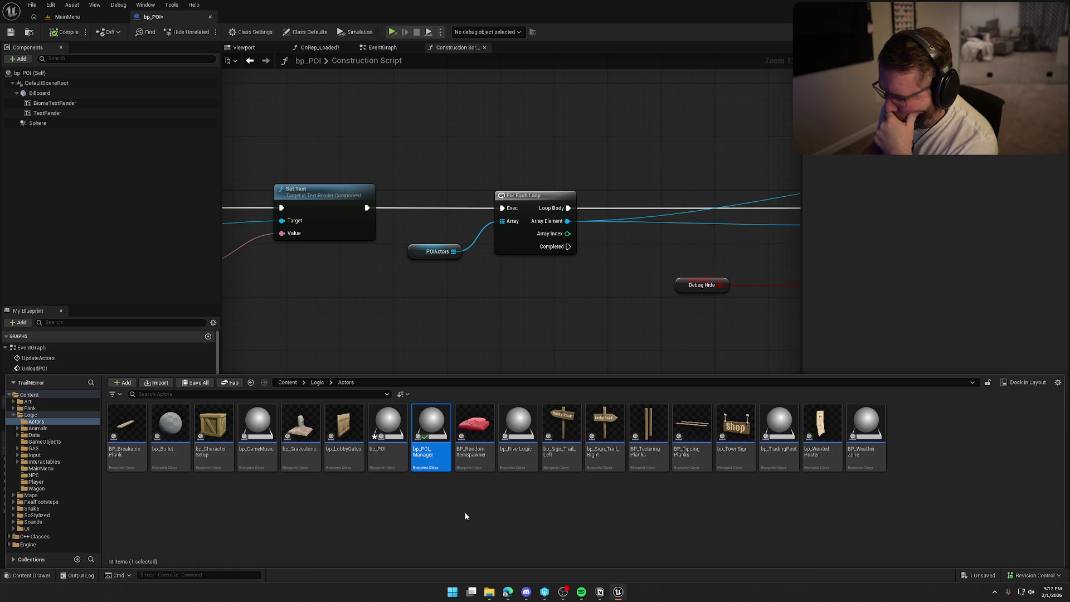
{"action": "left_click", "coordinate": [392, 432]}
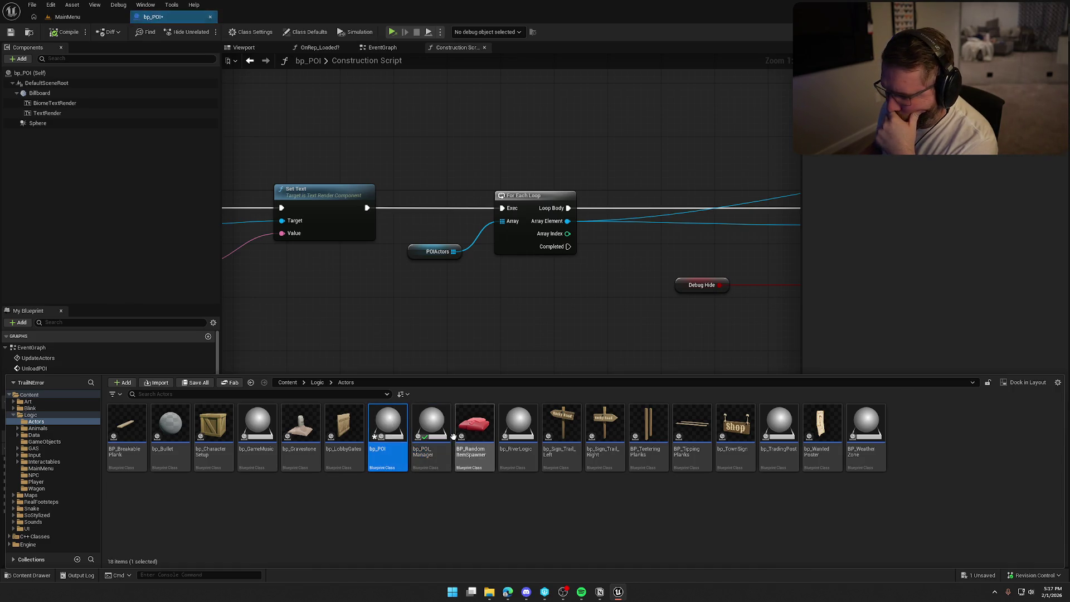
{"action": "mouse_move", "coordinate": [443, 309]}
{"action": "left_mouse_down"}
{"action": "mouse_move", "coordinate": [522, 310]}
{"action": "mouse_move", "coordinate": [435, 318]}
{"action": "mouse_move", "coordinate": [499, 373]}
{"action": "mouse_move", "coordinate": [401, 363]}
{"action": "left_mouse_up"}
{"action": "scroll", "coordinate": [401, 363], "scroll_direction": "down", "scroll_amount": 1}
{"action": "left_click", "coordinate": [641, 248]}
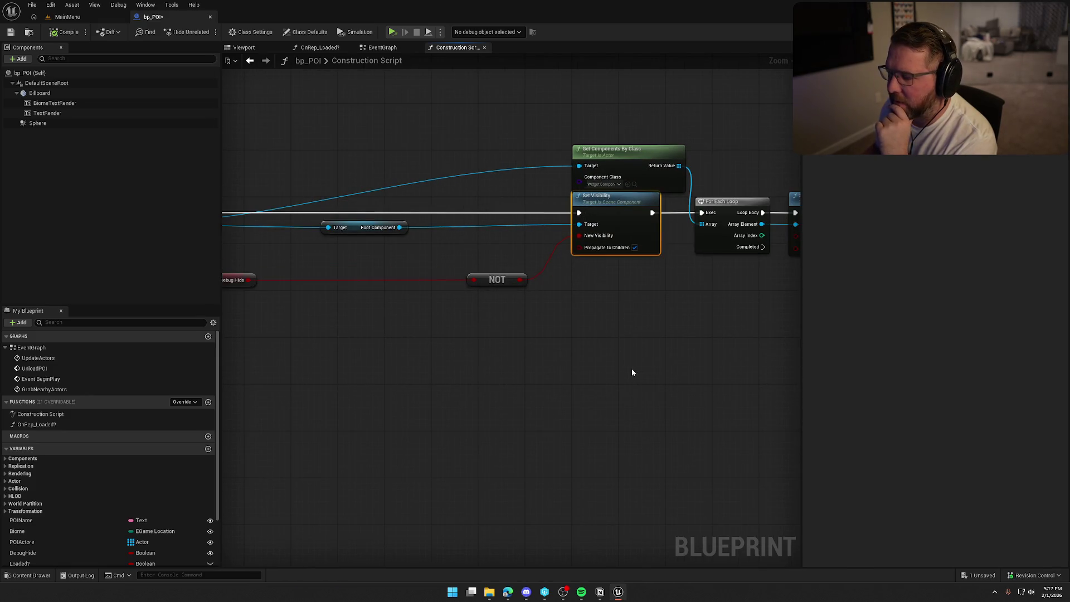
{"action": "mouse_move", "coordinate": [653, 390]}
{"action": "left_mouse_down"}
{"action": "mouse_move", "coordinate": [868, 380]}
{"action": "mouse_move", "coordinate": [516, 399]}
{"action": "left_mouse_up"}
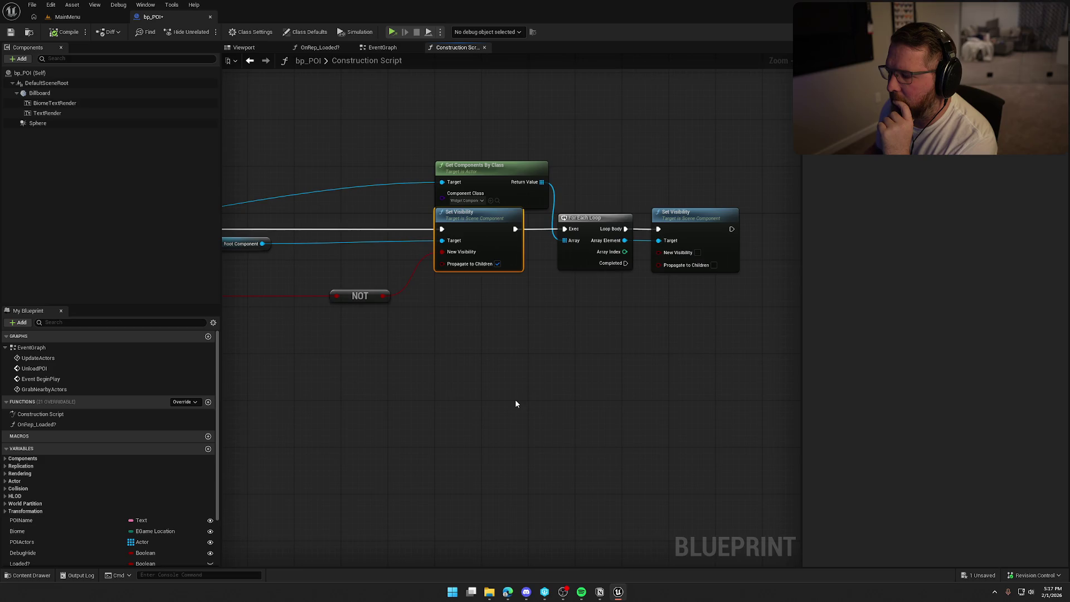
{"action": "left_click_drag", "start_coordinate": [540, 155], "coordinate": [680, 369]}
{"action": "left_click", "coordinate": [460, 383]}
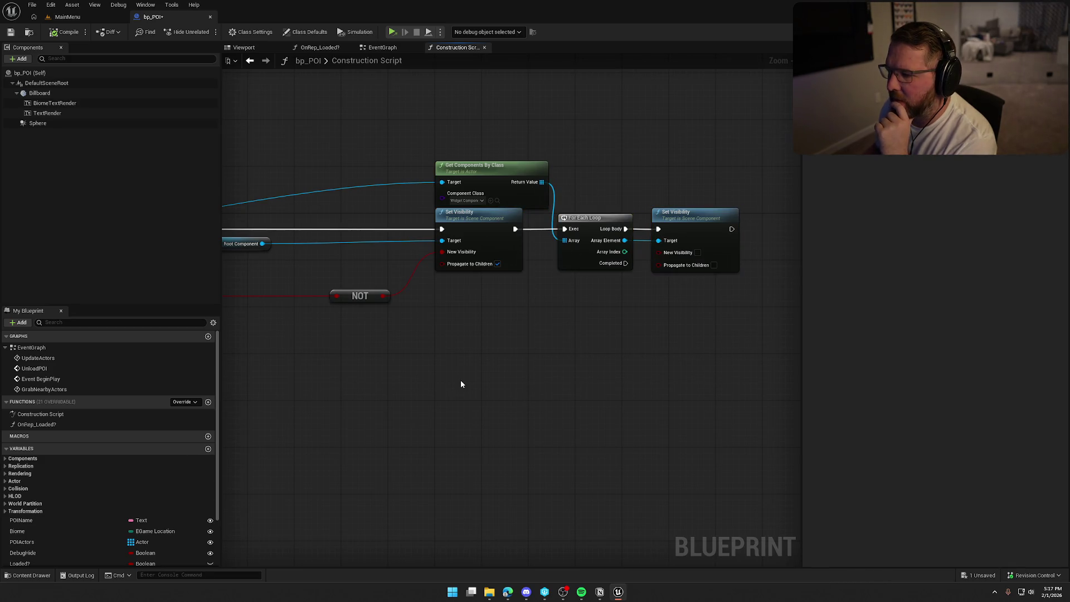
{"action": "left_click_drag", "start_coordinate": [426, 383], "coordinate": [506, 379]}
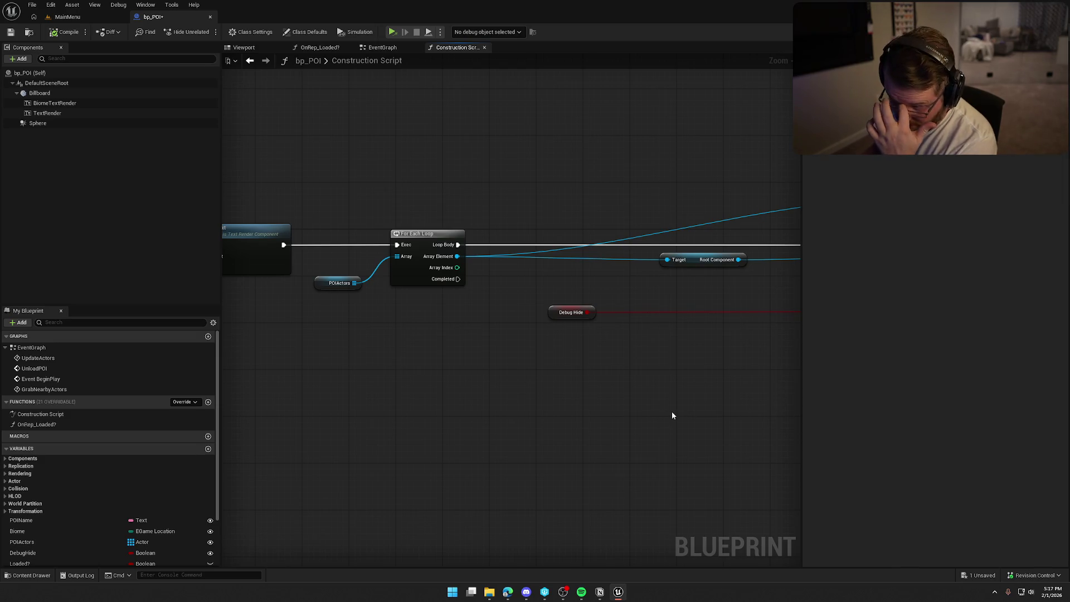
{"action": "left_click_drag", "start_coordinate": [620, 375], "coordinate": [399, 379]}
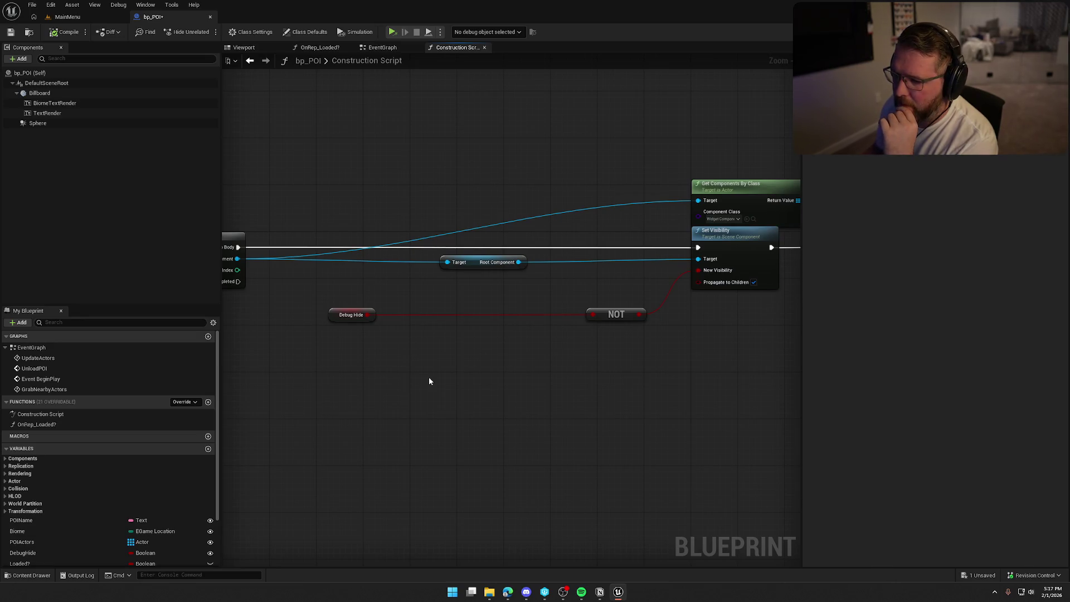
Step: Inspect the Debug Hide variable's settings and the For Each Loop, Set Text and NOT nodes
{"action": "left_click", "coordinate": [349, 315]}
{"action": "scroll", "coordinate": [351, 404], "scroll_direction": "down", "scroll_amount": 2}
{"action": "mouse_move", "coordinate": [351, 404]}
{"action": "left_mouse_down"}
{"action": "mouse_move", "coordinate": [332, 400]}
{"action": "mouse_move", "coordinate": [513, 361]}
{"action": "left_mouse_up"}
{"action": "scroll", "coordinate": [363, 306], "scroll_direction": "up", "scroll_amount": 2}
{"action": "mouse_move", "coordinate": [363, 306]}
{"action": "left_mouse_down"}
{"action": "mouse_move", "coordinate": [420, 351]}
{"action": "mouse_move", "coordinate": [260, 344]}
{"action": "mouse_move", "coordinate": [399, 354]}
{"action": "left_mouse_up"}
{"action": "scroll", "coordinate": [419, 352], "scroll_direction": "down", "scroll_amount": 2}
{"action": "scroll", "coordinate": [375, 375], "scroll_direction": "up", "scroll_amount": 1}
{"action": "scroll", "coordinate": [446, 340], "scroll_direction": "down", "scroll_amount": 1}
{"action": "scroll", "coordinate": [508, 326], "scroll_direction": "up", "scroll_amount": 1}
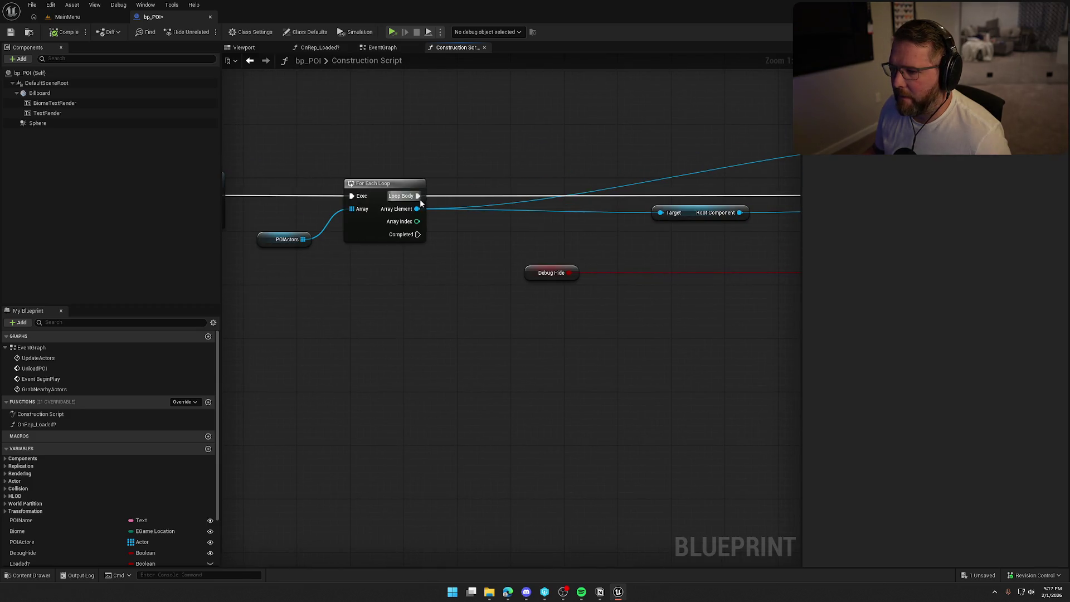
{"action": "left_click_drag", "start_coordinate": [420, 204], "coordinate": [583, 235]}
{"action": "scroll", "coordinate": [379, 233], "scroll_direction": "down", "scroll_amount": 1}
{"action": "left_click_drag", "start_coordinate": [428, 351], "coordinate": [289, 385]}
{"action": "scroll", "coordinate": [301, 382], "scroll_direction": "down", "scroll_amount": 1}
Step: Compile and check out bp_POI, then return to MainMenu with the Maps folder shown
{"action": "left_click", "coordinate": [76, 33]}
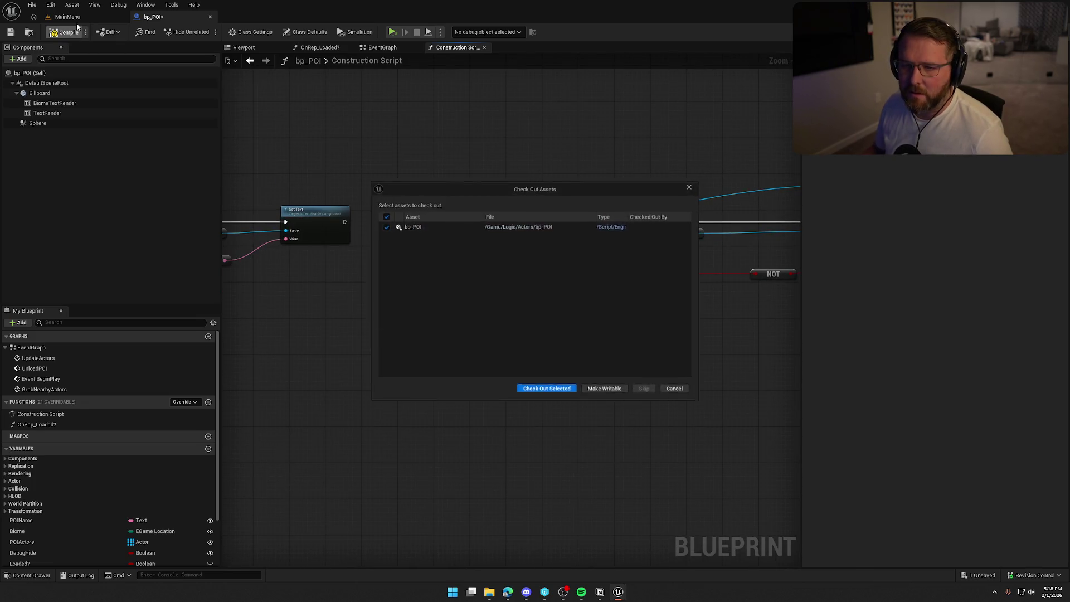
{"action": "left_click", "coordinate": [546, 390]}
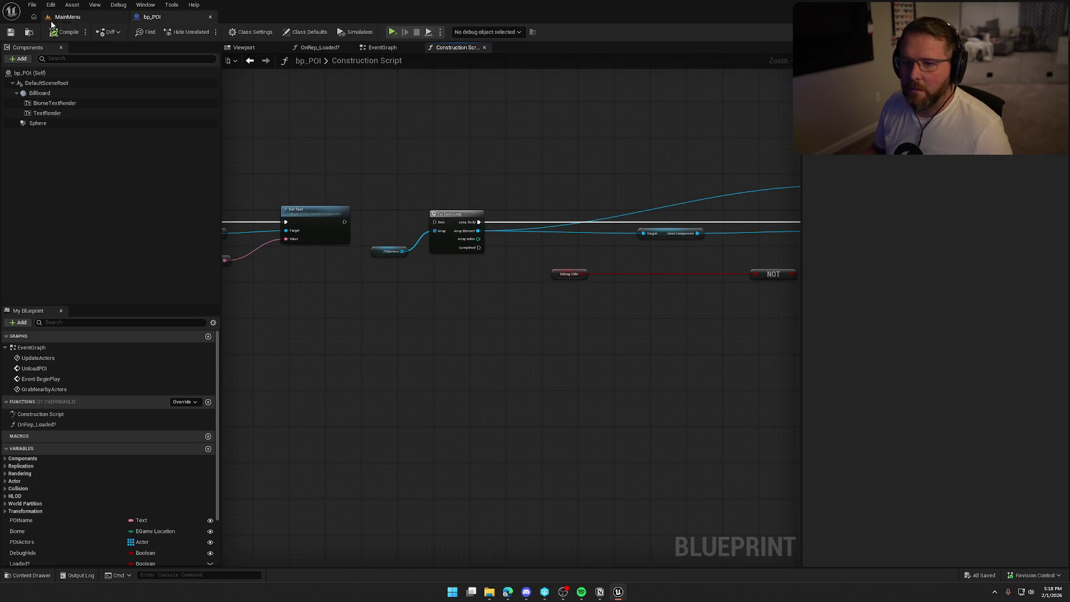
{"action": "left_click", "coordinate": [67, 17]}
{"action": "left_click", "coordinate": [28, 575]}
{"action": "left_click", "coordinate": [21, 493]}
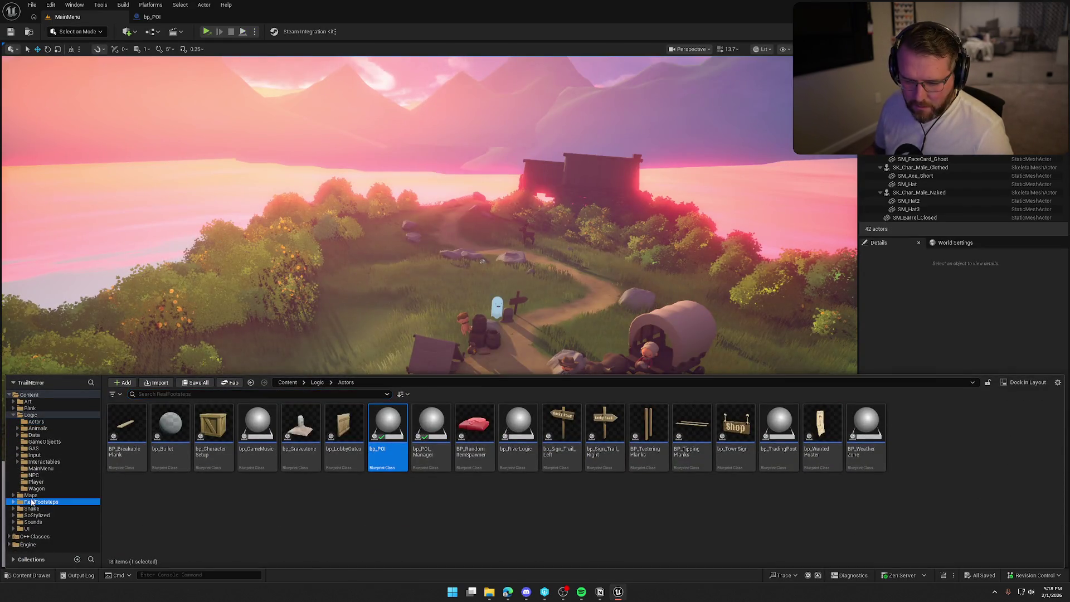
Step: Open the TrailMap level and survey the village from above
{"action": "left_click", "coordinate": [303, 428]}
{"action": "double_click", "coordinate": [303, 428]}
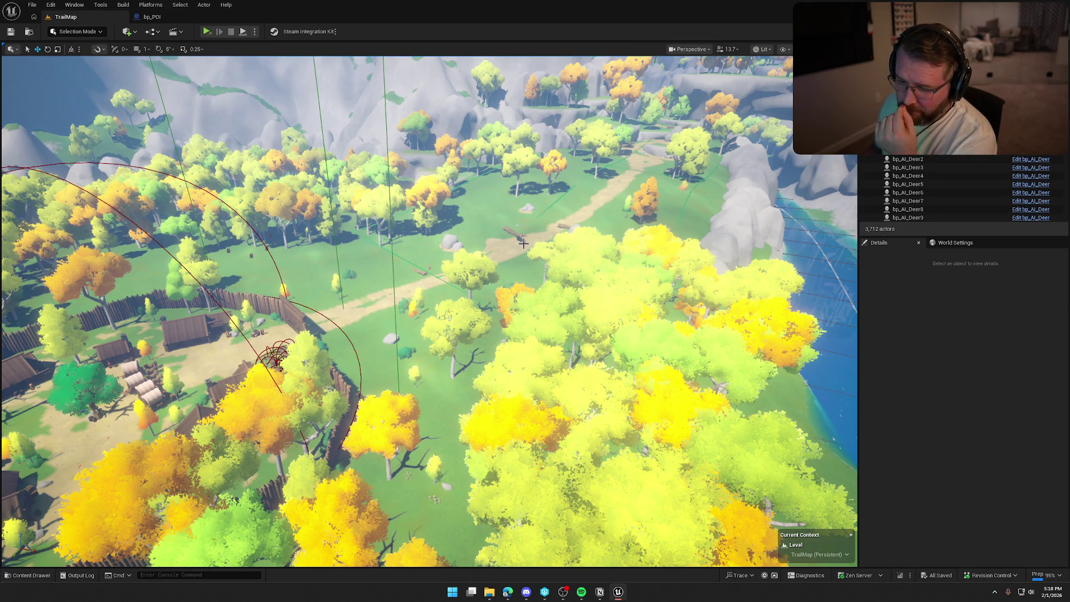
{"action": "right_click", "coordinate": [503, 282]}
{"action": "key", "text": "Escape"}
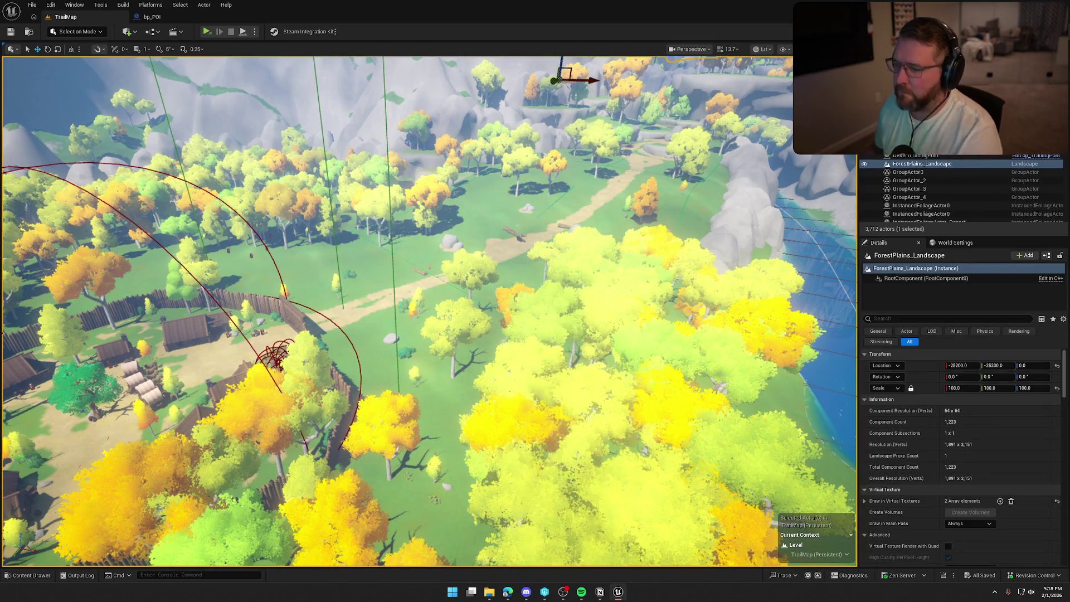
{"action": "left_click_drag", "start_coordinate": [435, 243], "coordinate": [224, 55]}
{"action": "key", "text": "Escape"}
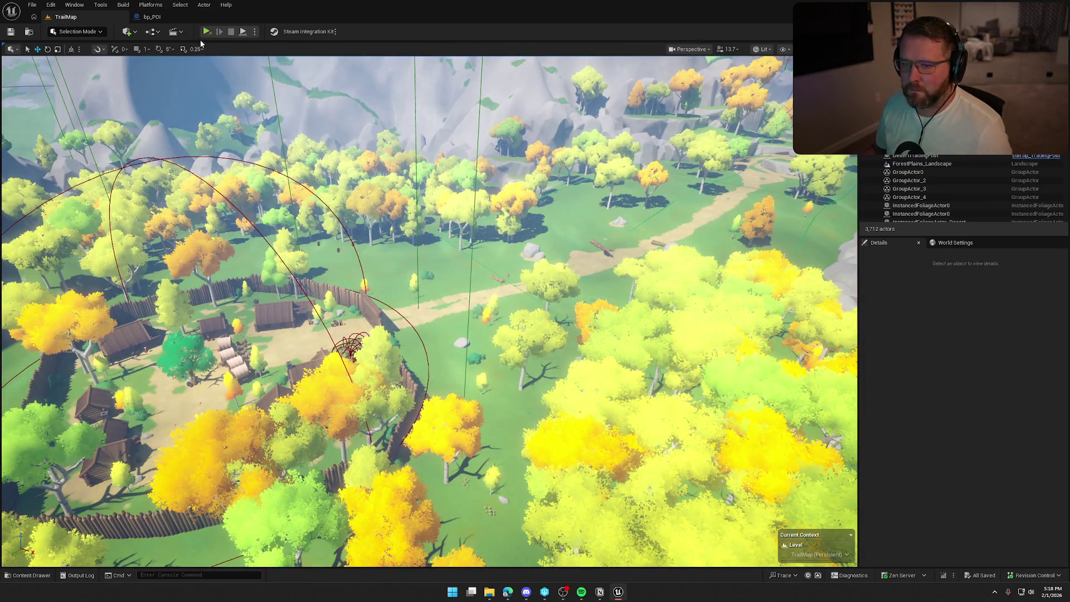
Step: Check the Play options, then start Play In Editor on TrailMap
{"action": "left_click", "coordinate": [256, 32]}
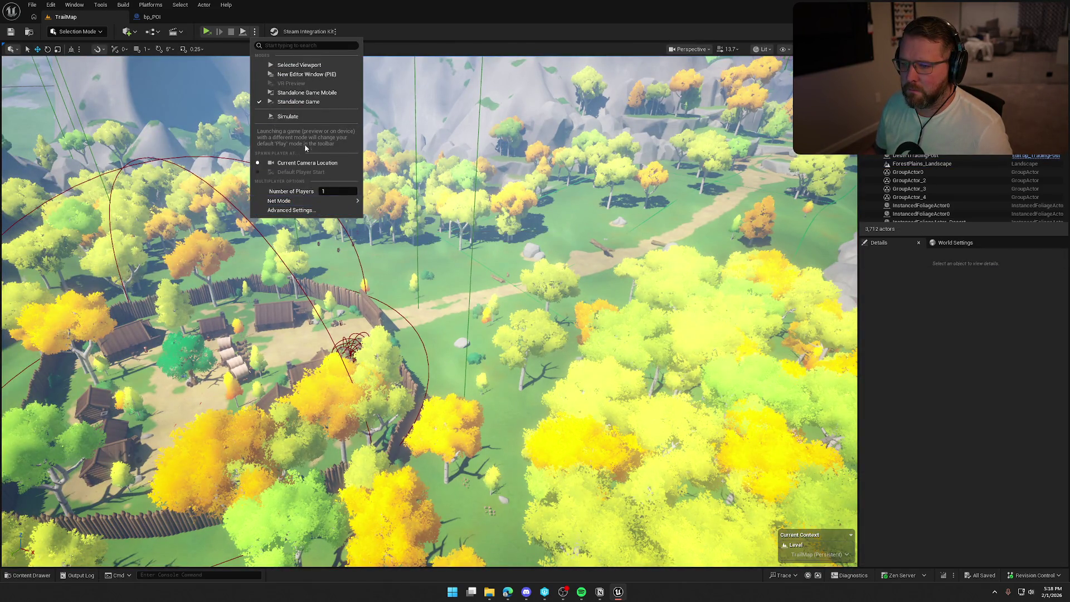
{"action": "left_click", "coordinate": [416, 237]}
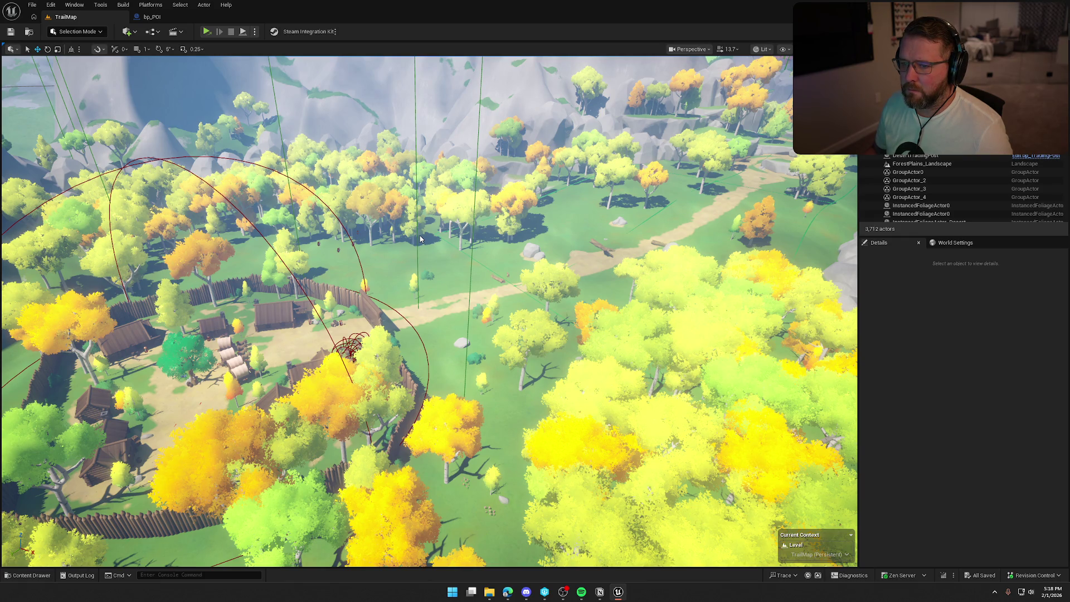
{"action": "key", "text": "alt+p"}
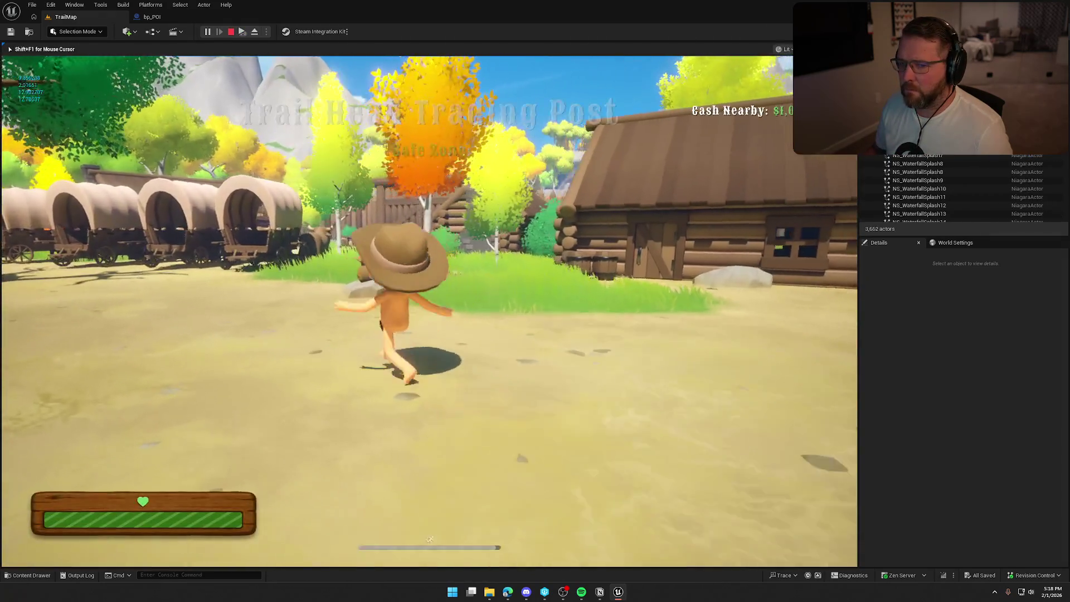
Step: Walk toward the trading post cabin, restart Play, then walk along the wagons before stopping
{"action": "key", "text": "w"}
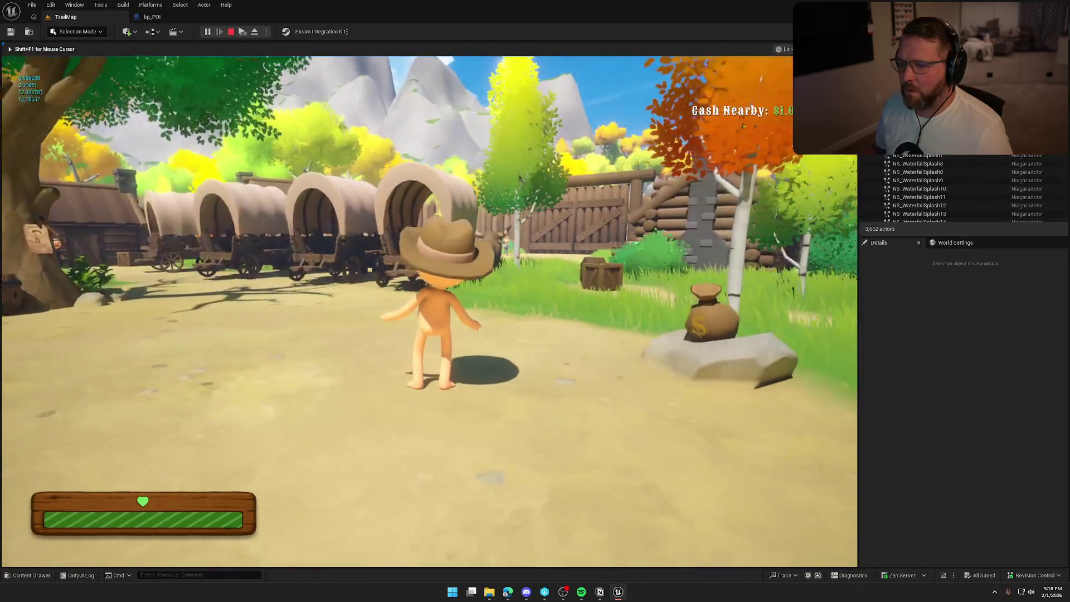
{"action": "key", "text": "Escape"}
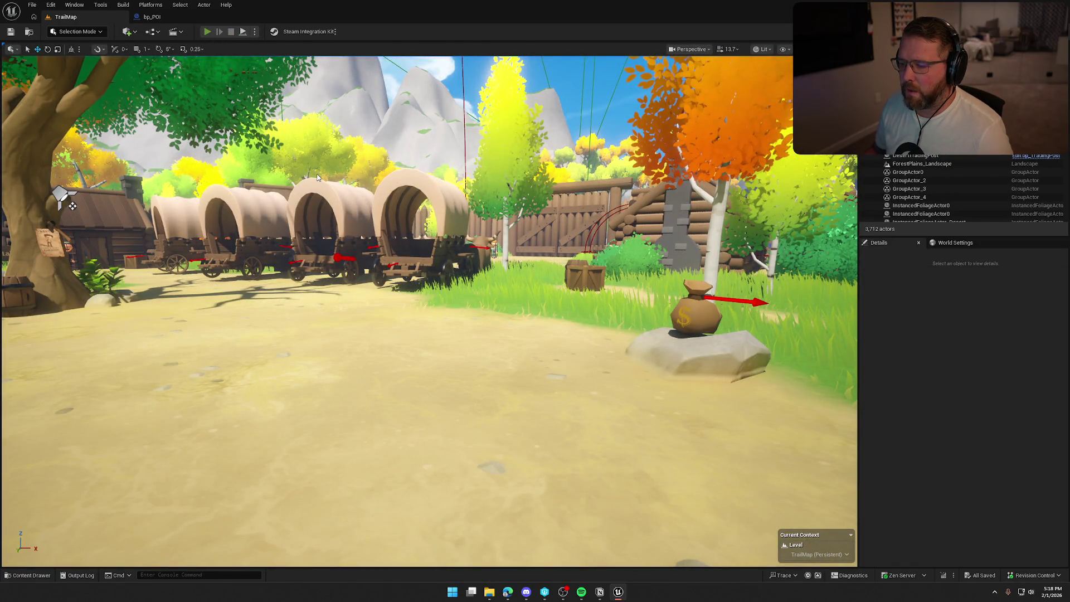
{"action": "key", "text": "alt+p"}
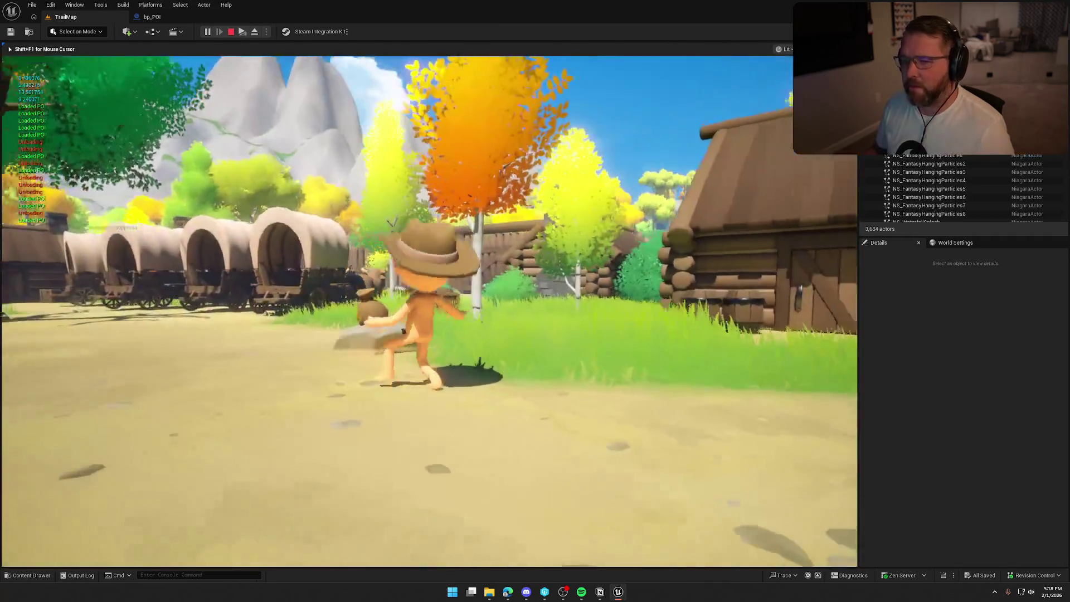
{"action": "key", "text": "a"}
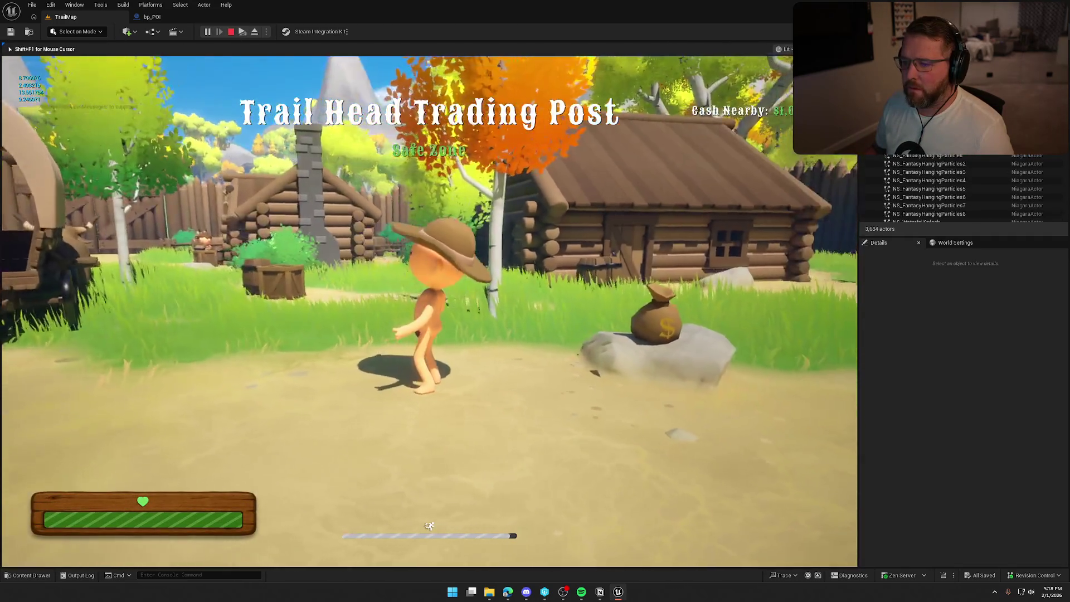
{"action": "key", "text": "a"}
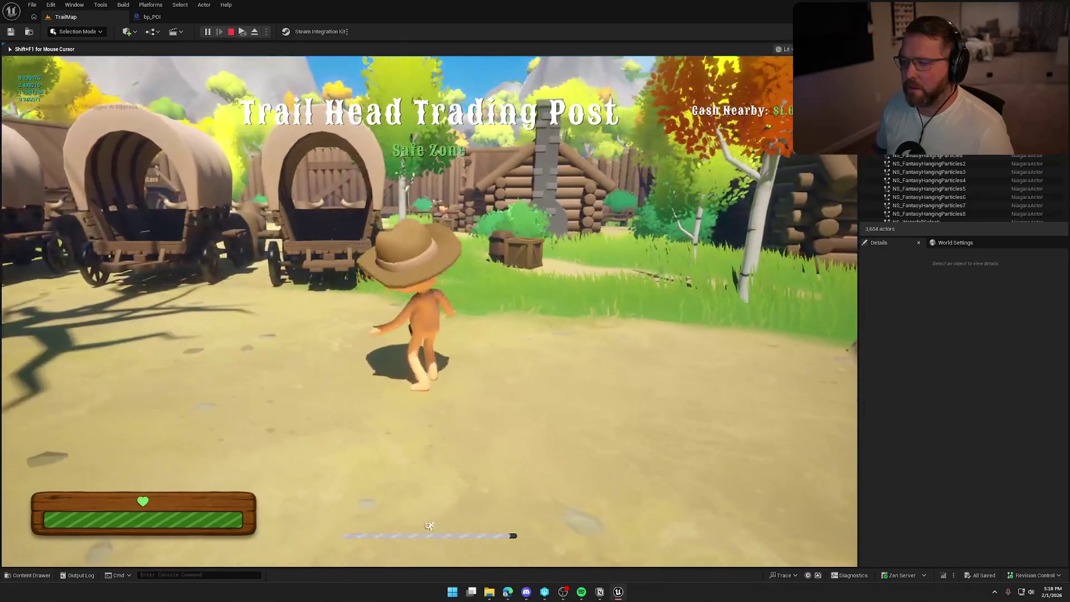
{"action": "key", "text": "a"}
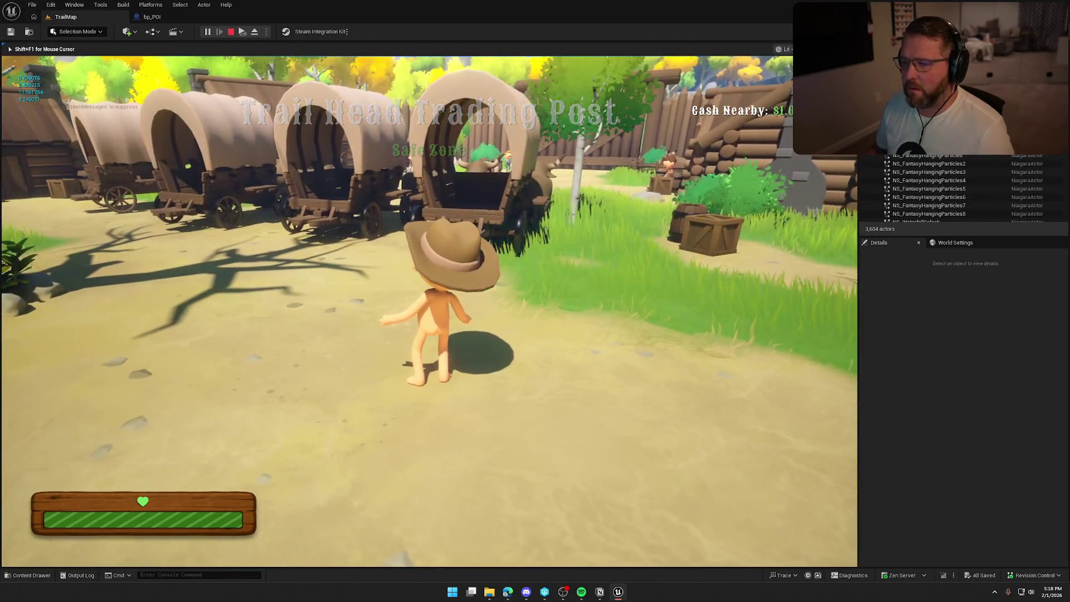
{"action": "key", "text": "a"}
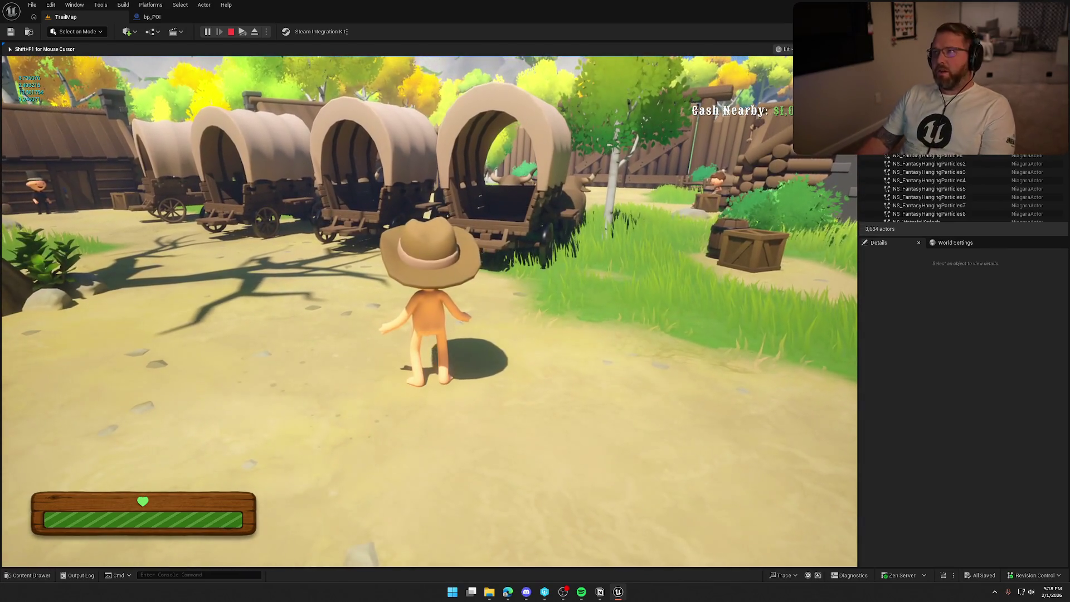
{"action": "key", "text": "w"}
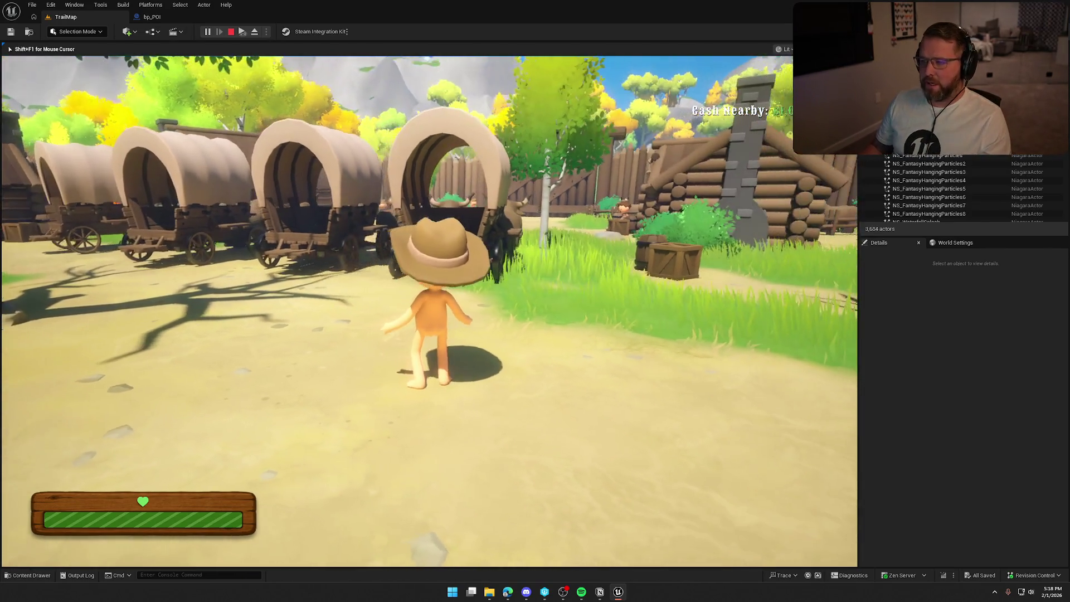
{"action": "key", "text": "Escape"}
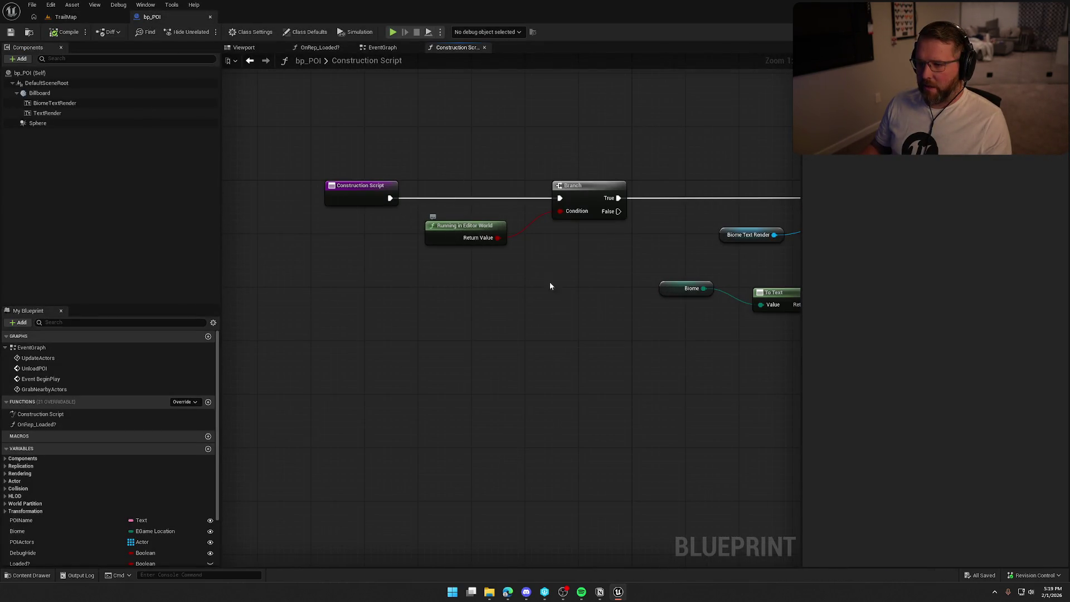
Step: Look over the Set Text, For Each Loop and Debug Hide nodes in bp_POI's Construction Script, then close bp_POI
{"action": "scroll", "coordinate": [588, 342], "scroll_direction": "up", "scroll_amount": 1}
{"action": "left_click_drag", "start_coordinate": [587, 343], "coordinate": [511, 358]}
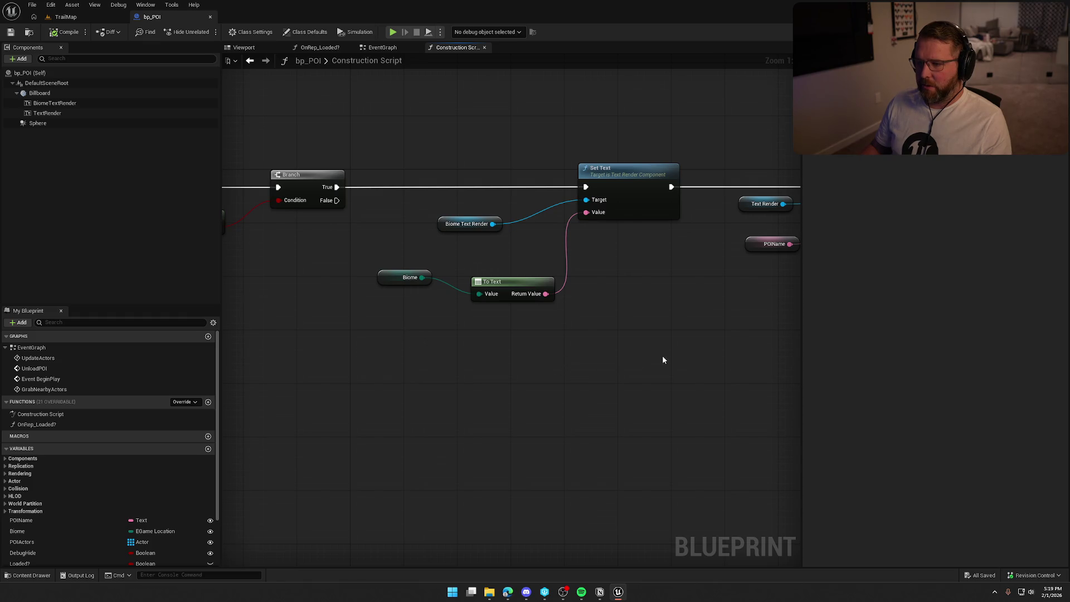
{"action": "left_click_drag", "start_coordinate": [661, 361], "coordinate": [432, 350]}
{"action": "left_click_drag", "start_coordinate": [615, 353], "coordinate": [410, 342]}
{"action": "scroll", "coordinate": [482, 351], "scroll_direction": "down", "scroll_amount": 1}
{"action": "left_click_drag", "start_coordinate": [655, 386], "coordinate": [689, 336]}
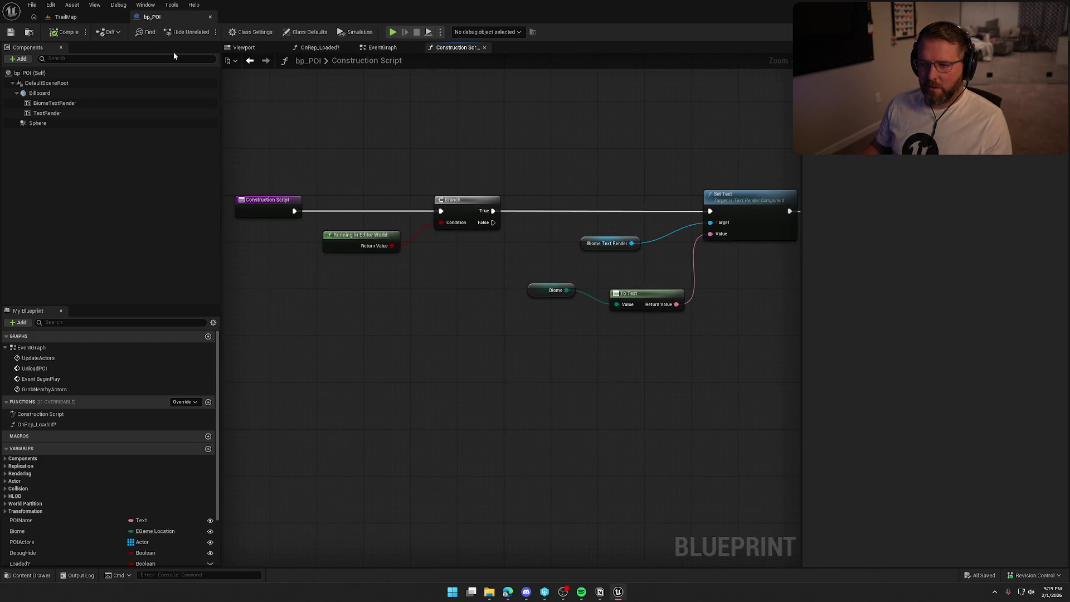
{"action": "middle_click", "coordinate": [164, 17]}
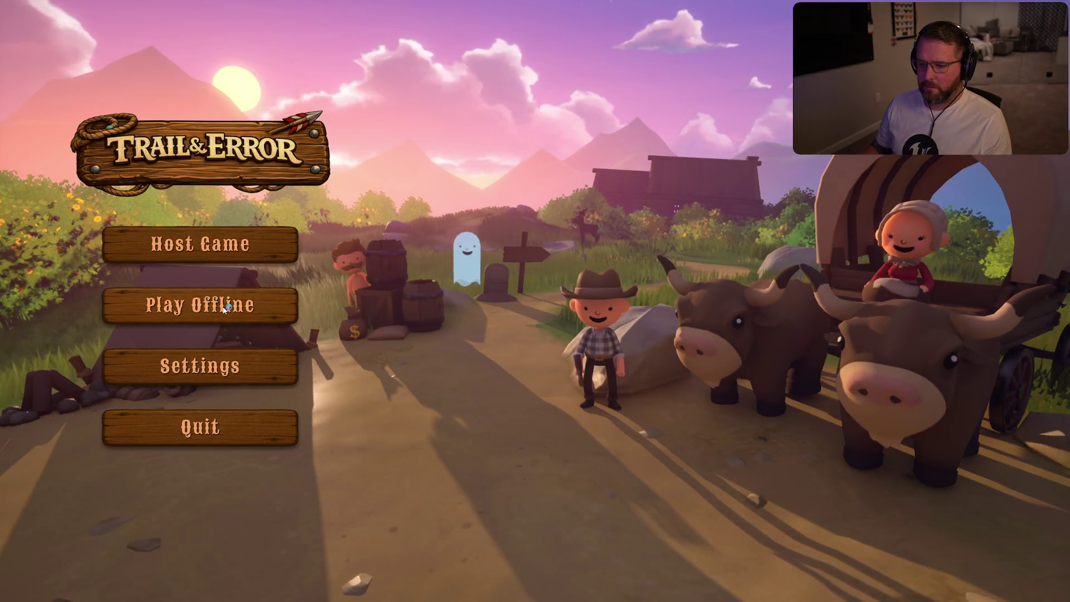
Step: Play Offline and sprint the character past the trading post wagons to the gate, then pause
{"action": "left_click", "coordinate": [225, 310]}
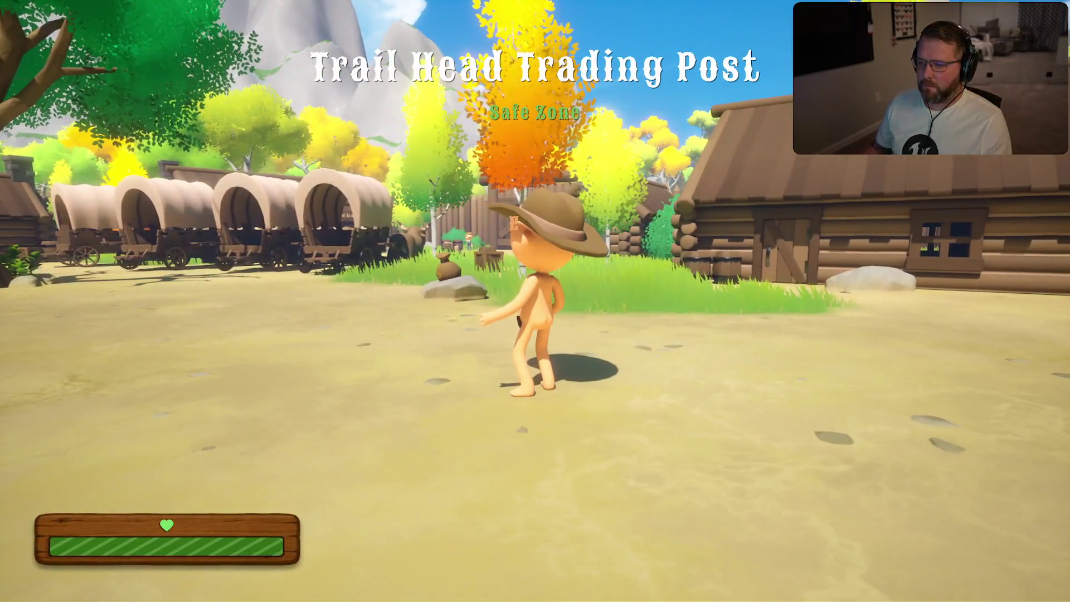
{"action": "key", "text": "w"}
{"action": "key", "text": "shift"}
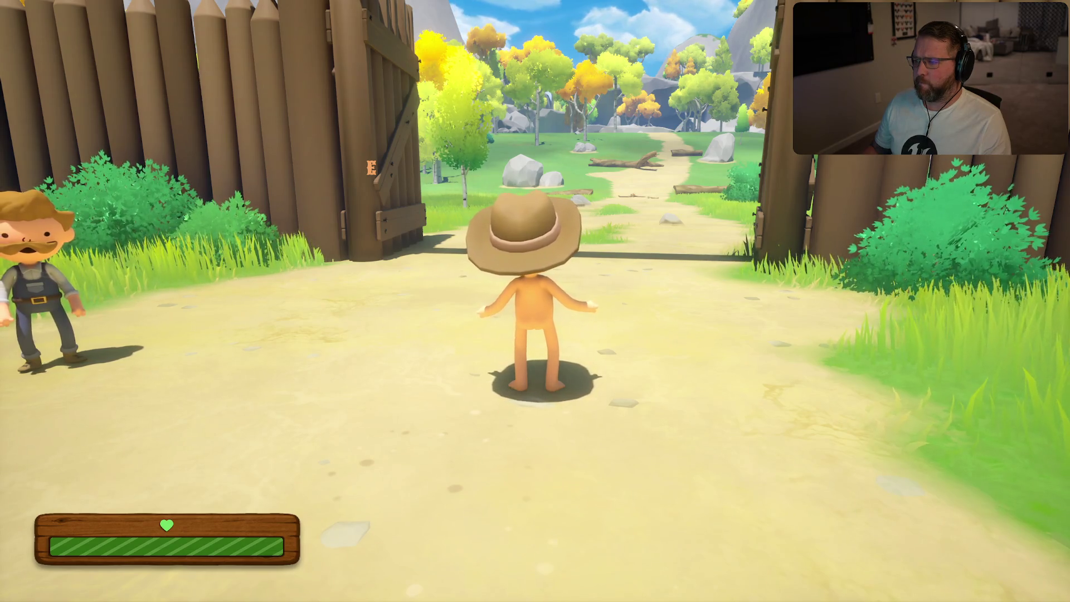
{"action": "key", "text": "Escape"}
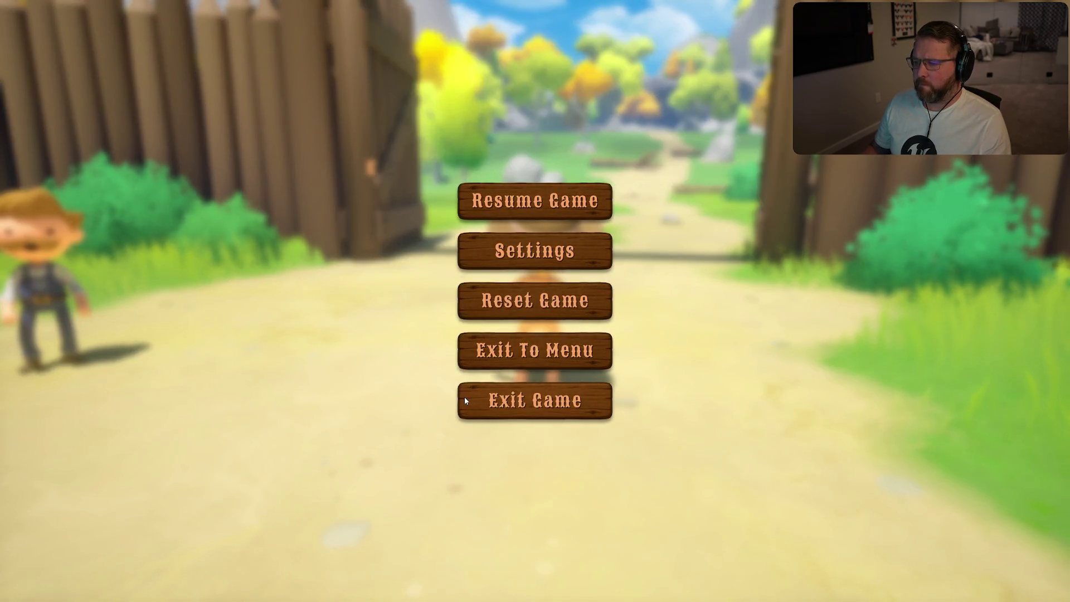
Step: Reset the game and run the respawned character around the trading post
{"action": "left_click", "coordinate": [523, 305]}
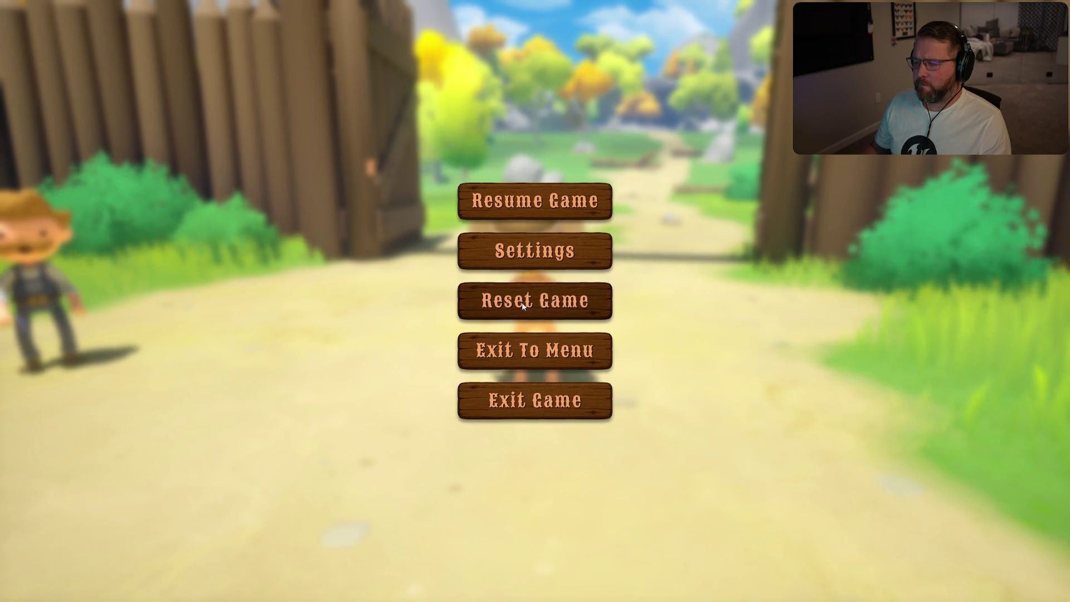
{"action": "left_click", "coordinate": [449, 315]}
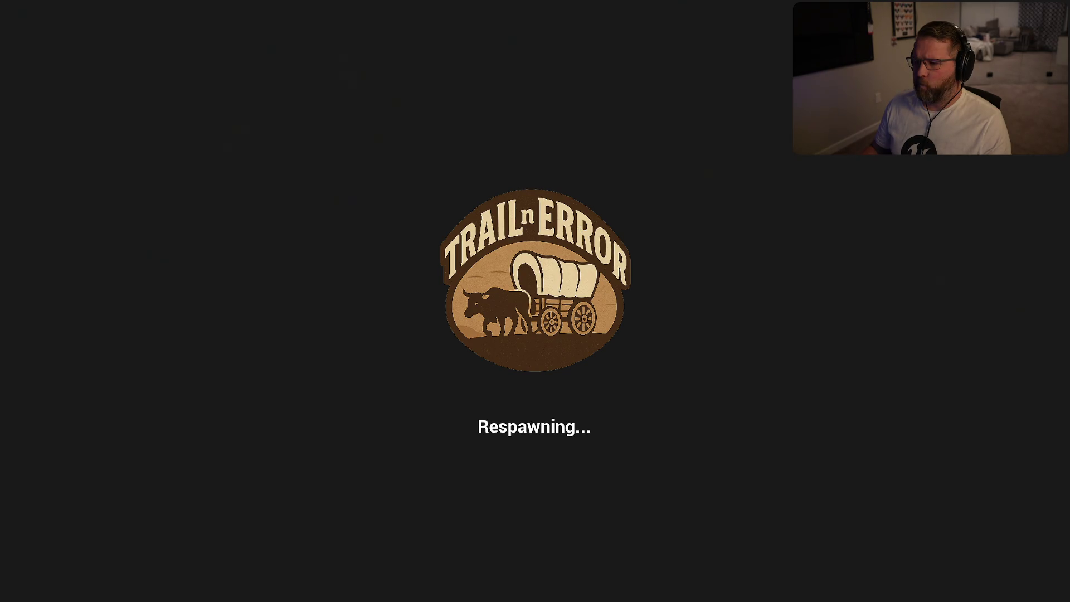
{"action": "key", "text": "shift+w"}
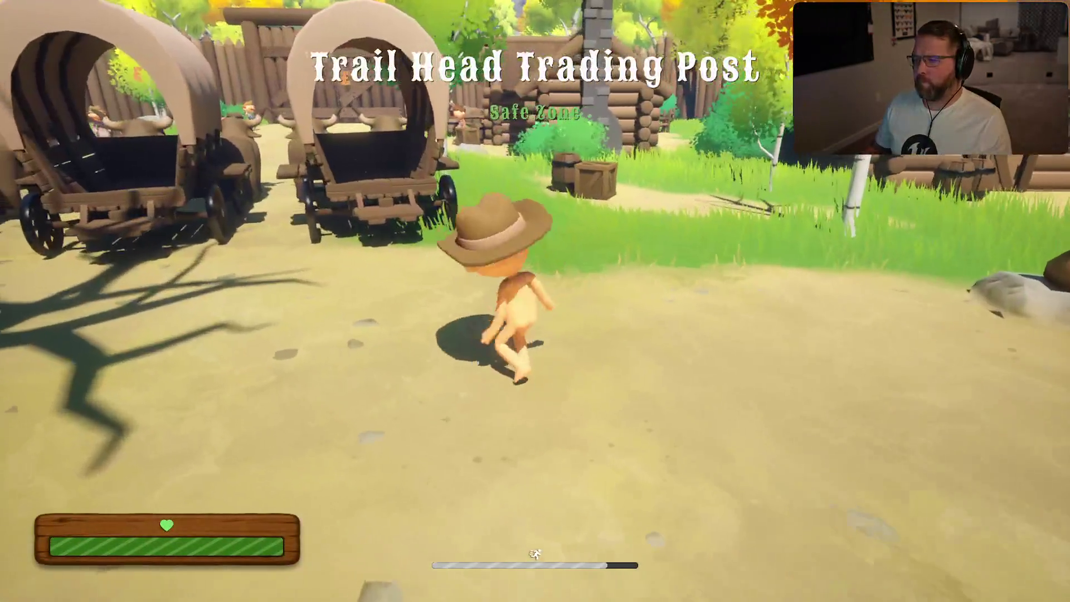
{"action": "key", "text": "s"}
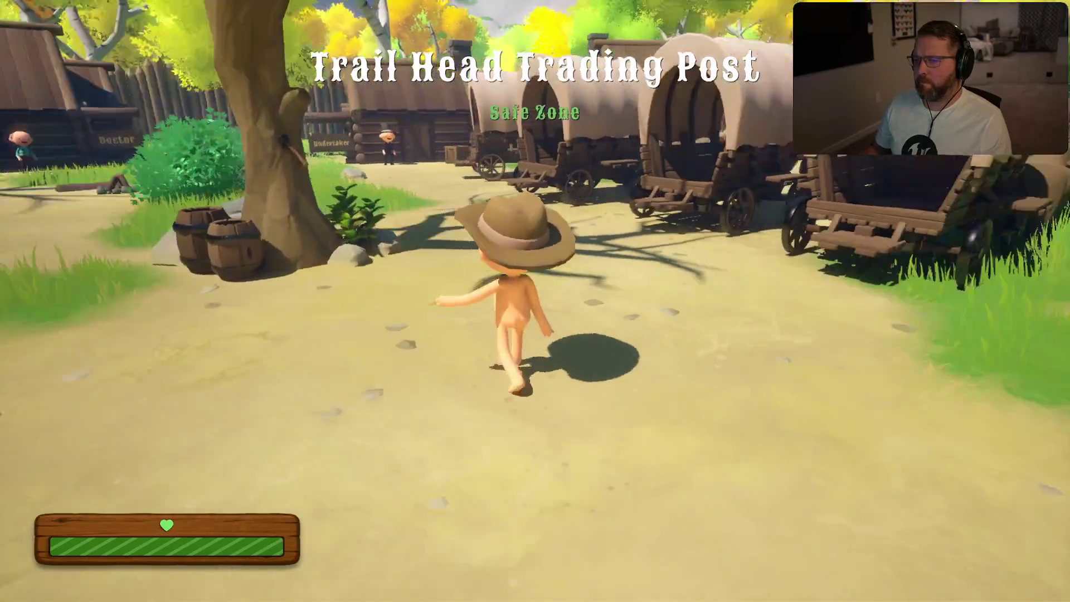
Step: Exit the game from the pause menu, confirming Yes
{"action": "key", "text": "Escape"}
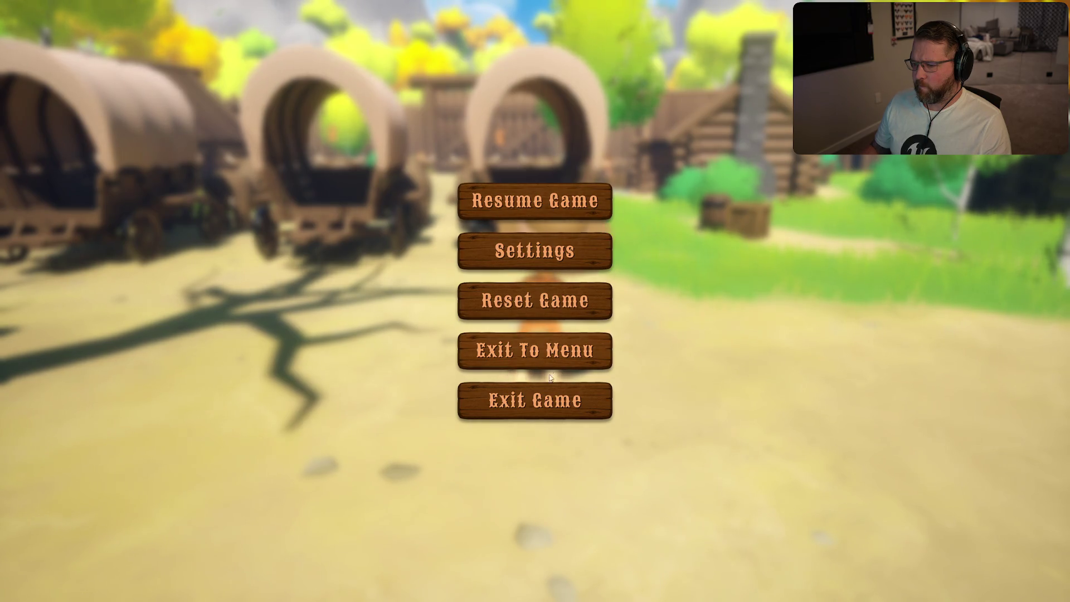
{"action": "left_click", "coordinate": [549, 393]}
{"action": "left_click", "coordinate": [478, 321]}
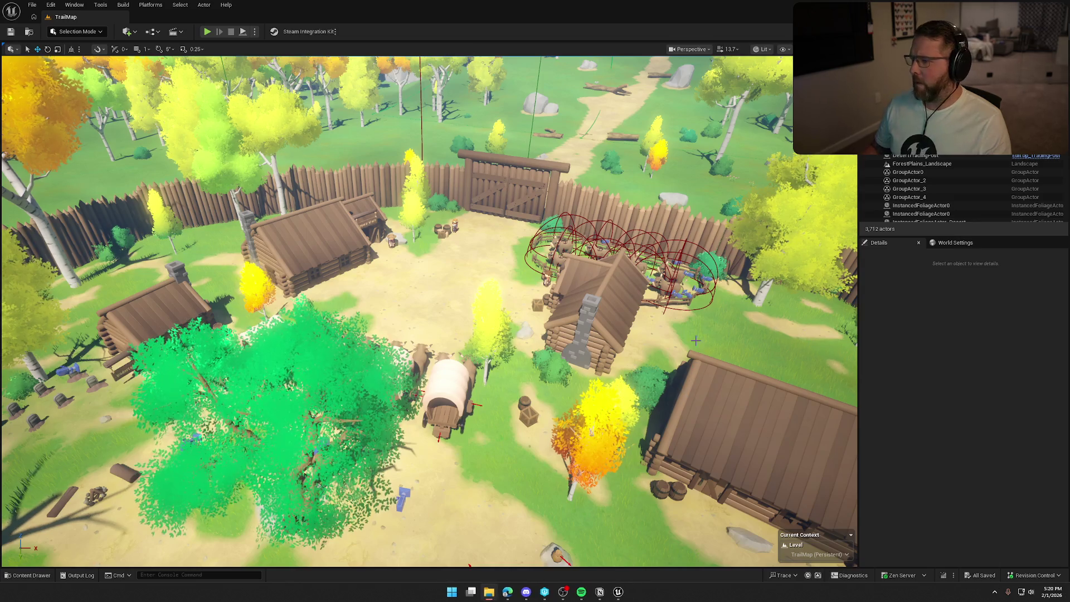
Step: Delete the stray Text Block from UI_Settings and save it, checking out the asset
{"action": "key", "text": "ctrl+space"}
{"action": "left_click", "coordinate": [60, 528]}
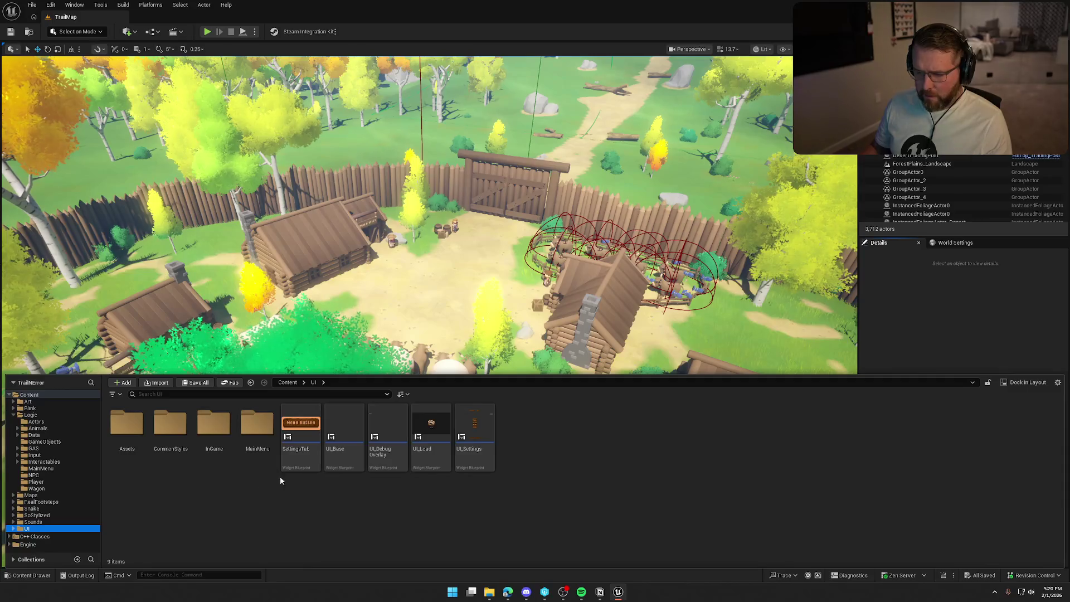
{"action": "double_click", "coordinate": [475, 437]}
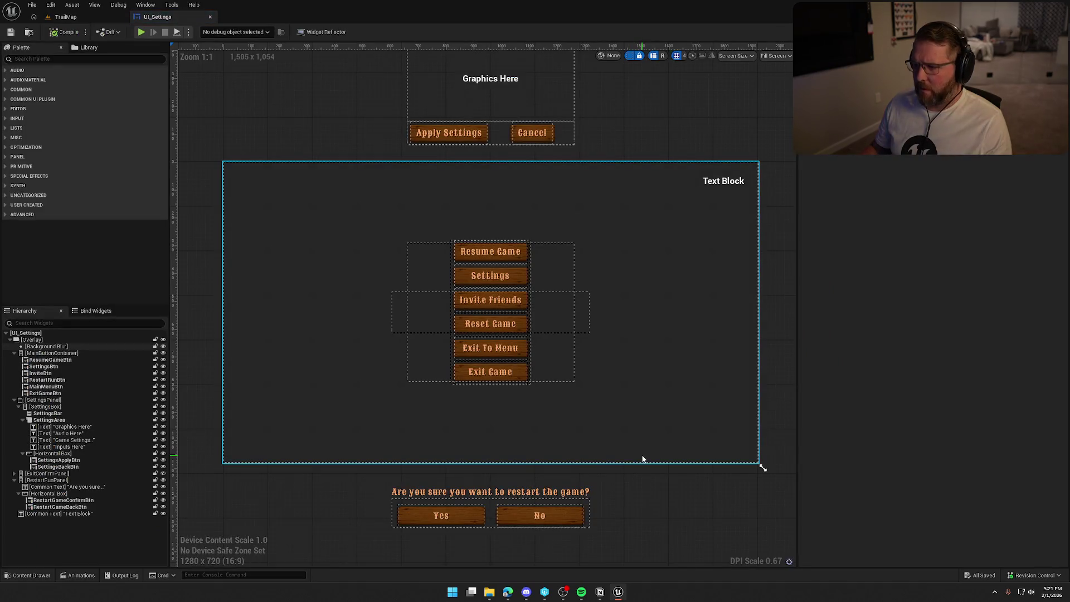
{"action": "left_click", "coordinate": [721, 183]}
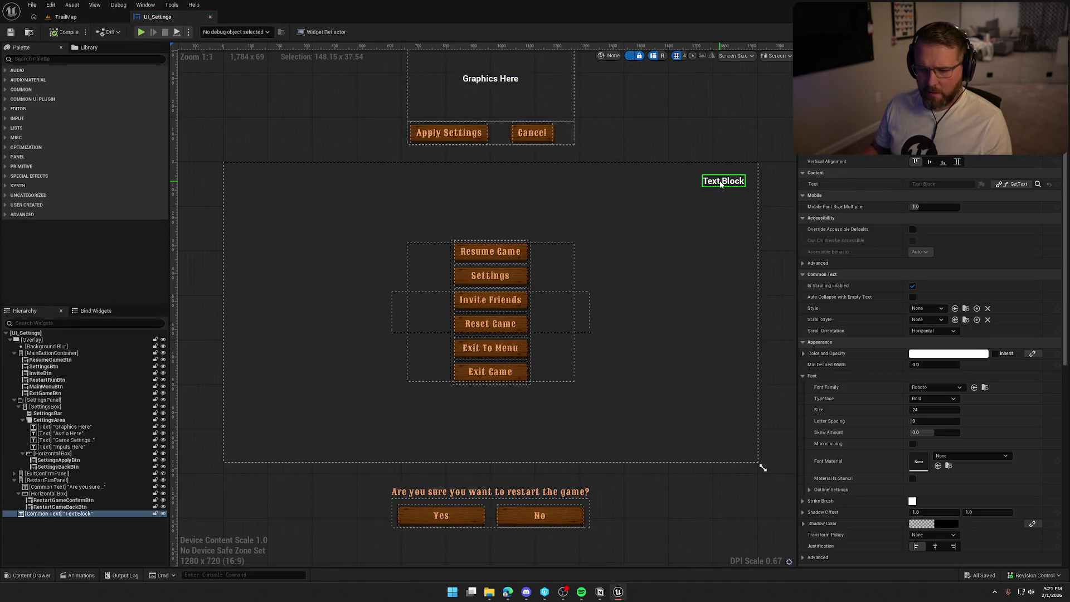
{"action": "key", "text": "Delete"}
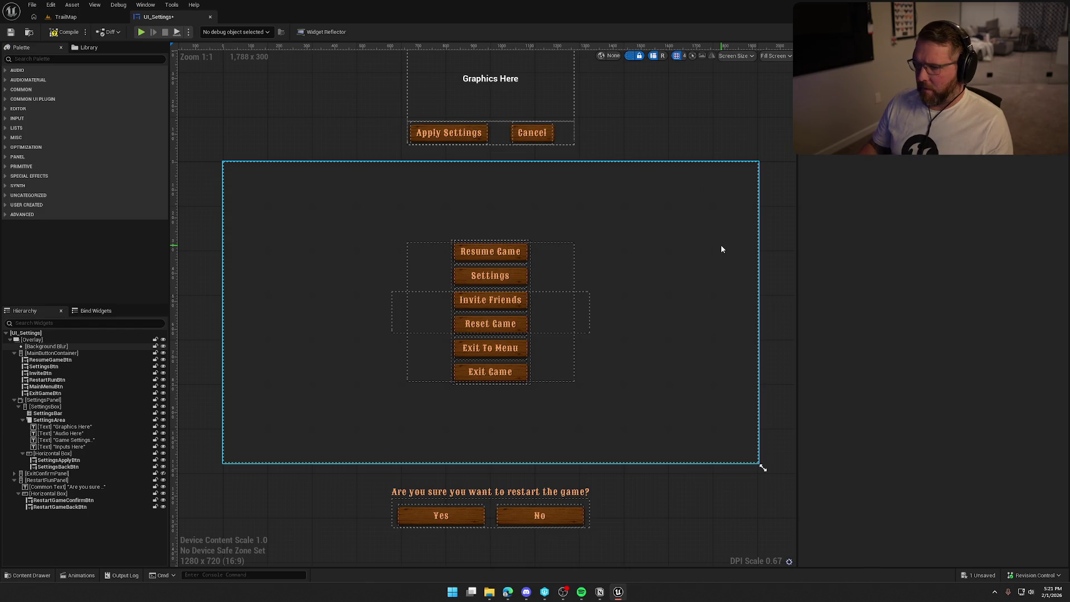
{"action": "key", "text": "ctrl+shift+s"}
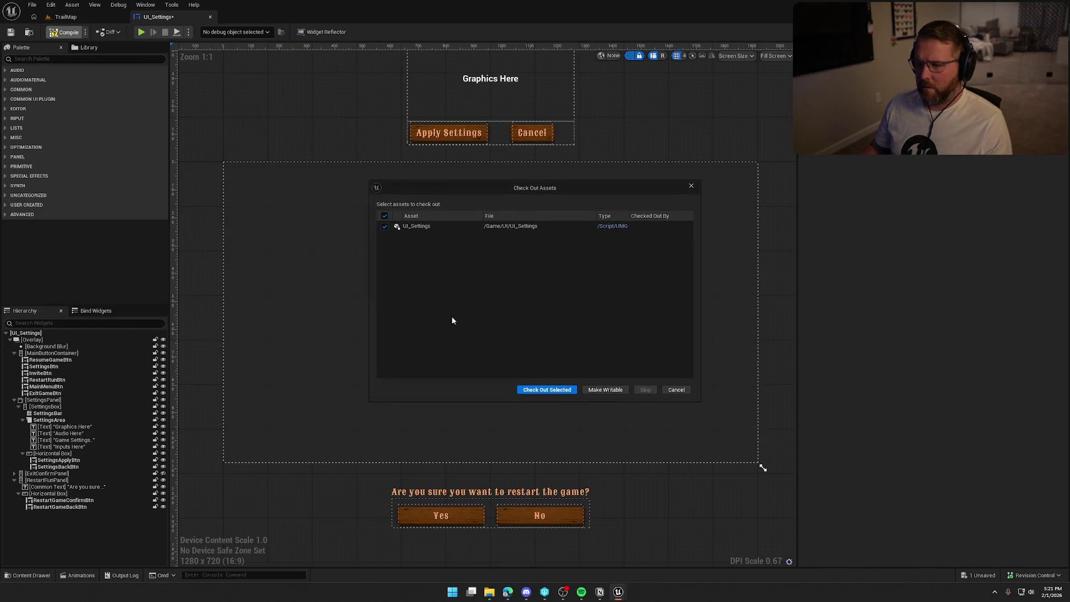
{"action": "left_click", "coordinate": [545, 387]}
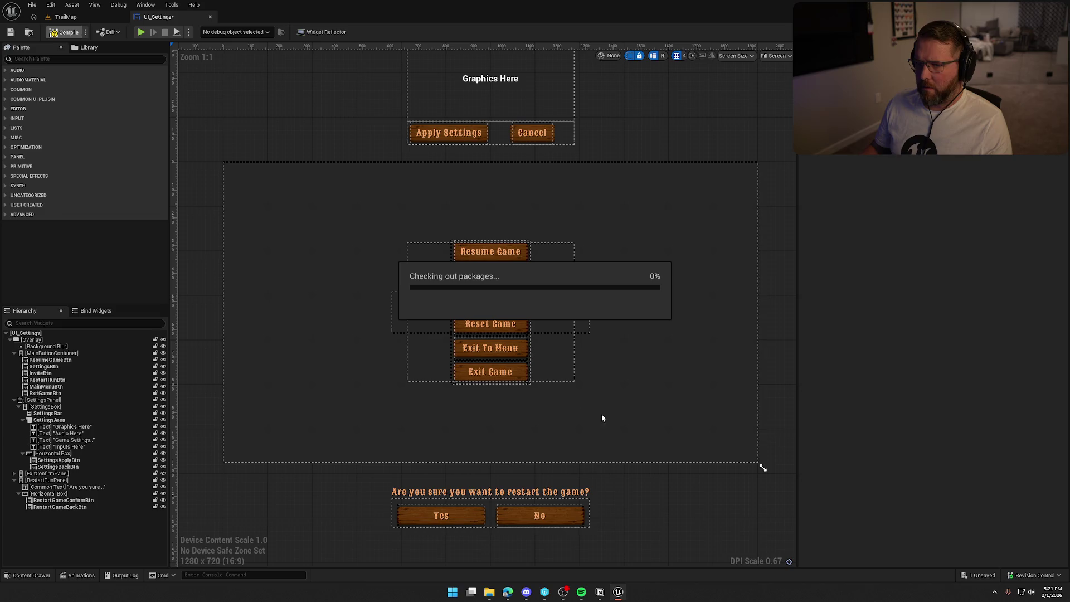
Step: Attempt deleting UI_Debug Overlay, cancel, and expand PC_InGame's Inputs graph group
{"action": "key", "text": "ctrl+space"}
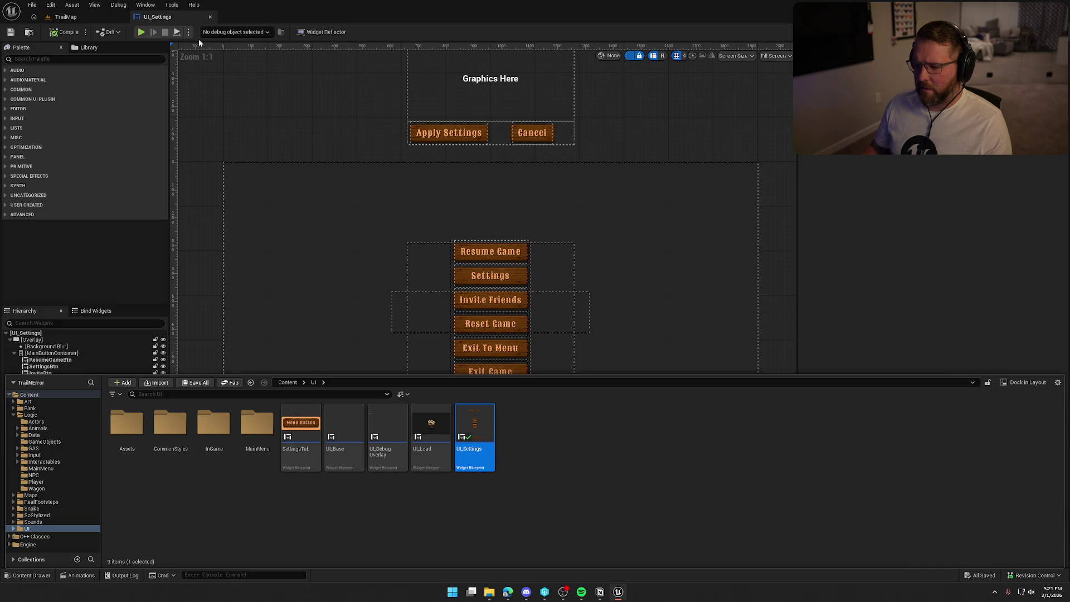
{"action": "left_click", "coordinate": [402, 435]}
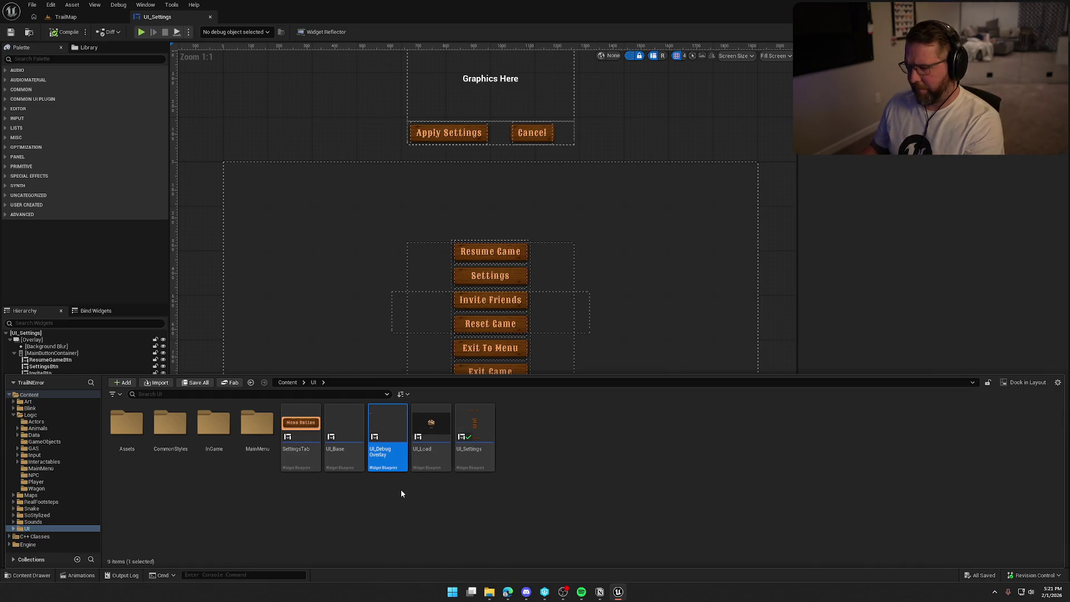
{"action": "key", "text": "Delete"}
{"action": "key", "text": "Escape"}
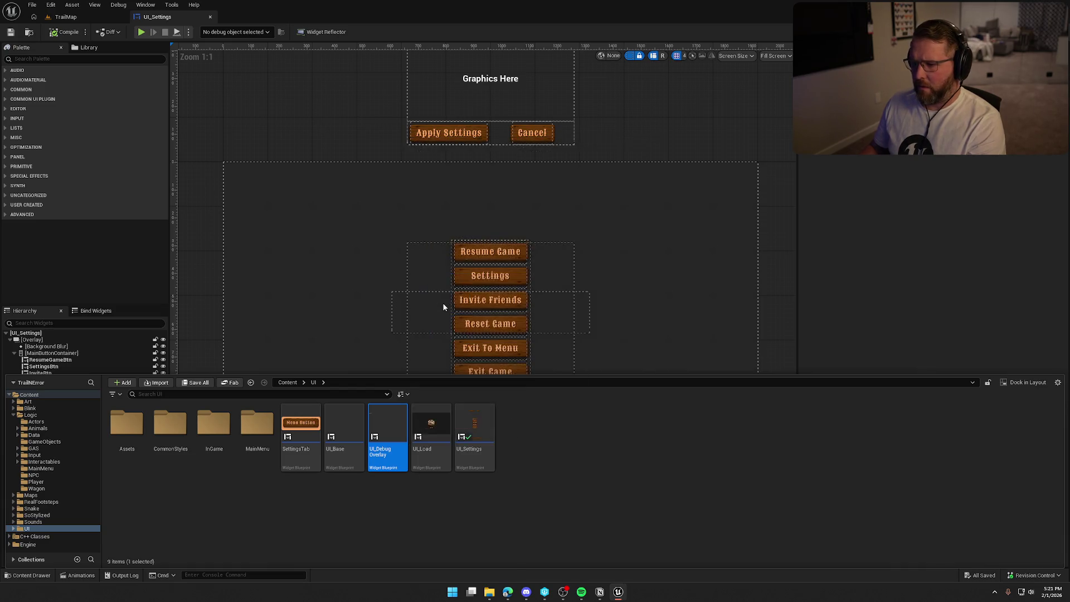
{"action": "left_click", "coordinate": [6, 359]}
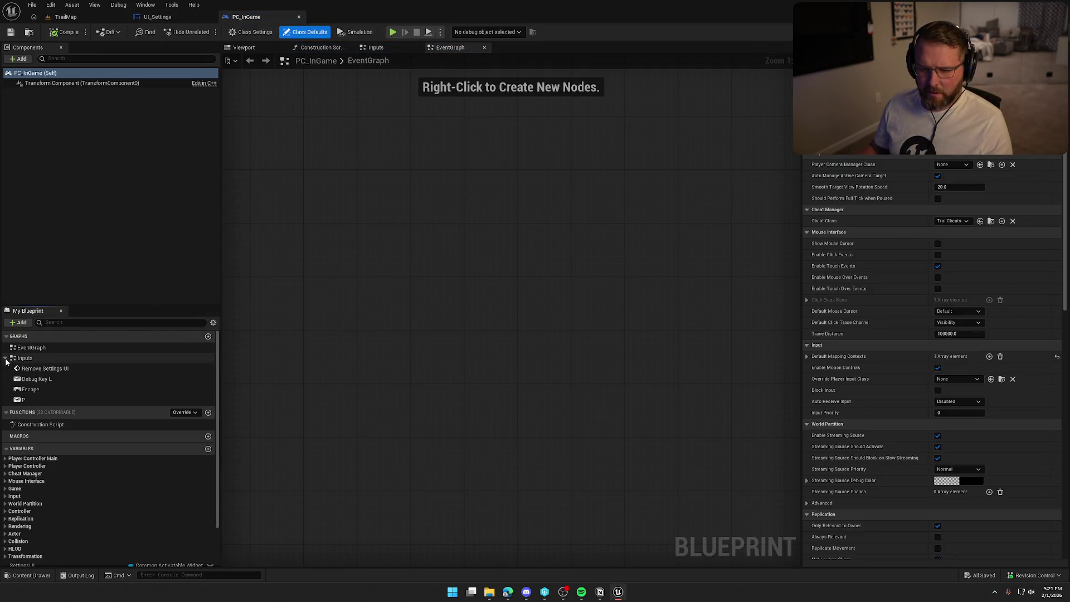
Step: Delete the Debug Key L node chain from PC_InGame's Inputs graph, then compile and check out
{"action": "left_click", "coordinate": [58, 371]}
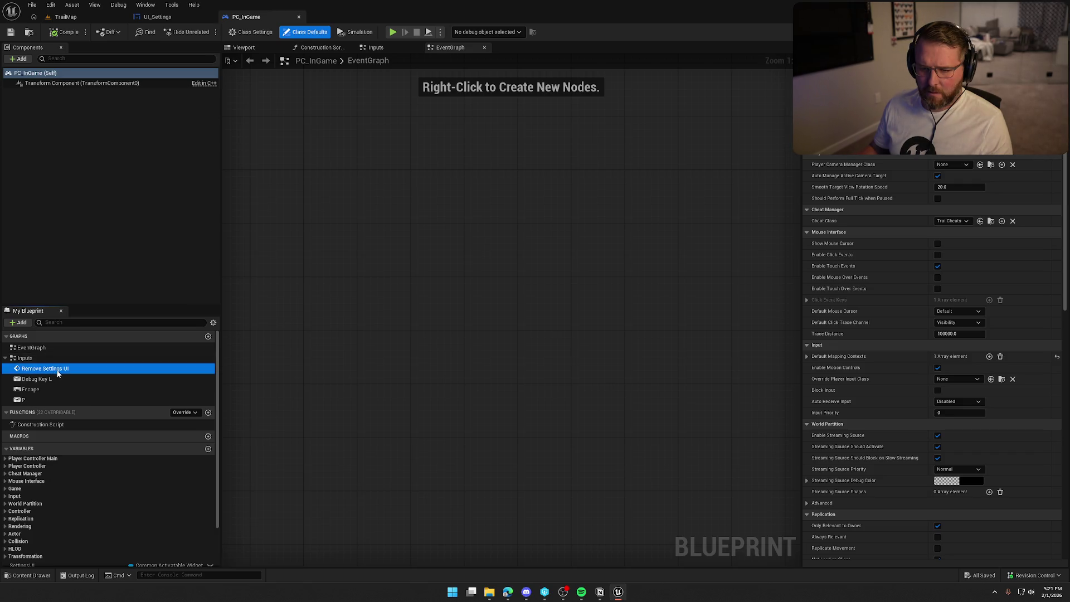
{"action": "double_click", "coordinate": [56, 379]}
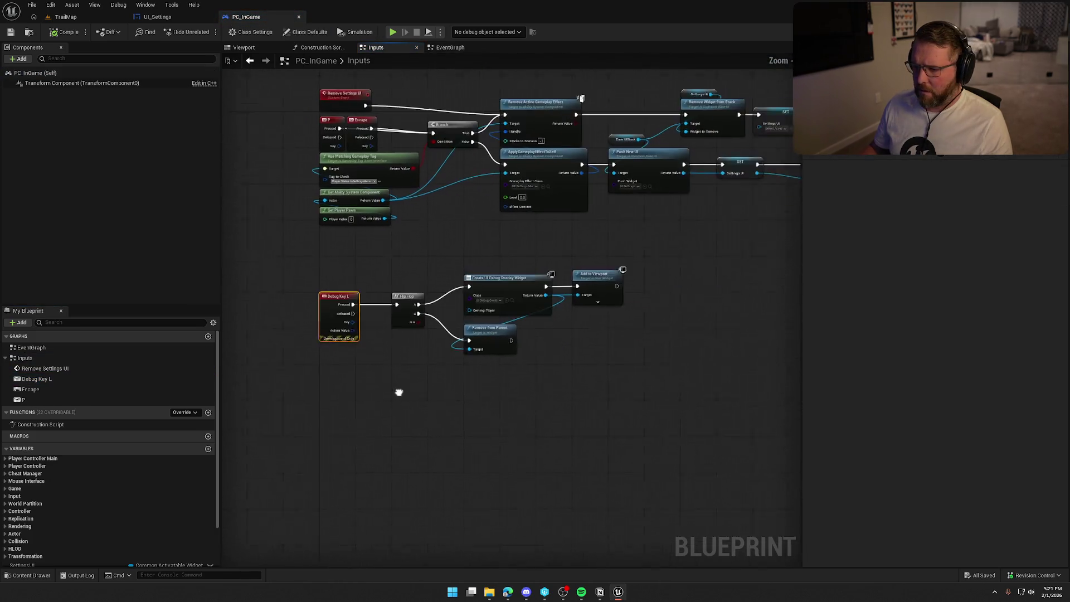
{"action": "left_click", "coordinate": [429, 379]}
{"action": "mouse_move", "coordinate": [622, 356]}
{"action": "left_mouse_down"}
{"action": "mouse_move", "coordinate": [341, 261]}
{"action": "mouse_move", "coordinate": [287, 262]}
{"action": "left_mouse_up"}
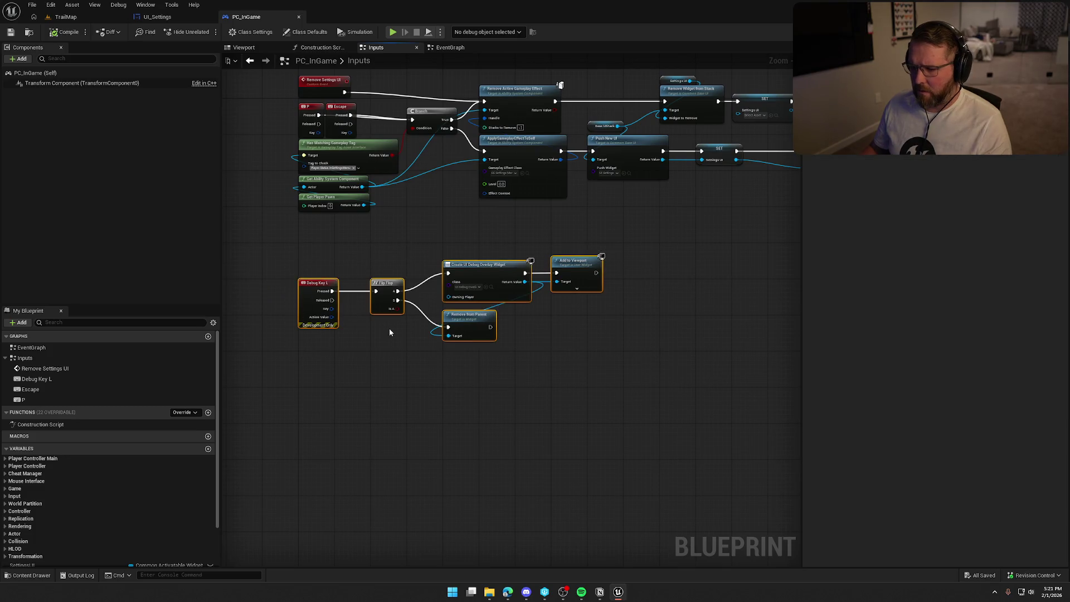
{"action": "key", "text": "Delete"}
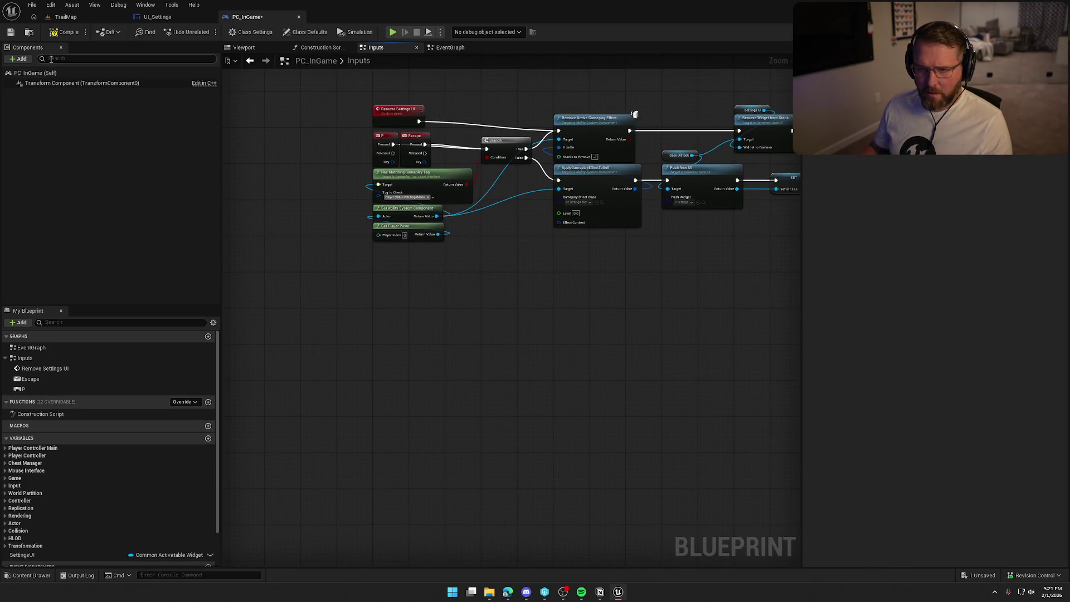
{"action": "left_click", "coordinate": [66, 32]}
{"action": "left_click", "coordinate": [529, 389]}
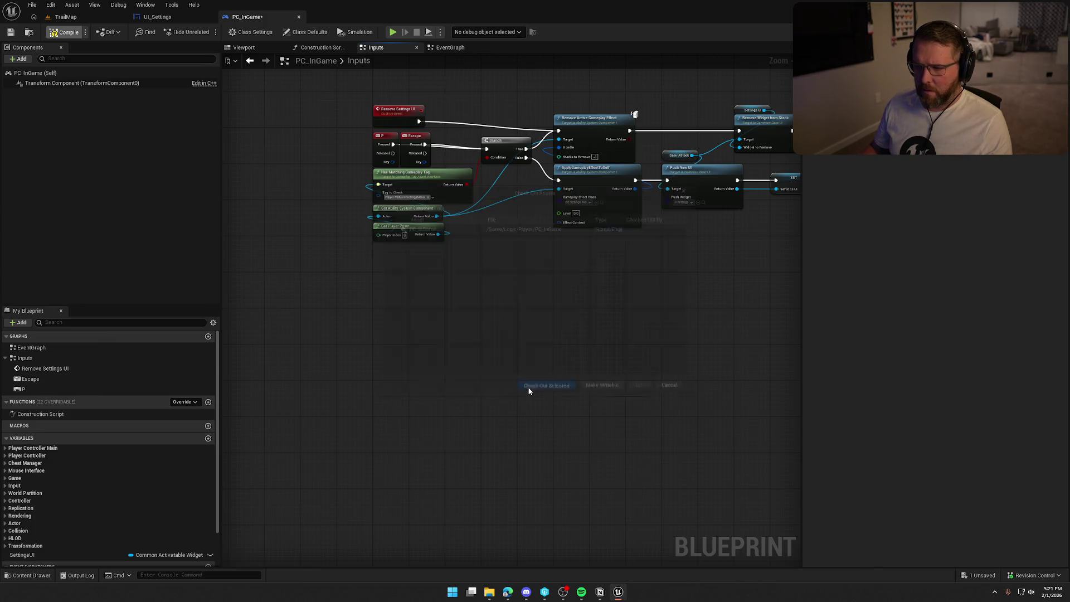
{"action": "mouse_move", "coordinate": [487, 298]}
{"action": "left_mouse_down"}
{"action": "mouse_move", "coordinate": [497, 366]}
{"action": "mouse_move", "coordinate": [299, 327]}
{"action": "mouse_move", "coordinate": [495, 349]}
{"action": "left_mouse_up"}
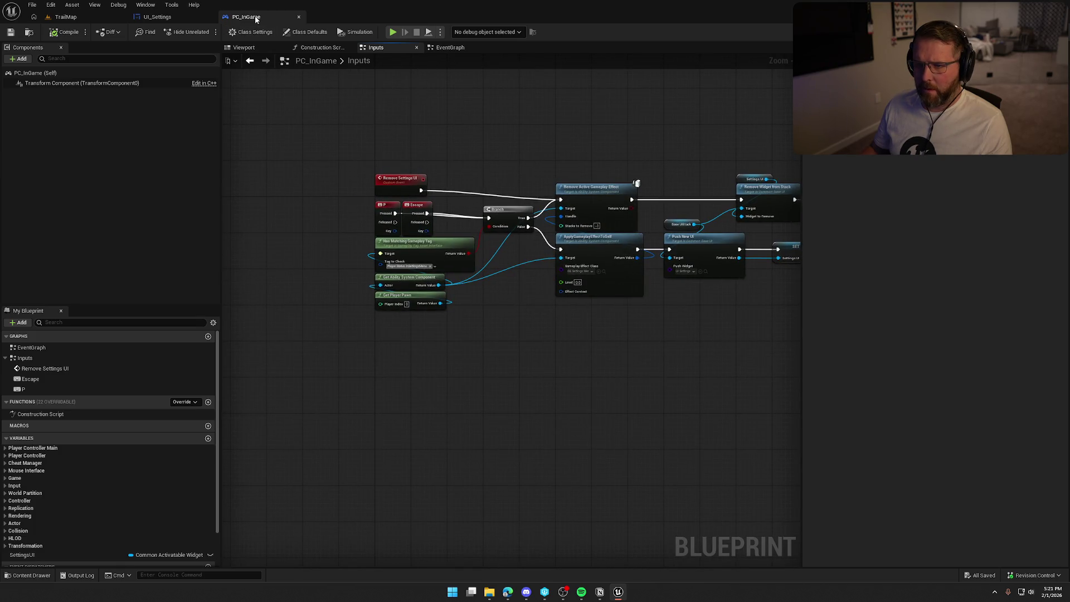
Step: Force delete the UI_DebugOverlay widget from the Content/UI folder
{"action": "left_click", "coordinate": [299, 16]}
{"action": "key", "text": "ctrl+space"}
{"action": "left_click", "coordinate": [384, 446]}
{"action": "key", "text": "Delete"}
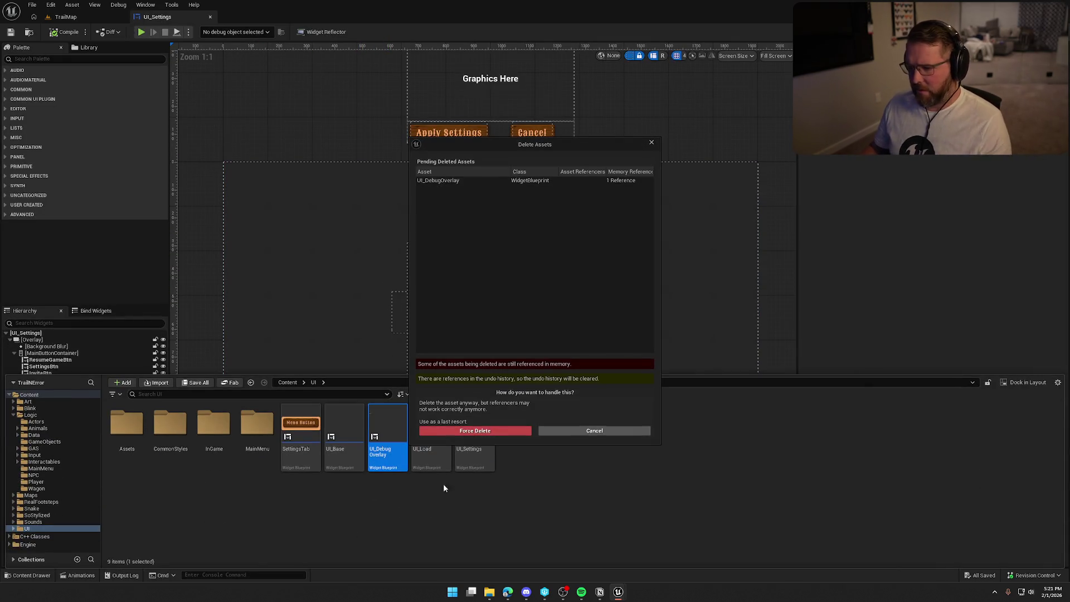
{"action": "left_click", "coordinate": [475, 430]}
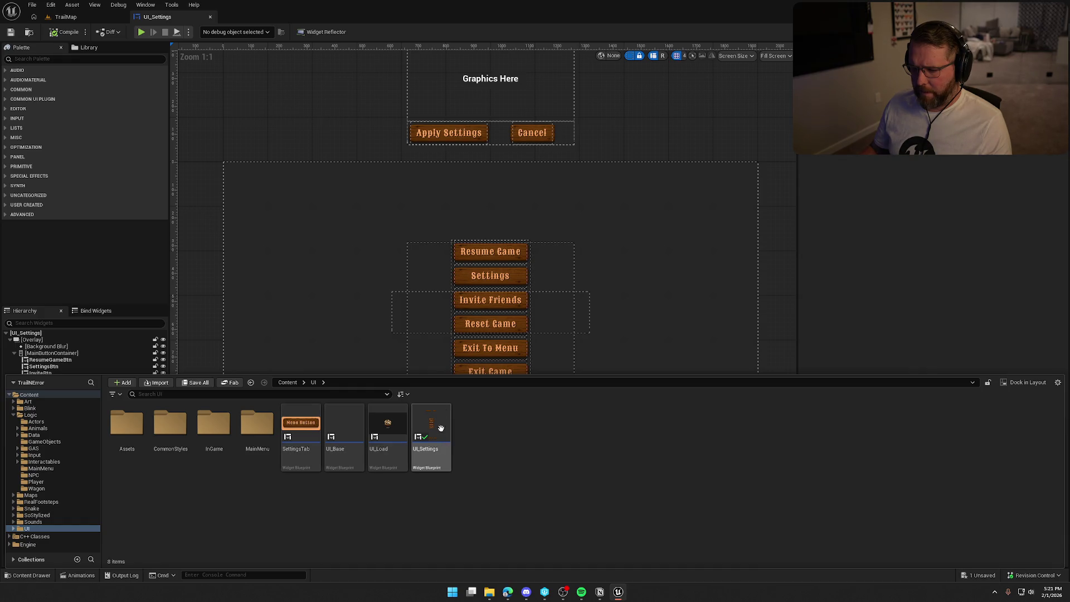
{"action": "double_click", "coordinate": [214, 425]}
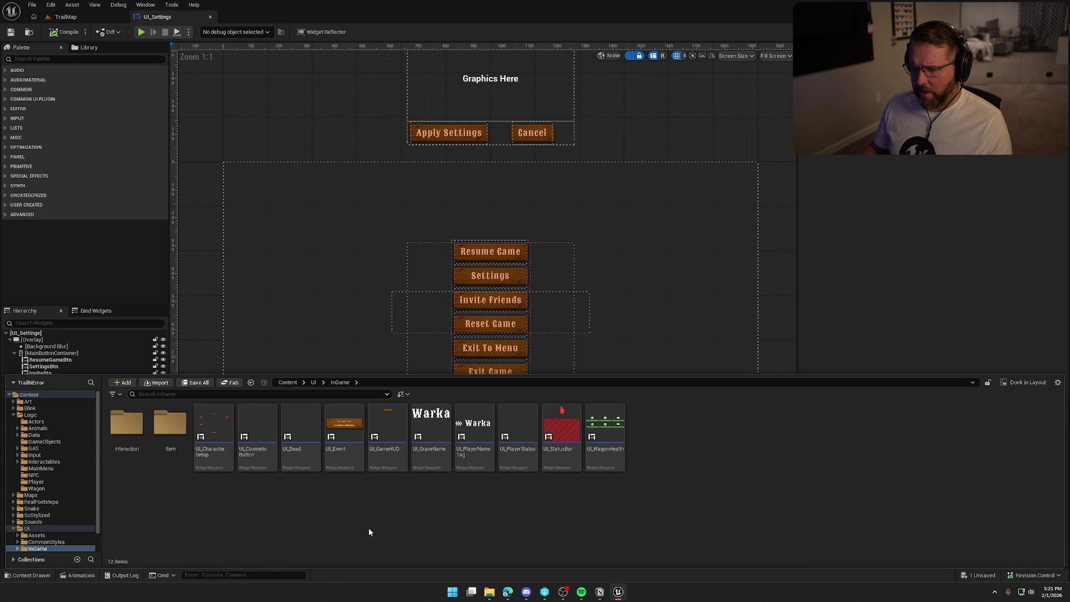
{"action": "left_click", "coordinate": [30, 529]}
{"action": "left_click", "coordinate": [627, 146]}
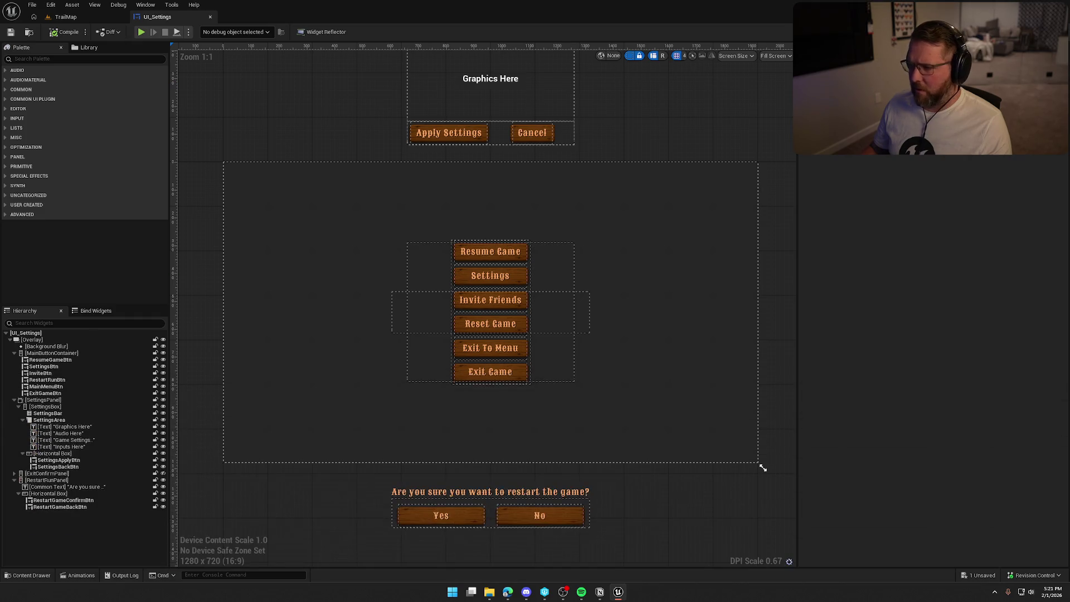
Step: Save UI_Settings and review its Event Graph, including the MainMenuBtn node chain
{"action": "key", "text": "ctrl+shift+g"}
{"action": "key", "text": "ctrl+s"}
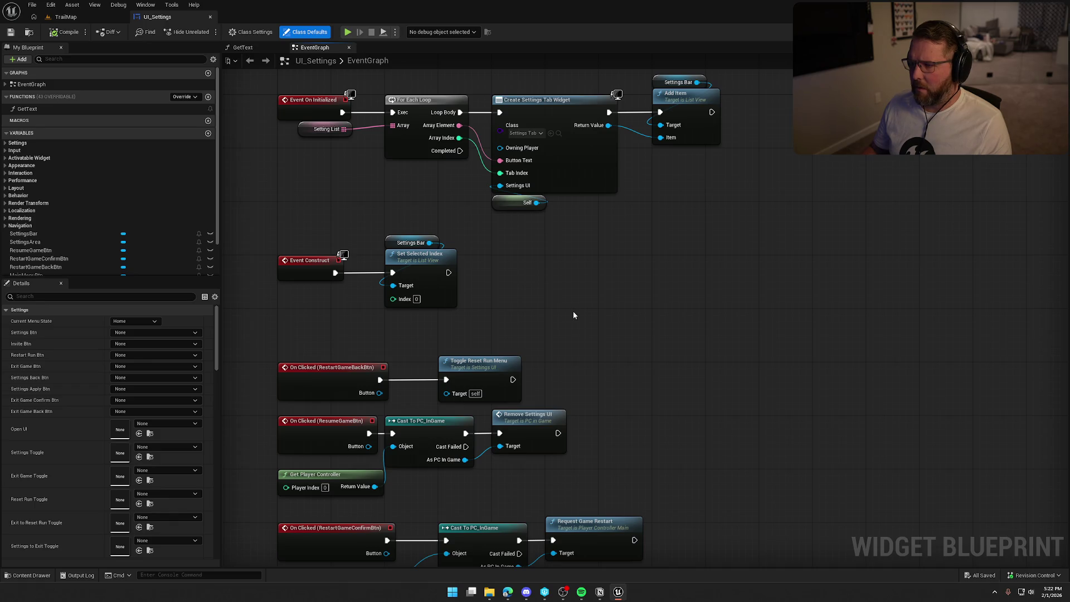
{"action": "scroll", "coordinate": [573, 311], "scroll_direction": "down", "scroll_amount": 1}
{"action": "left_click_drag", "start_coordinate": [616, 349], "coordinate": [591, 52]}
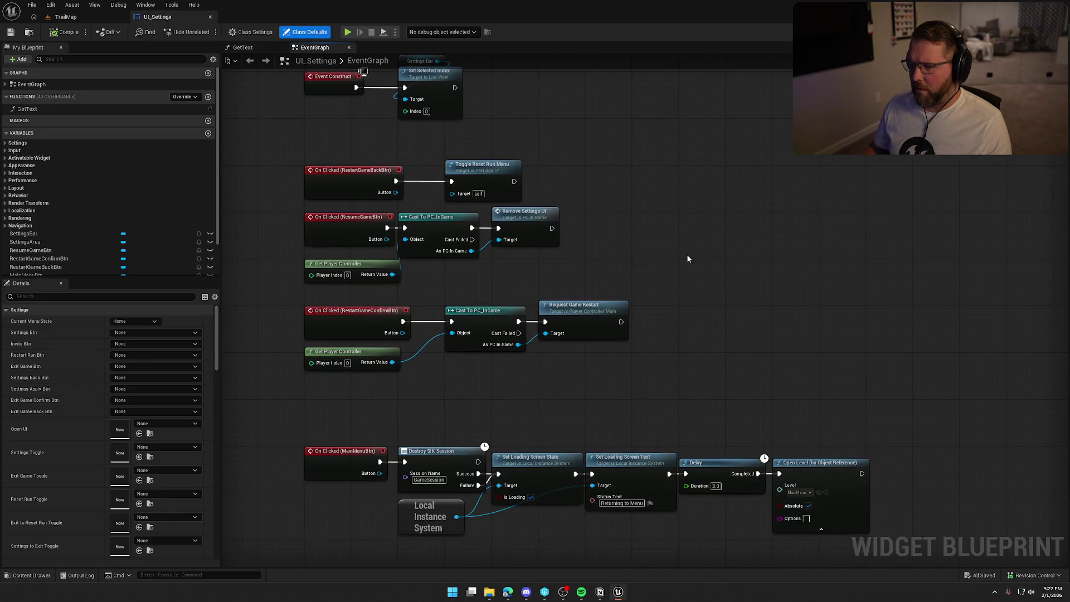
{"action": "left_click_drag", "start_coordinate": [694, 292], "coordinate": [698, 182]}
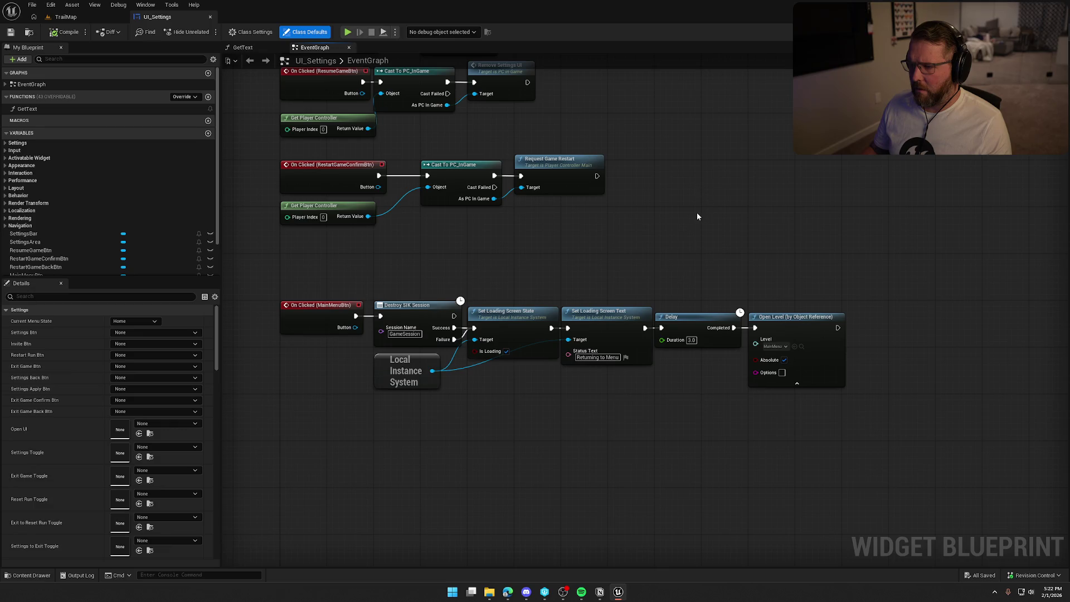
{"action": "mouse_move", "coordinate": [693, 228]}
{"action": "left_mouse_down"}
{"action": "mouse_move", "coordinate": [692, 81]}
{"action": "mouse_move", "coordinate": [711, 302]}
{"action": "mouse_move", "coordinate": [708, 431]}
{"action": "mouse_move", "coordinate": [669, 332]}
{"action": "left_mouse_up"}
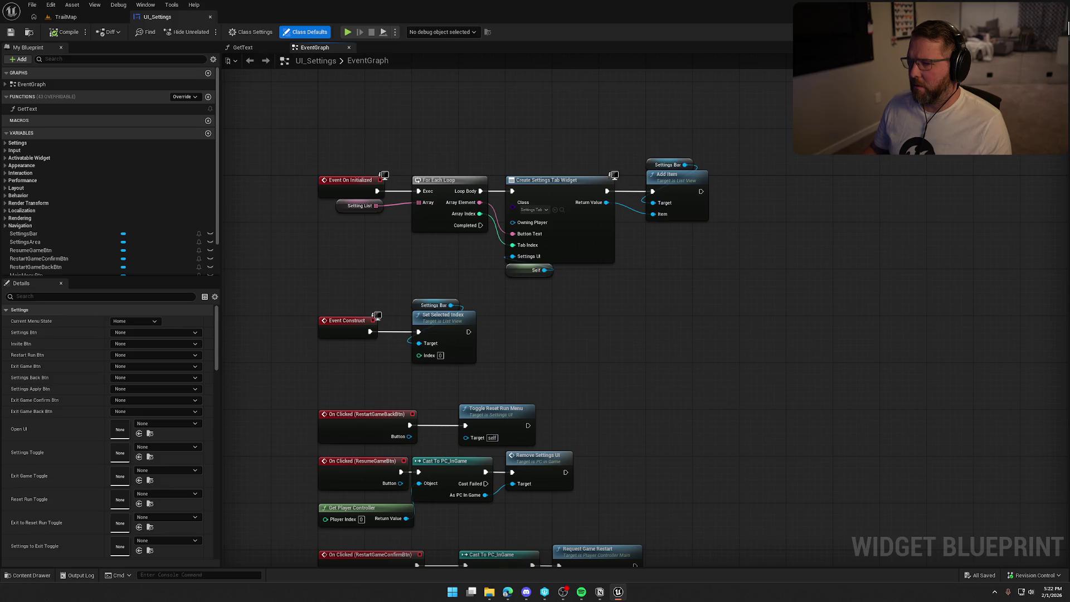
Step: Return to the TrailMap level after a quick look back at UI_Settings
{"action": "left_click", "coordinate": [65, 17]}
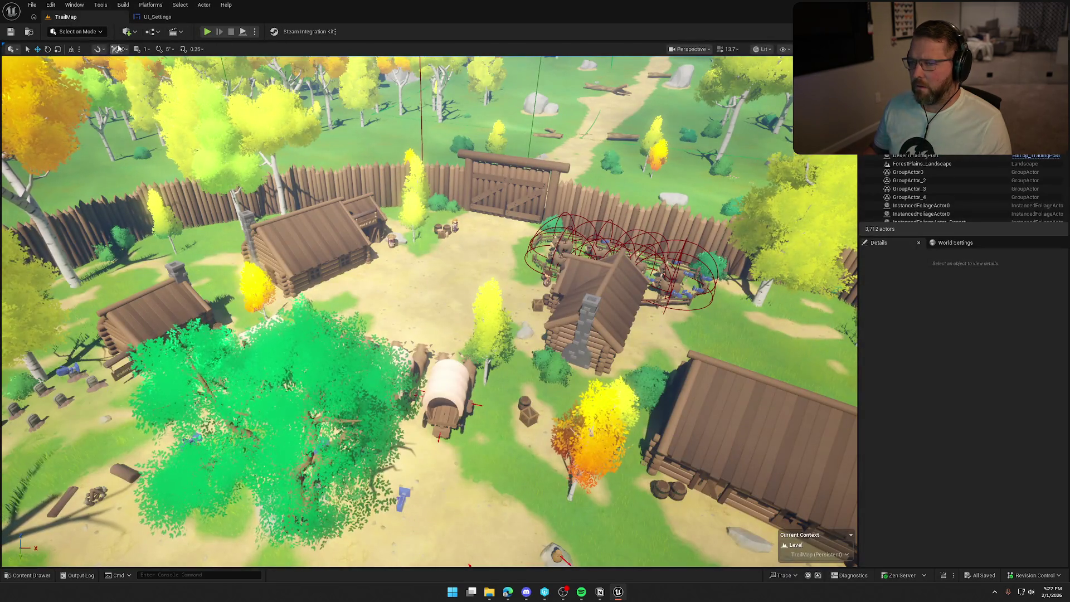
{"action": "left_click", "coordinate": [175, 17]}
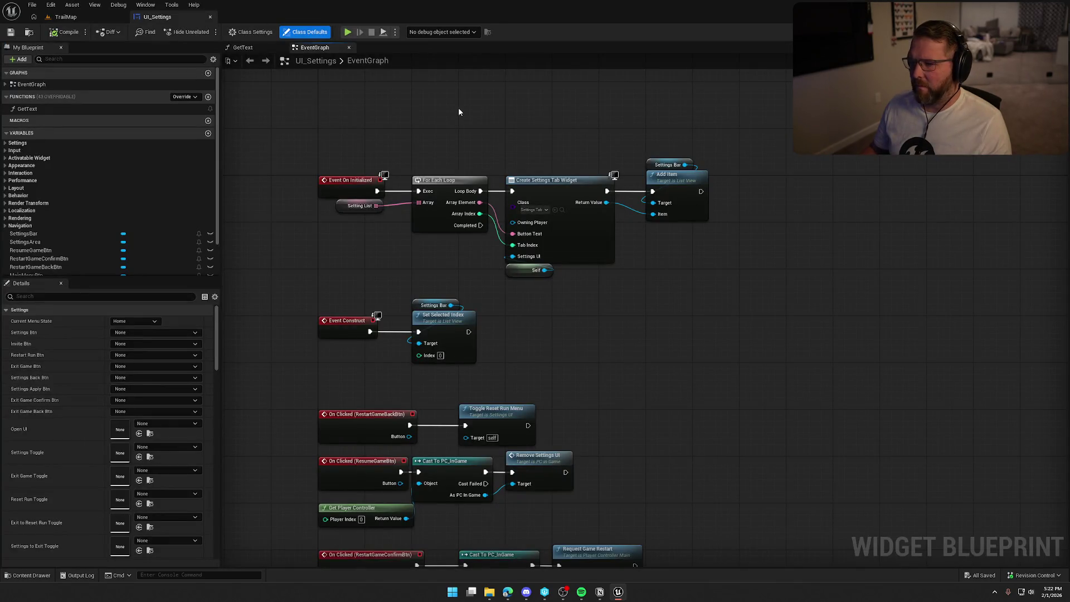
{"action": "left_click", "coordinate": [62, 17]}
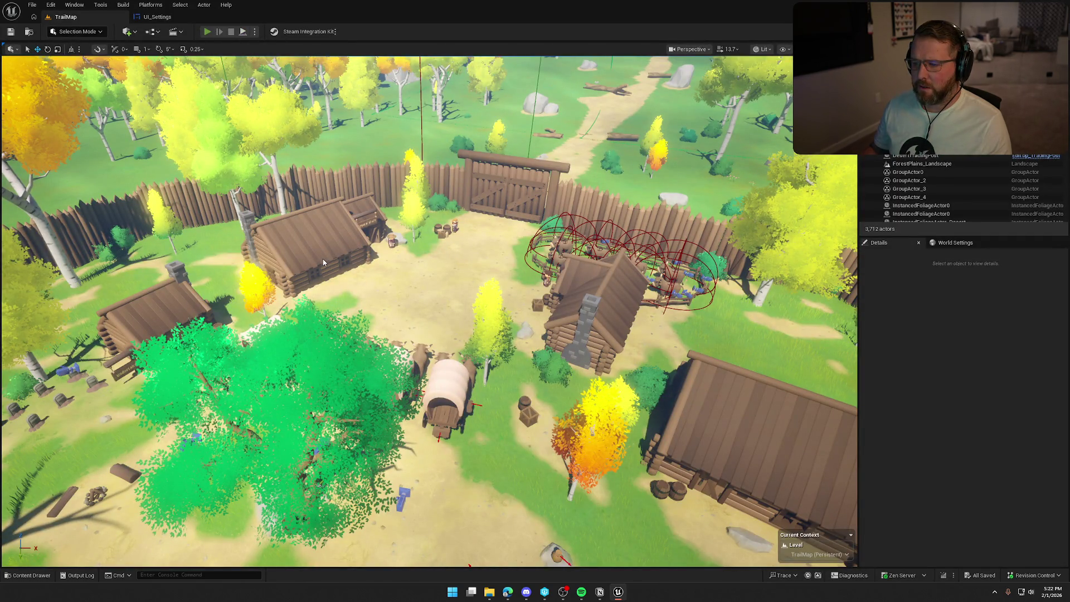
Step: Play TrailMap in the editor, walk forward, then exit via the pause menu's Exit Game and Yes
{"action": "key", "text": "alt+p"}
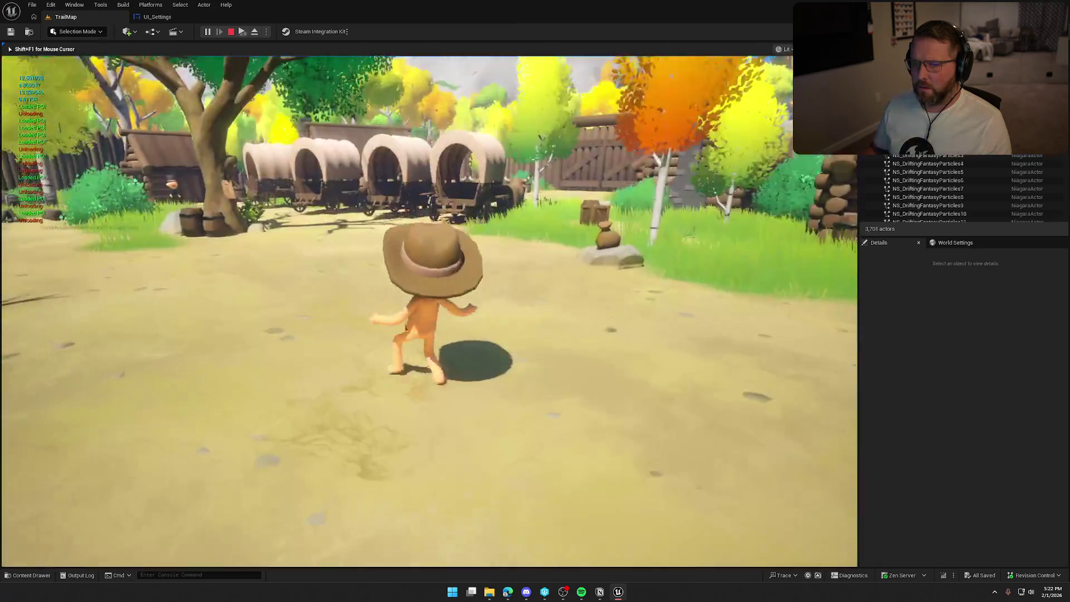
{"action": "key", "text": "w"}
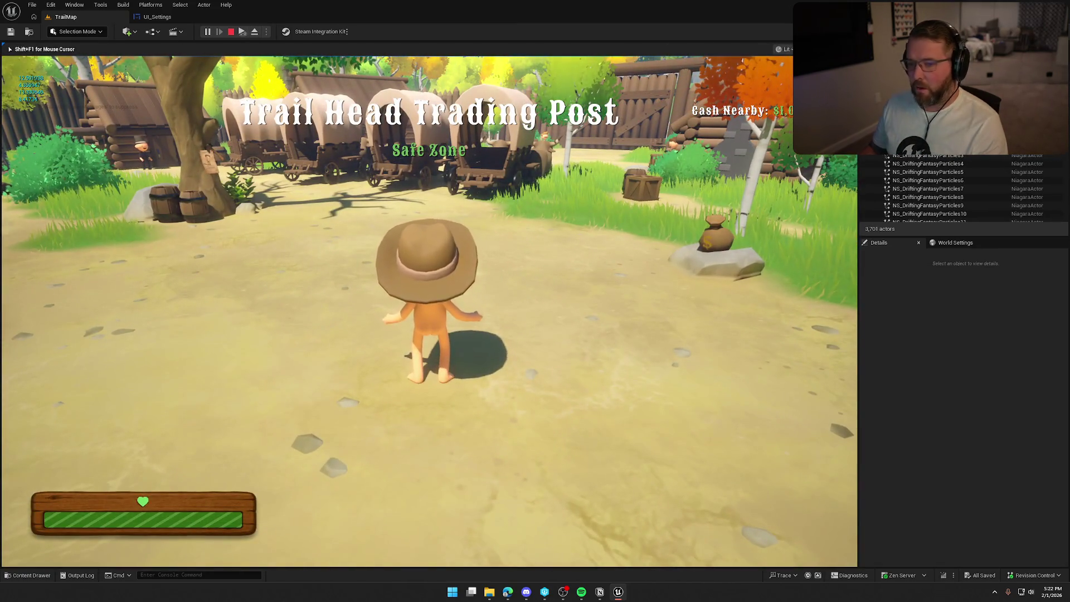
{"action": "key", "text": "p"}
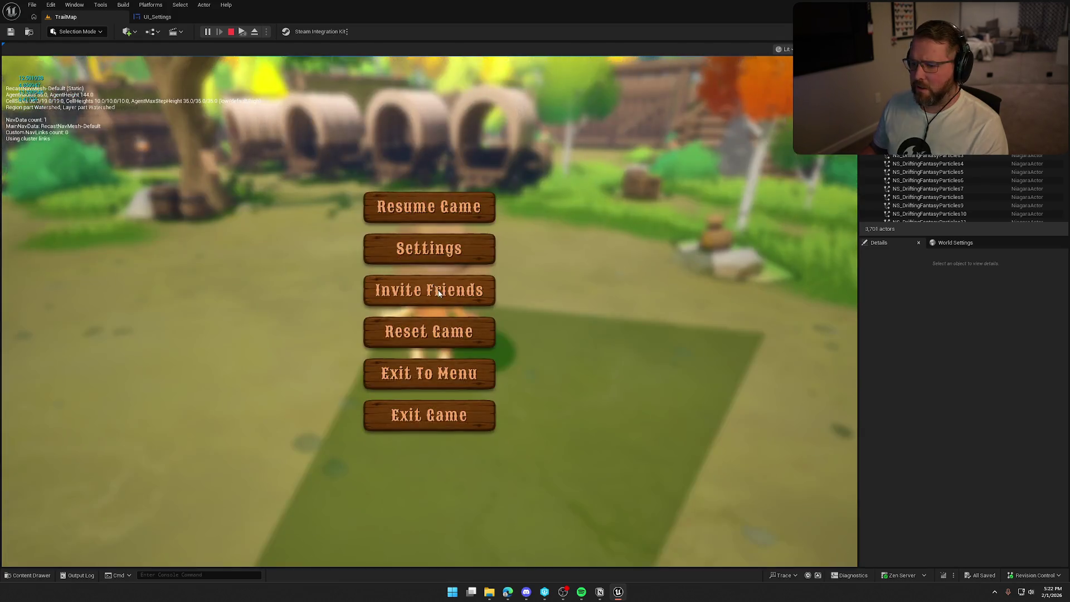
{"action": "left_click", "coordinate": [465, 424]}
{"action": "left_click", "coordinate": [379, 331]}
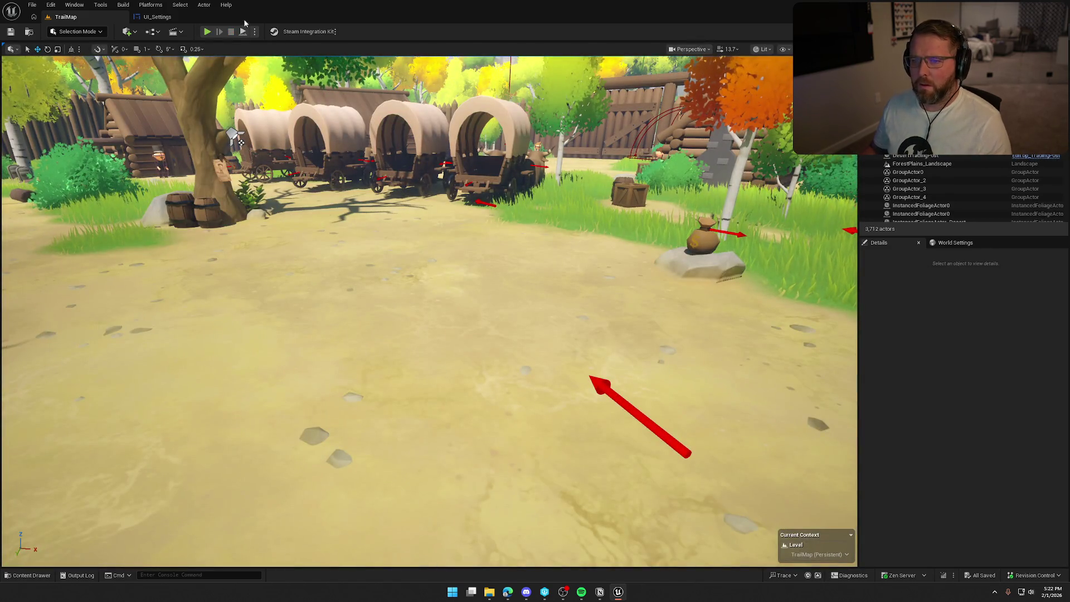
Step: Start packaging the project for Windows and dock the Output Log as a tab
{"action": "left_click", "coordinate": [149, 6]}
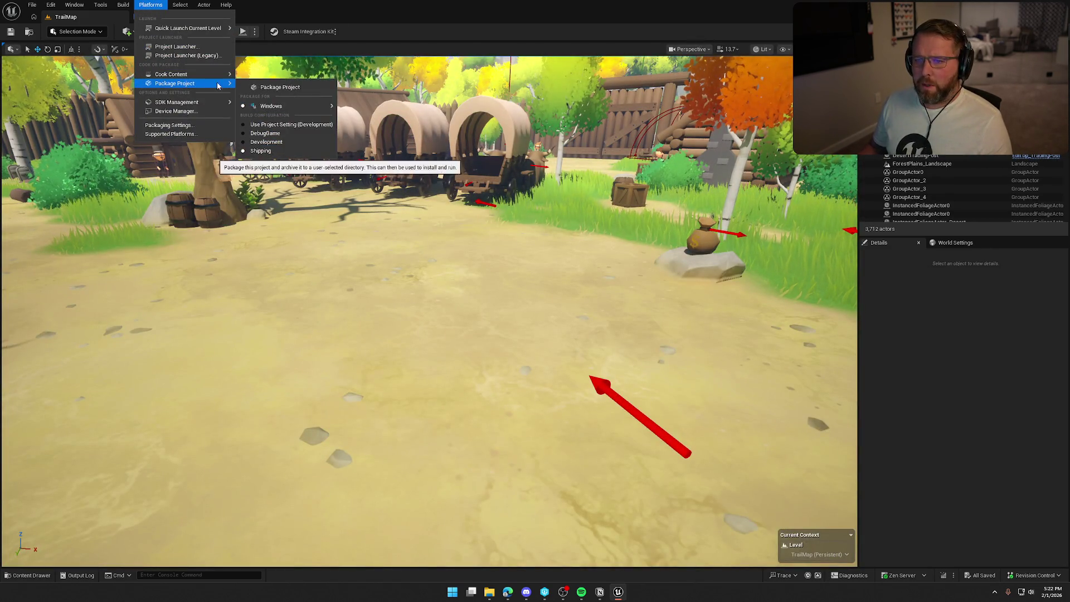
{"action": "left_click", "coordinate": [257, 86]}
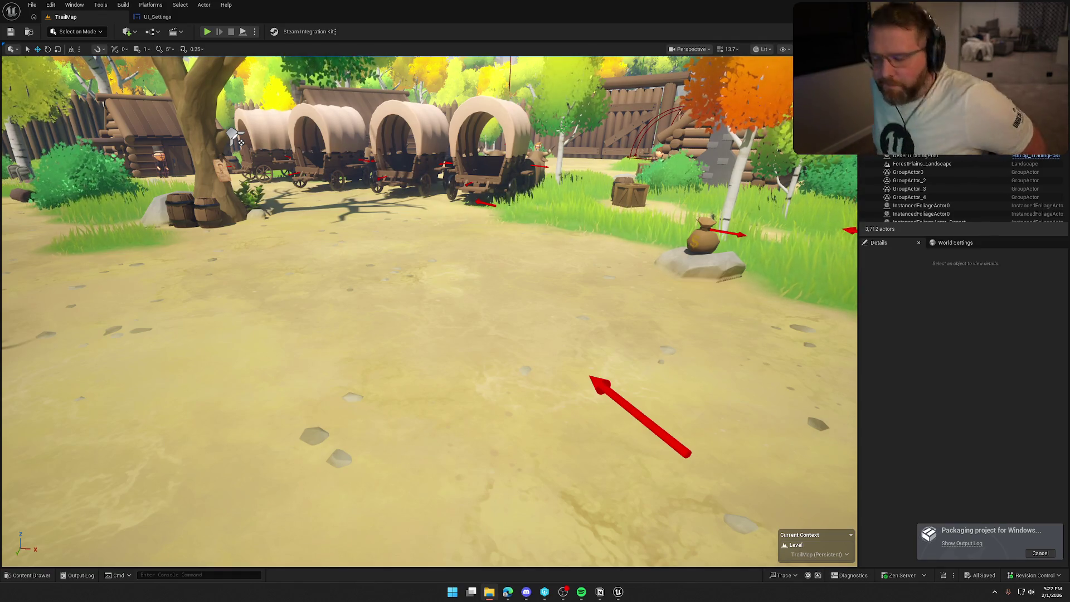
{"action": "left_click", "coordinate": [962, 544]}
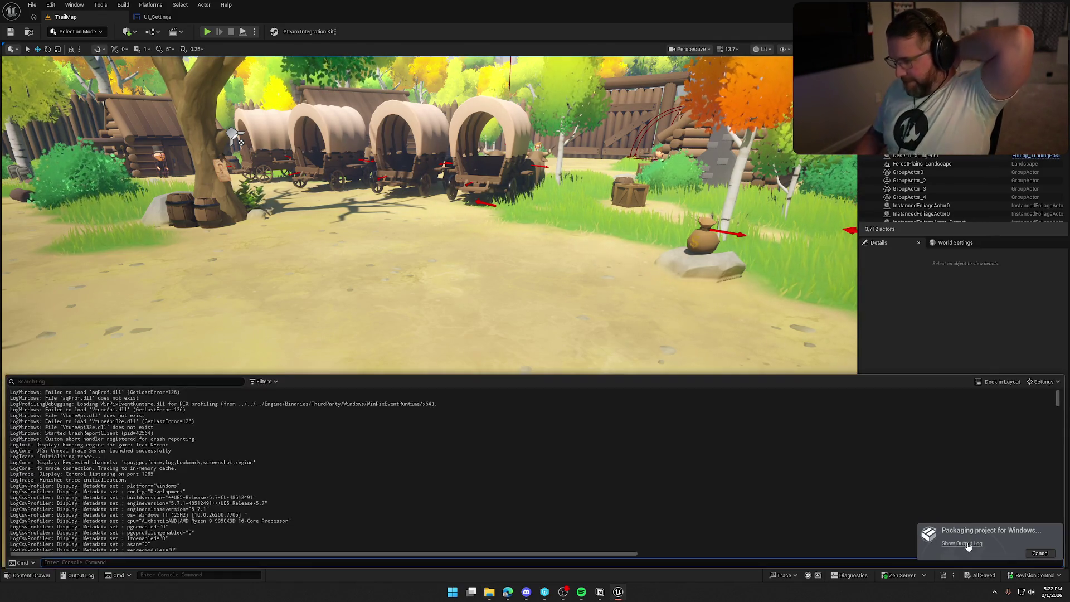
{"action": "left_click", "coordinate": [1011, 383]}
Step: Clear the log, close UI_Settings, and quit the editor once BUILD SUCCESSFUL appears
{"action": "right_click", "coordinate": [349, 91]}
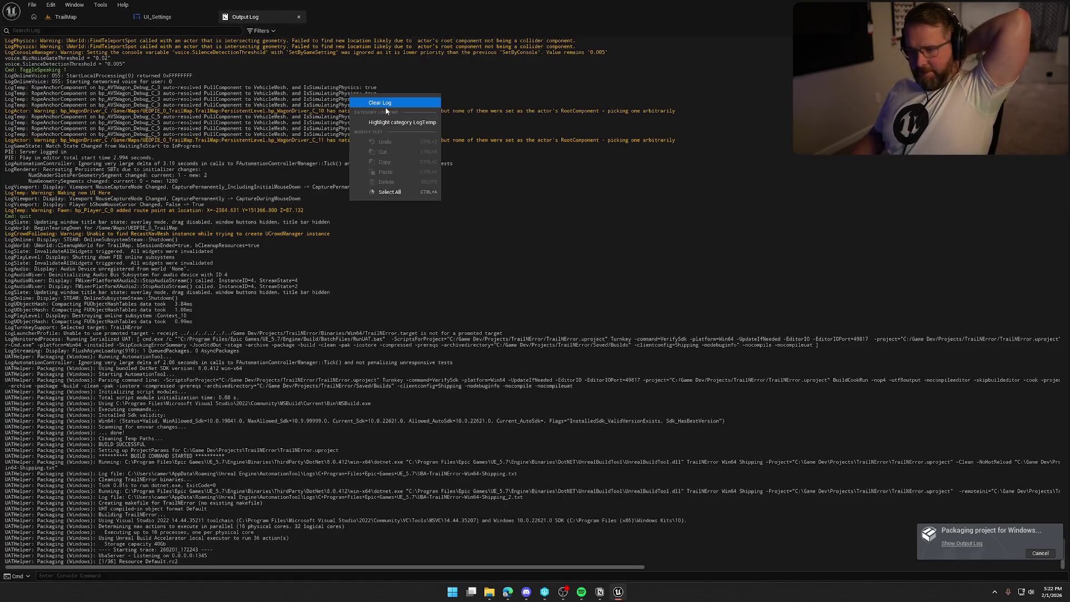
{"action": "left_click", "coordinate": [374, 189]}
{"action": "left_click", "coordinate": [213, 17]}
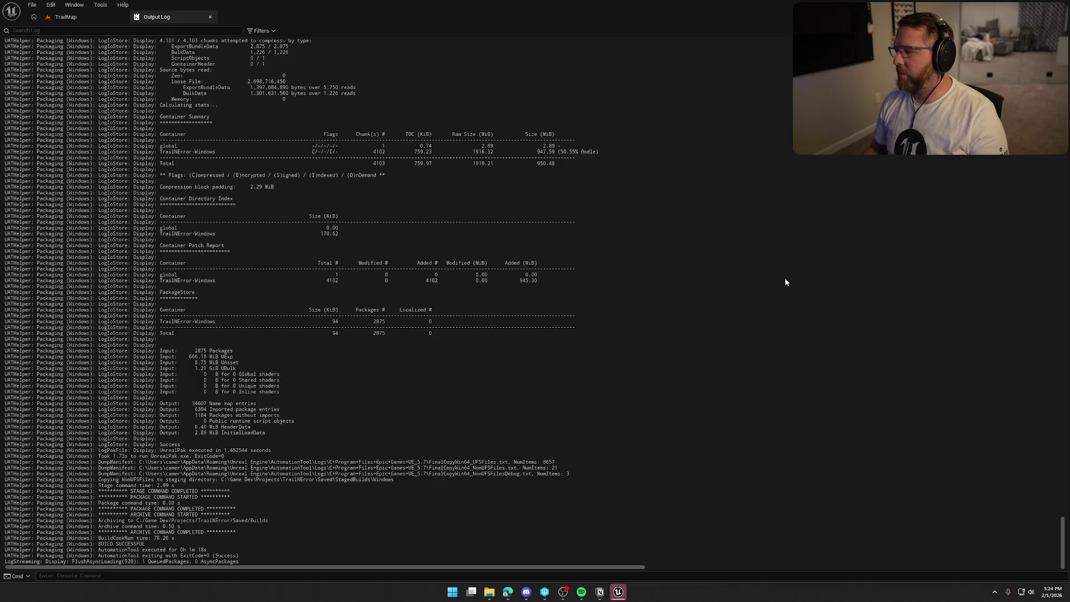
{"action": "key", "text": "alt+F4"}
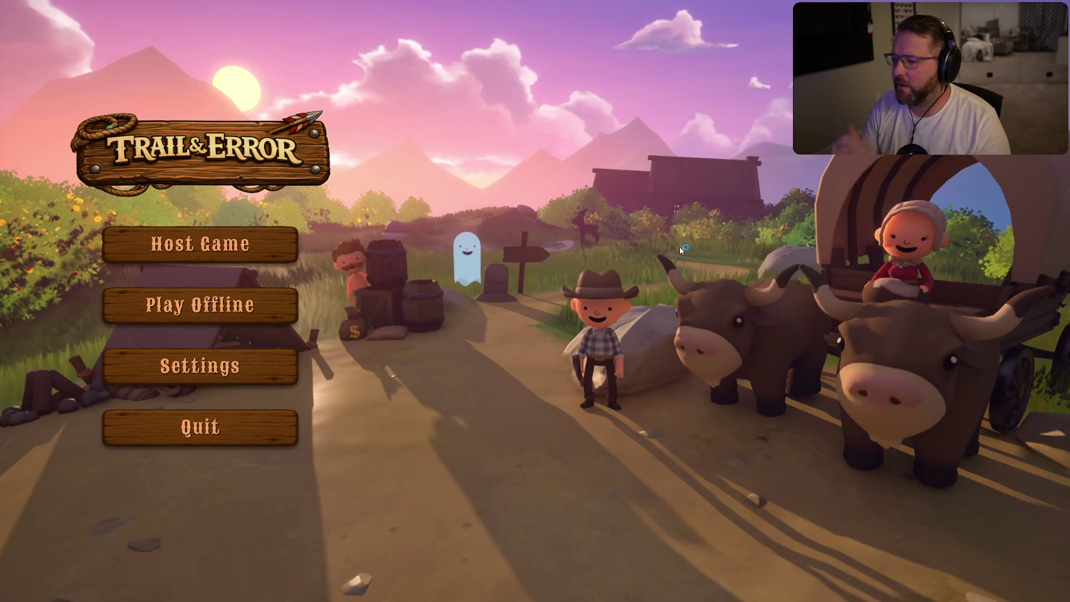
Step: Play Offline in the packaged build, walk toward the wagons, then exit the game with Yes
{"action": "left_click", "coordinate": [240, 315]}
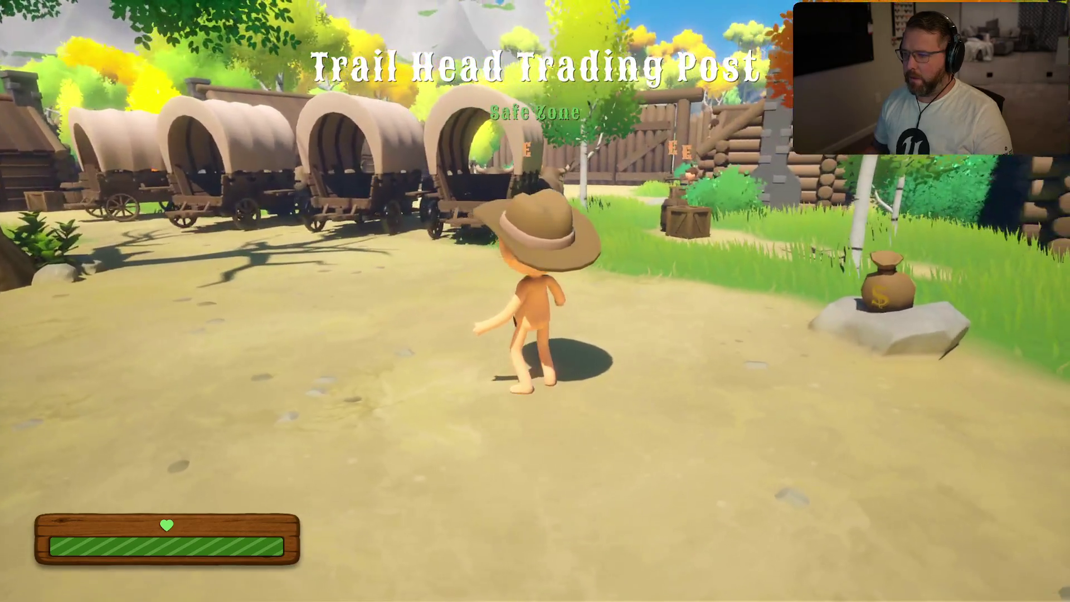
{"action": "key", "text": "w"}
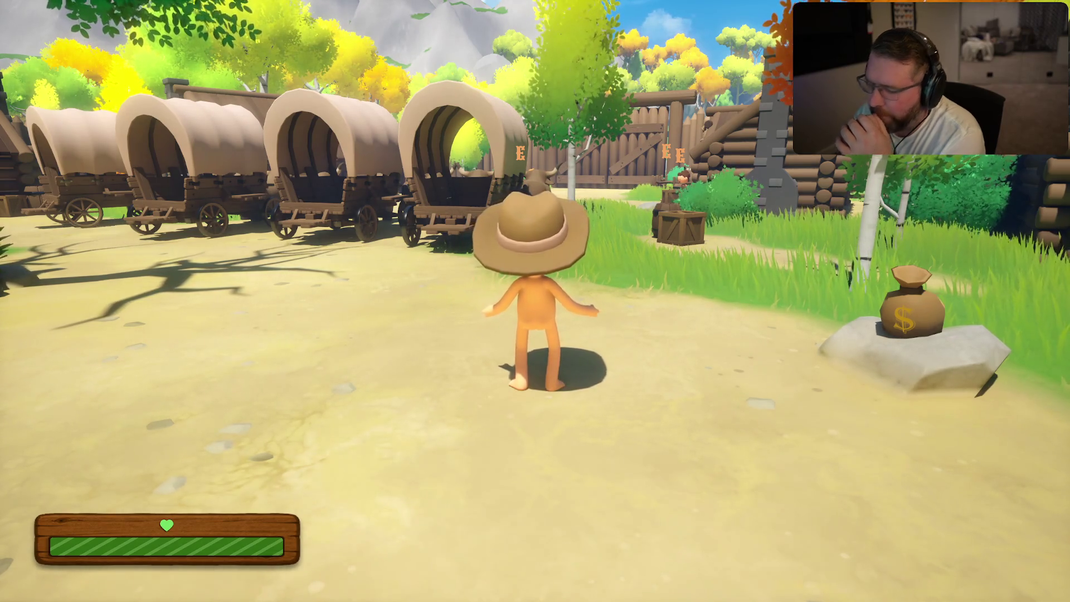
{"action": "key", "text": "Escape"}
{"action": "left_click", "coordinate": [523, 400]}
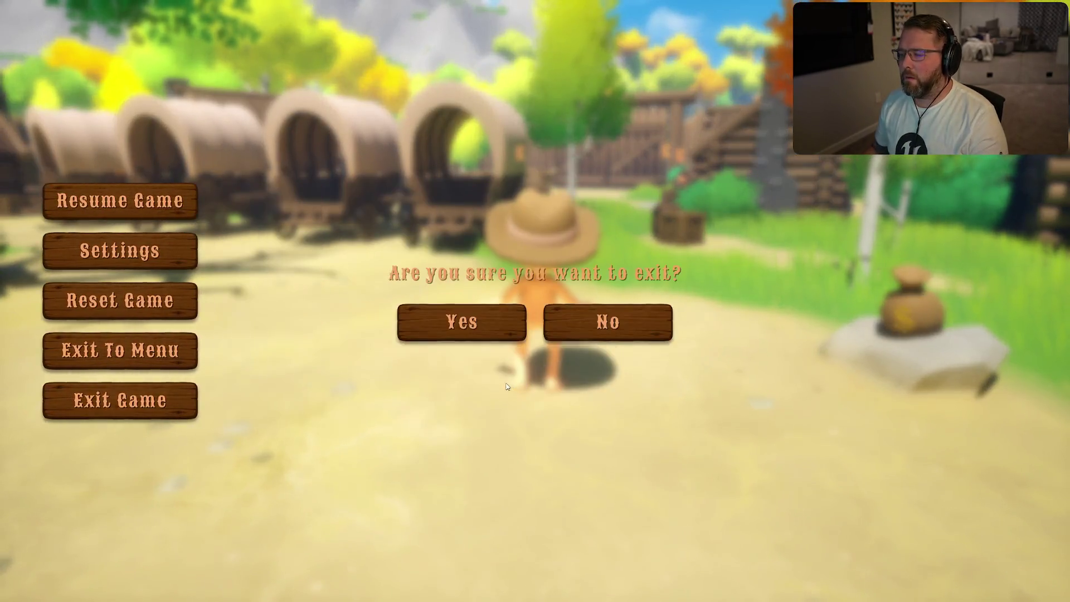
{"action": "left_click", "coordinate": [493, 330]}
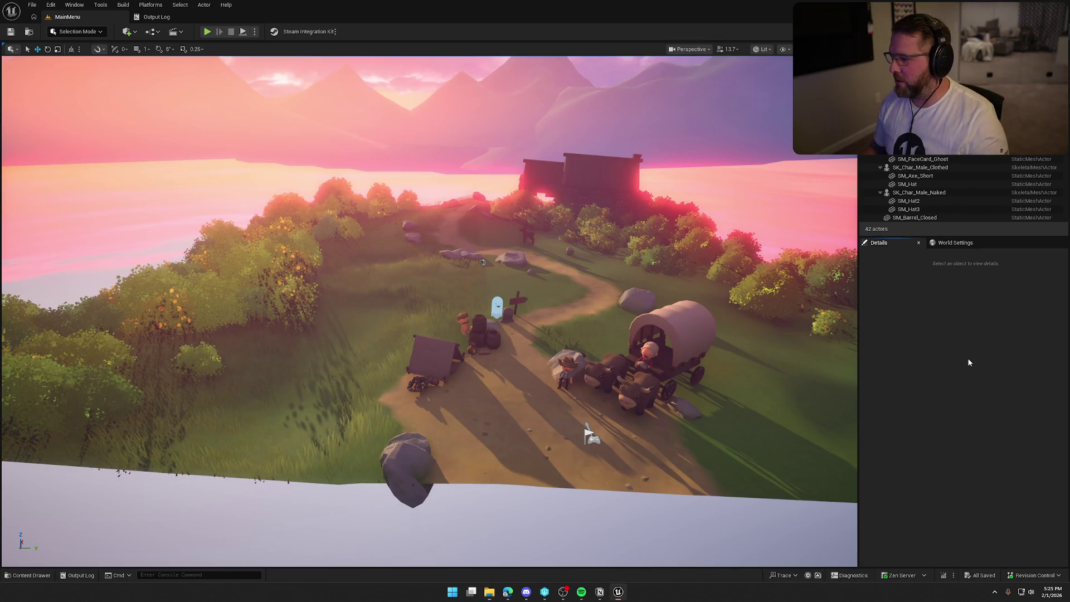
Step: Open bp_POI from the Logic folder and find Set Visibility references by name
{"action": "key", "text": "ctrl+space"}
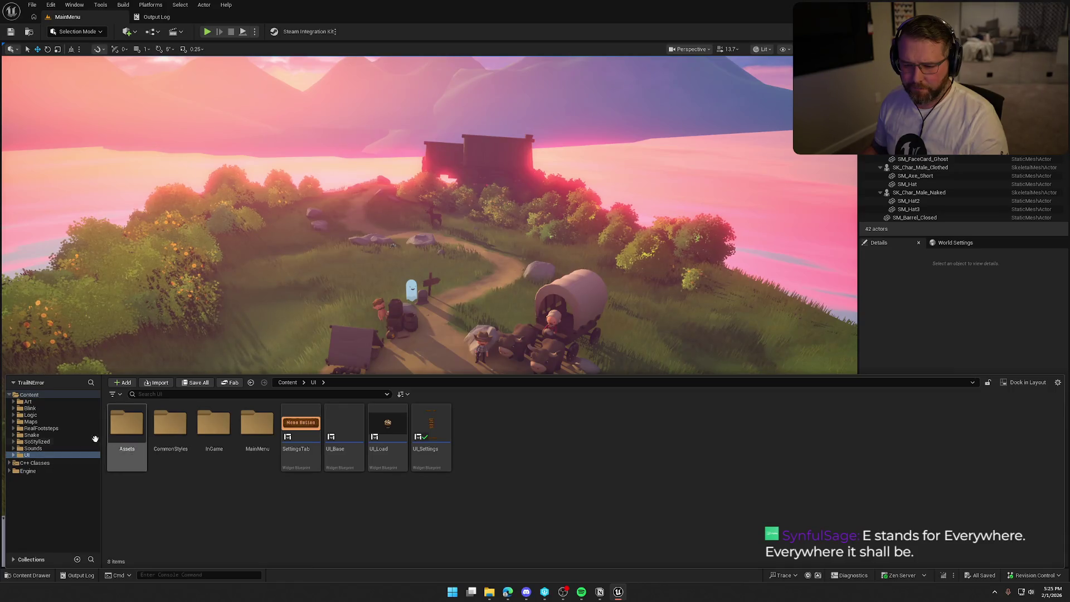
{"action": "left_click", "coordinate": [41, 415]}
{"action": "type", "text": "poi"}
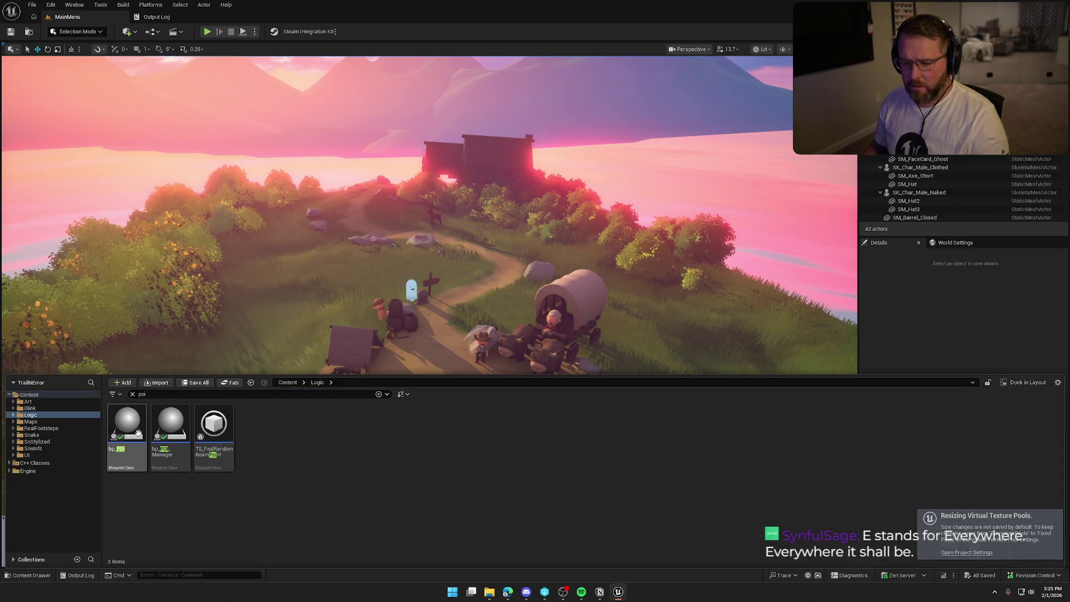
{"action": "double_click", "coordinate": [137, 454]}
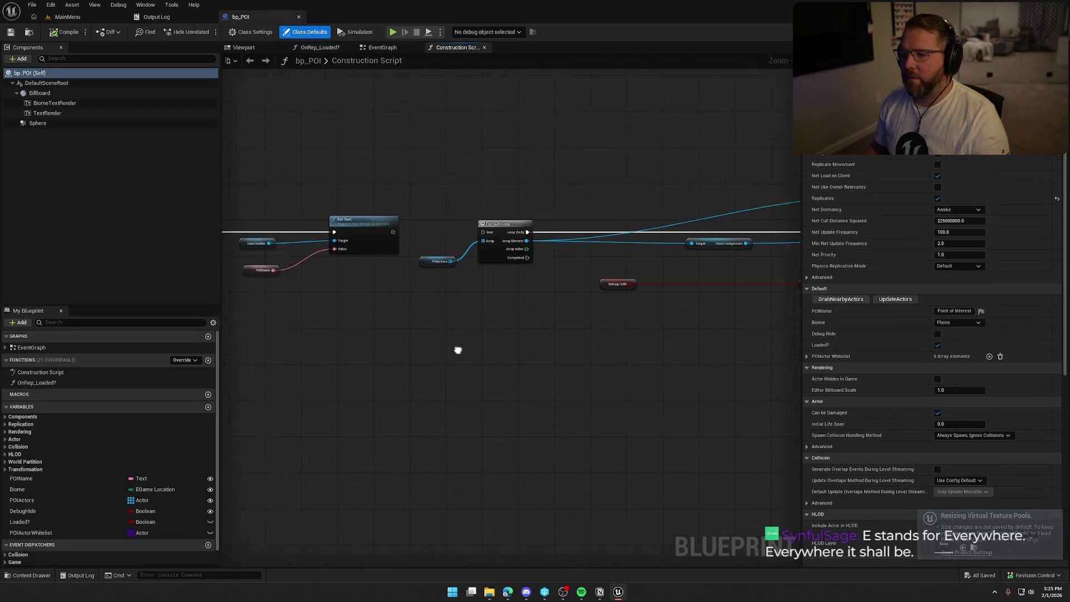
{"action": "mouse_move", "coordinate": [458, 350]}
{"action": "left_mouse_down"}
{"action": "mouse_move", "coordinate": [628, 361]}
{"action": "mouse_move", "coordinate": [422, 371]}
{"action": "left_mouse_up"}
{"action": "left_click", "coordinate": [671, 204]}
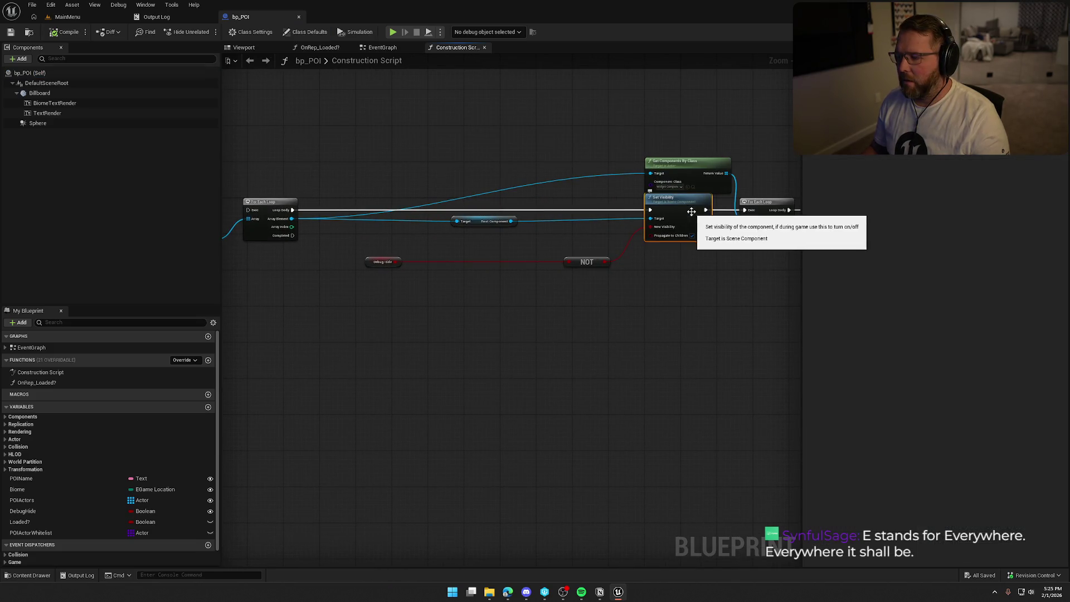
{"action": "scroll", "coordinate": [603, 309], "scroll_direction": "up", "scroll_amount": 3}
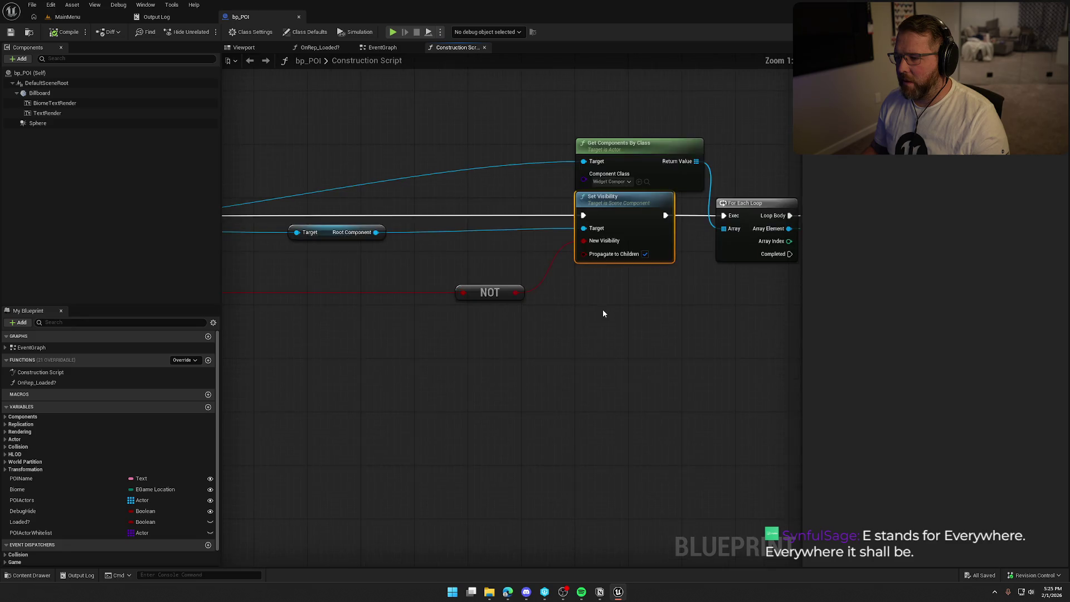
{"action": "right_click", "coordinate": [571, 226]}
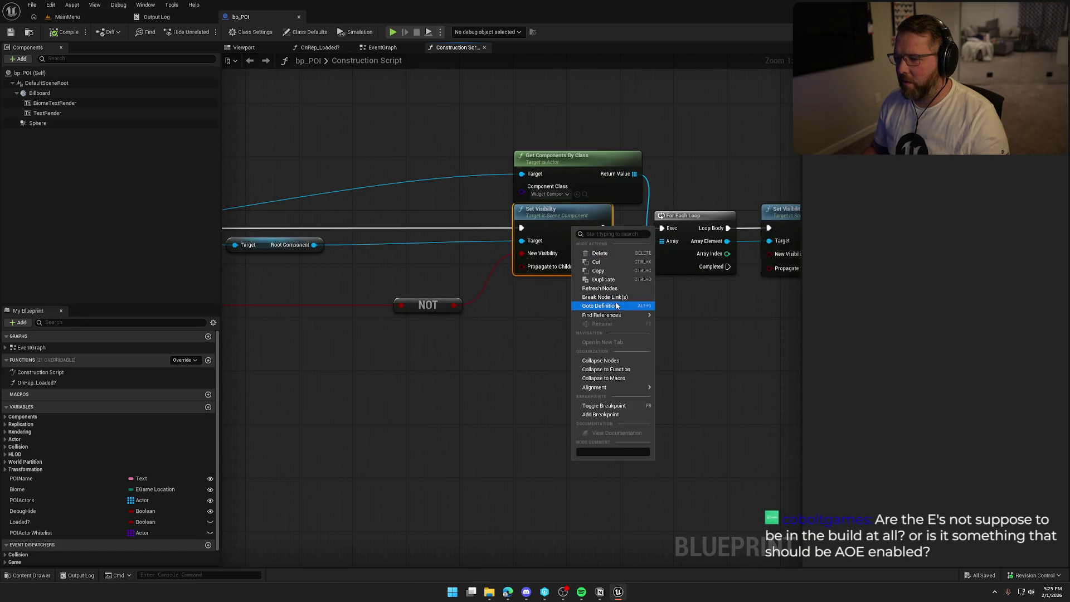
{"action": "mouse_move", "coordinate": [613, 315]}
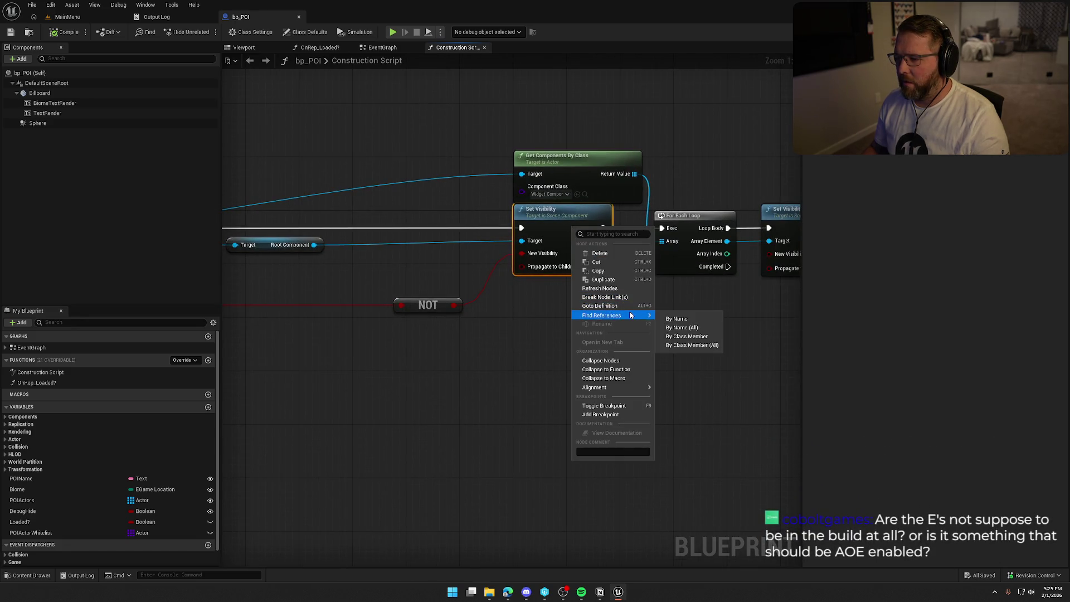
{"action": "left_click", "coordinate": [705, 322]}
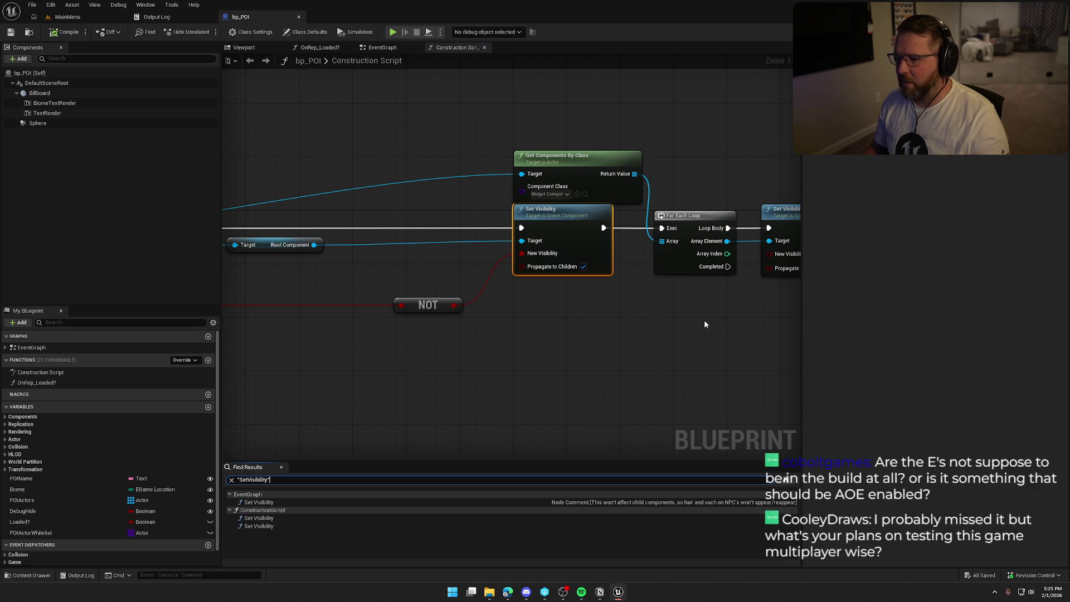
Step: Inspect the EventGraph Set Visibility and the first Construction Script Set Visibility with surrounding nodes
{"action": "left_click", "coordinate": [259, 502]}
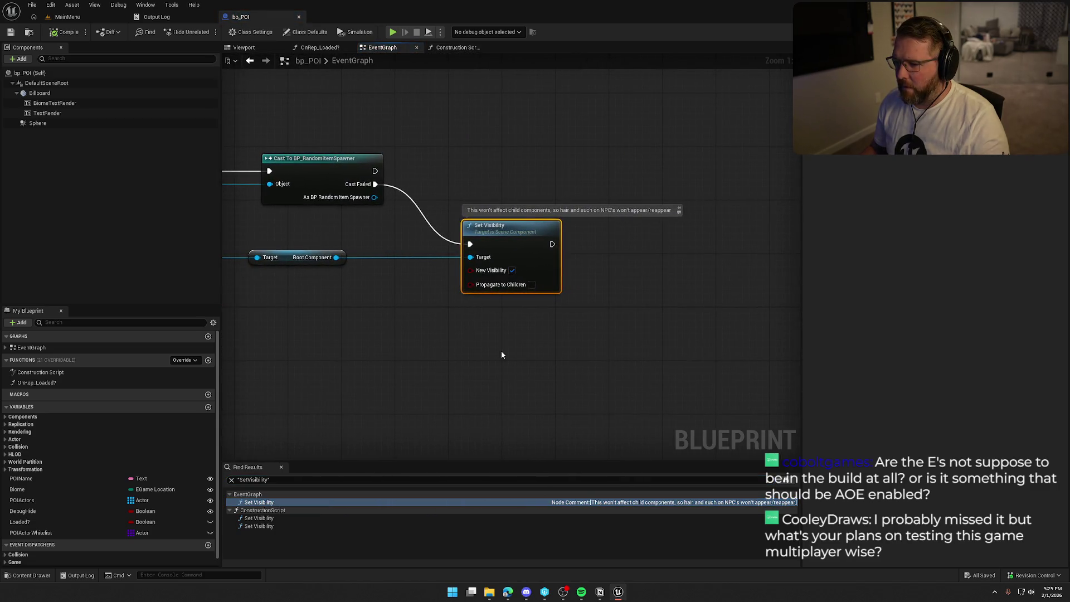
{"action": "mouse_move", "coordinate": [419, 355]}
{"action": "left_mouse_down"}
{"action": "mouse_move", "coordinate": [576, 352]}
{"action": "mouse_move", "coordinate": [455, 349]}
{"action": "left_mouse_up"}
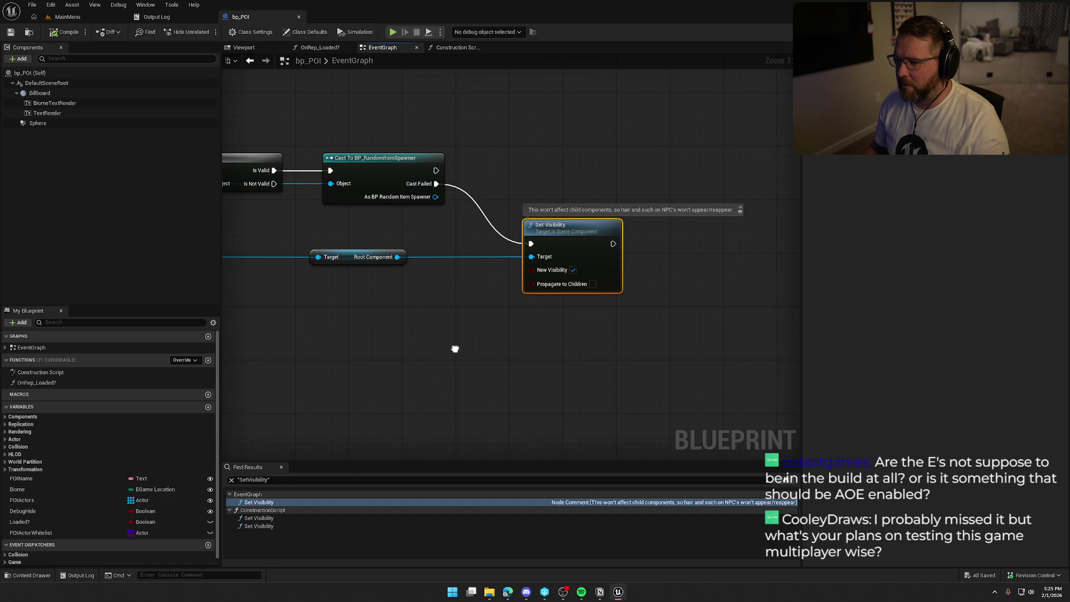
{"action": "mouse_move", "coordinate": [455, 349]}
{"action": "left_mouse_down"}
{"action": "mouse_move", "coordinate": [584, 346]}
{"action": "mouse_move", "coordinate": [511, 308]}
{"action": "mouse_move", "coordinate": [635, 289]}
{"action": "mouse_move", "coordinate": [419, 183]}
{"action": "left_mouse_up"}
{"action": "double_click", "coordinate": [295, 516]}
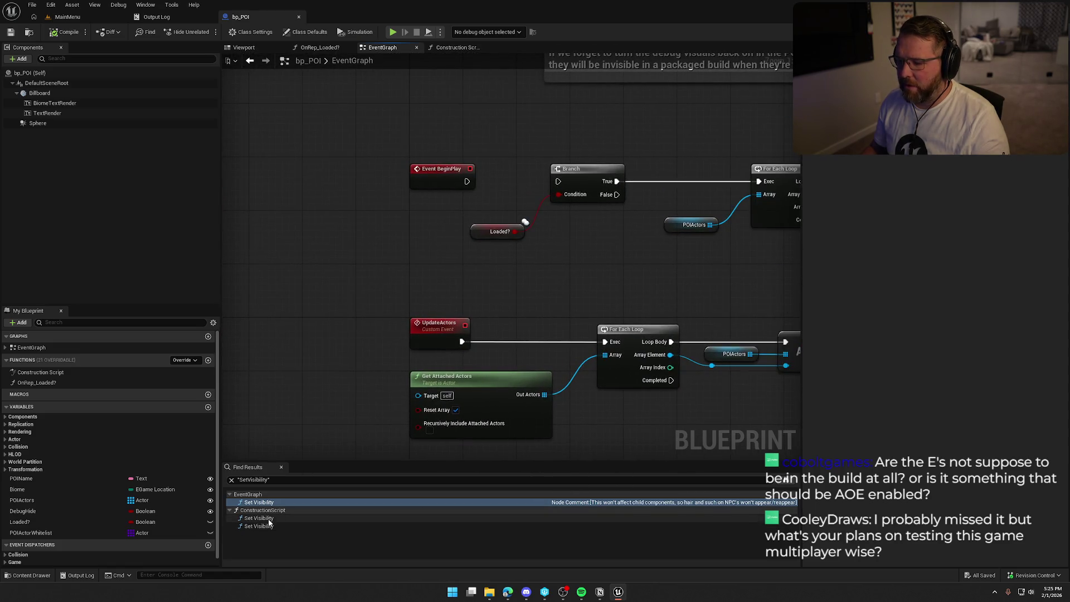
{"action": "mouse_move", "coordinate": [442, 396]}
{"action": "left_mouse_down"}
{"action": "mouse_move", "coordinate": [652, 399]}
{"action": "mouse_move", "coordinate": [537, 363]}
{"action": "mouse_move", "coordinate": [770, 378]}
{"action": "left_mouse_up"}
{"action": "left_click_drag", "start_coordinate": [393, 396], "coordinate": [585, 395]}
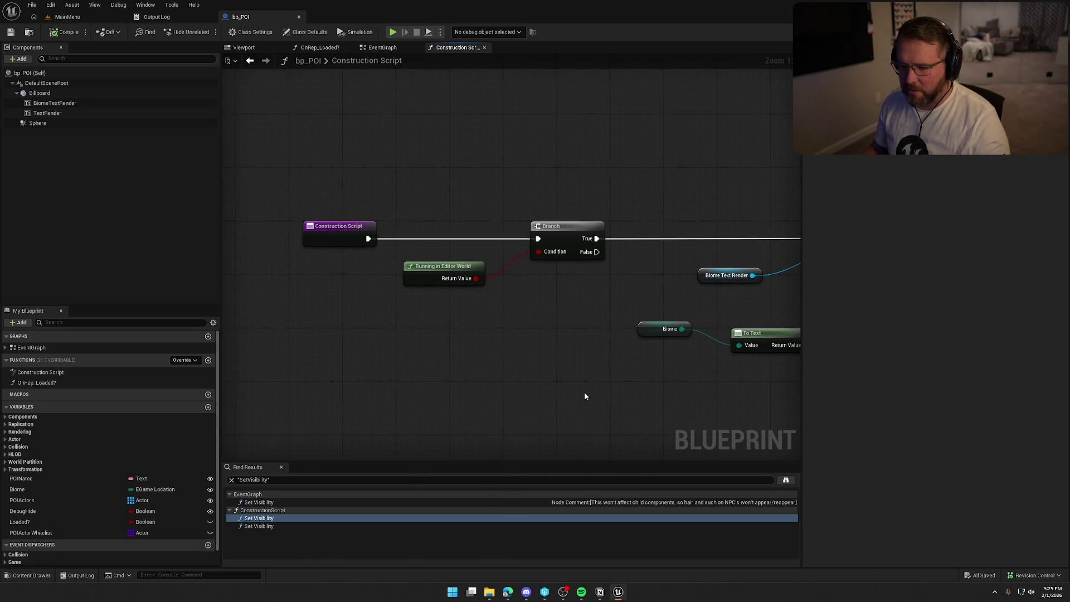
Step: Check the second Construction Script Set Visibility near the Set Text nodes, then return to MainMenu
{"action": "left_click", "coordinate": [259, 526]}
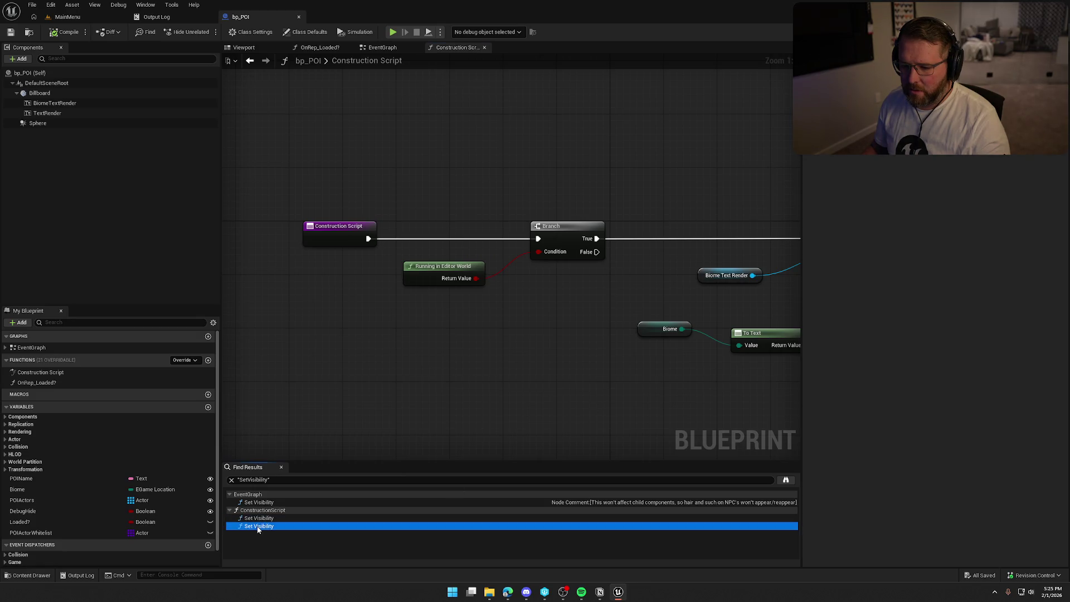
{"action": "mouse_move", "coordinate": [412, 371]}
{"action": "left_mouse_down"}
{"action": "mouse_move", "coordinate": [763, 393]}
{"action": "mouse_move", "coordinate": [643, 367]}
{"action": "left_mouse_up"}
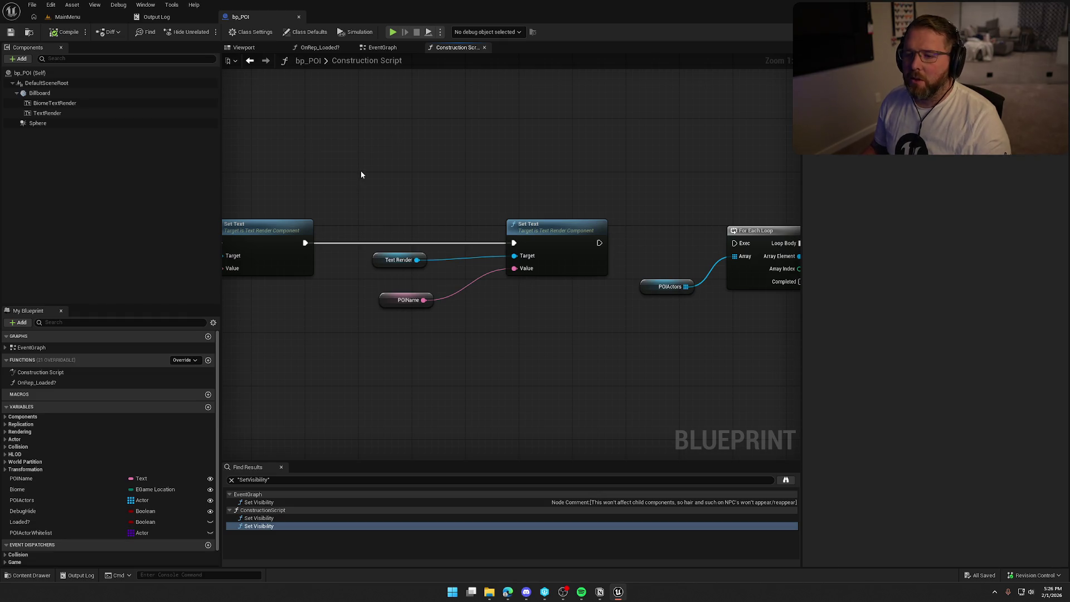
{"action": "left_click", "coordinate": [95, 4]}
{"action": "left_click", "coordinate": [73, 17]}
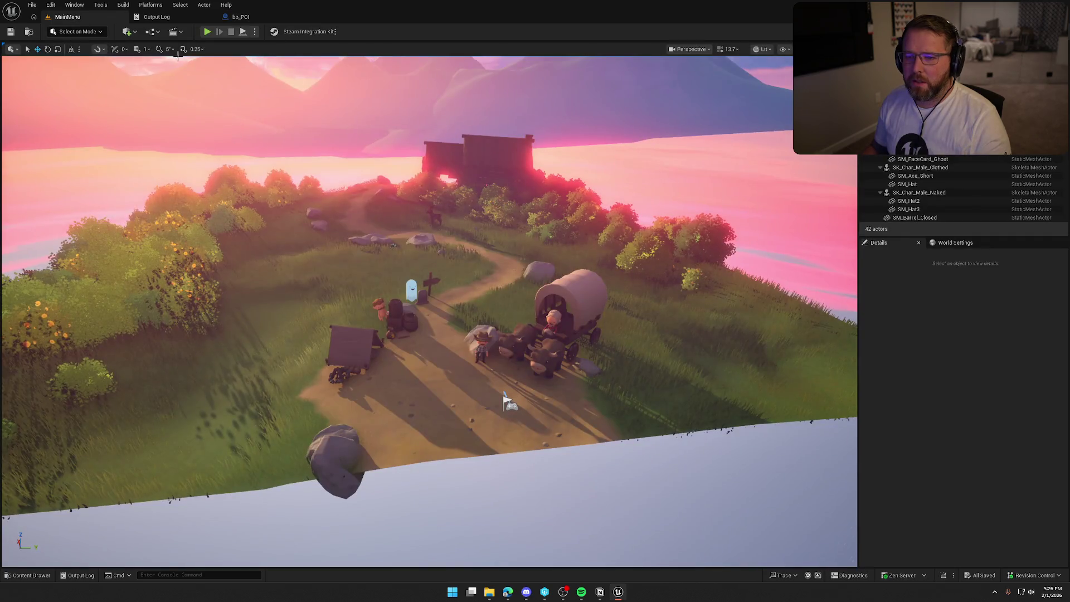
Step: Clear the 'poi' search in the Maps folder and open the GameWorld map
{"action": "key", "text": "ctrl+space"}
{"action": "left_click", "coordinate": [46, 421]}
{"action": "left_click", "coordinate": [132, 394]}
{"action": "double_click", "coordinate": [220, 430]}
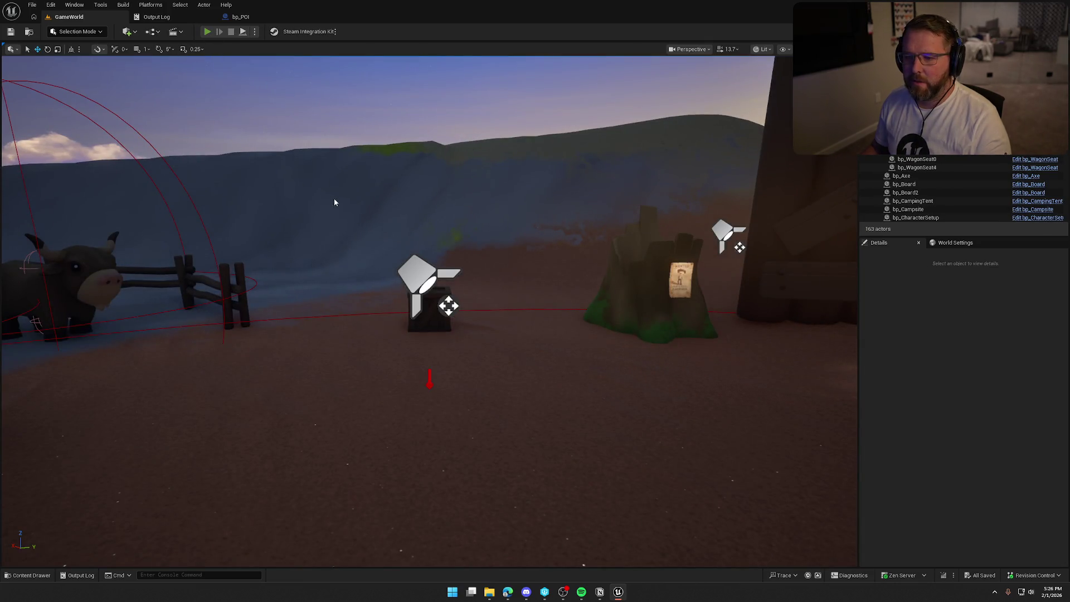
Step: Play in editor and sprint past the wagon, through the Trail Head Trading Post, toward the fenced cows
{"action": "key", "text": "alt+p"}
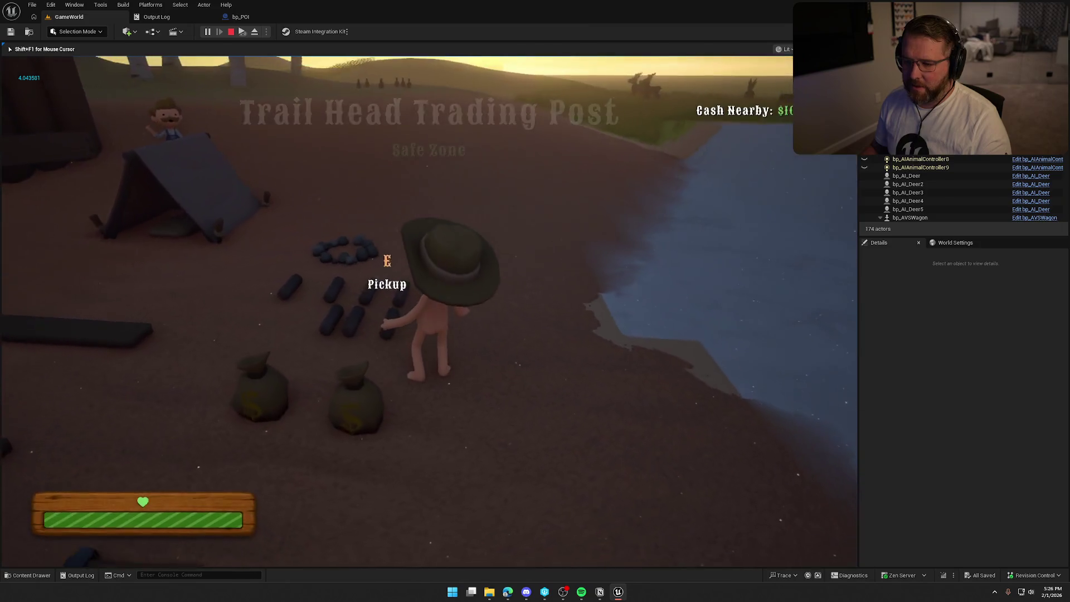
{"action": "key", "text": "shift+w"}
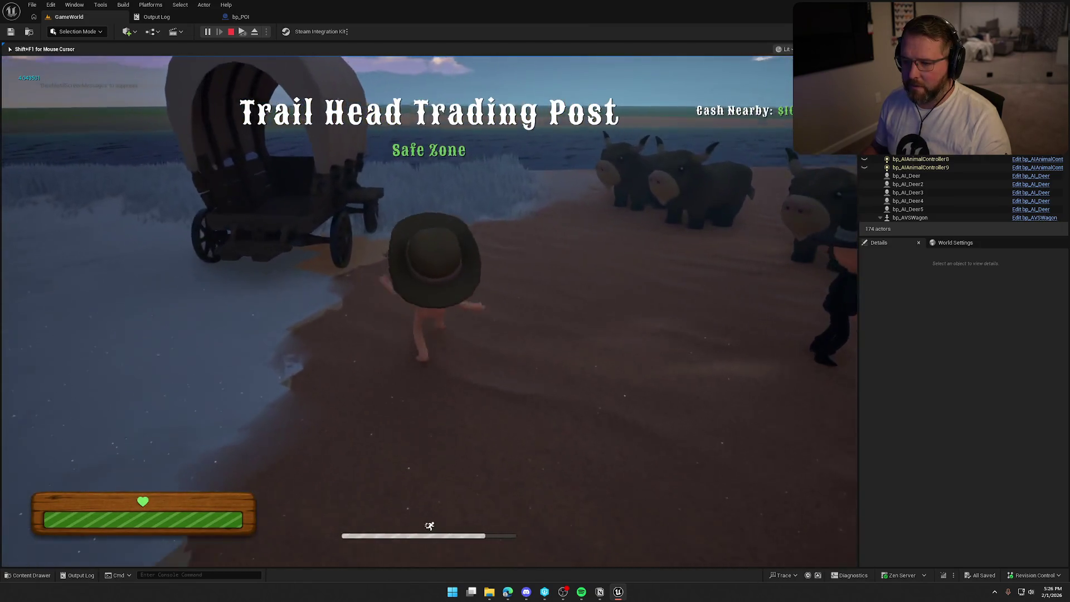
{"action": "key", "text": "shift+w"}
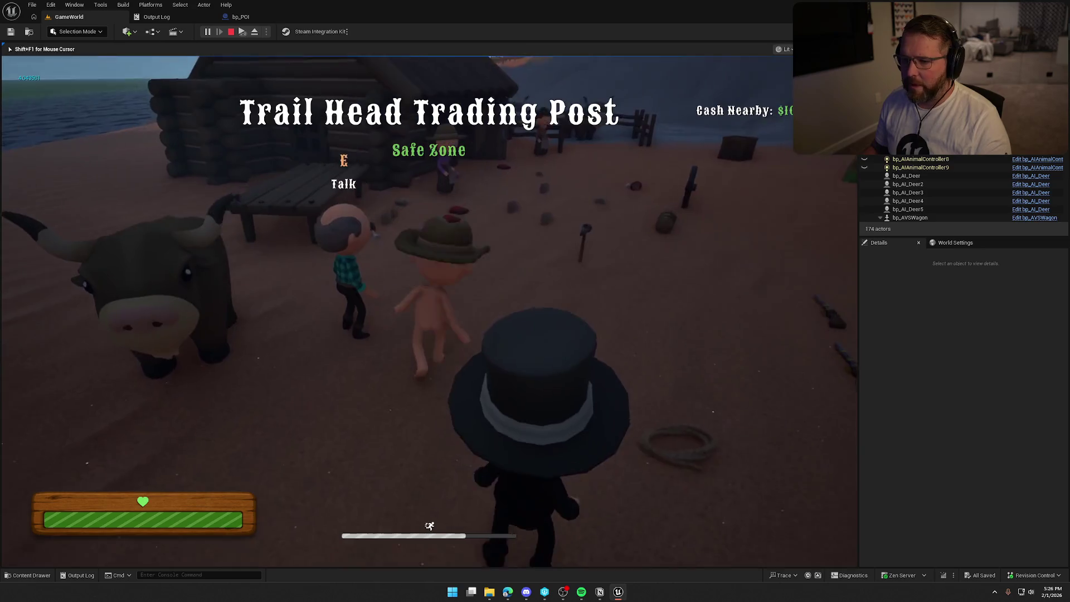
{"action": "key", "text": "shift+w"}
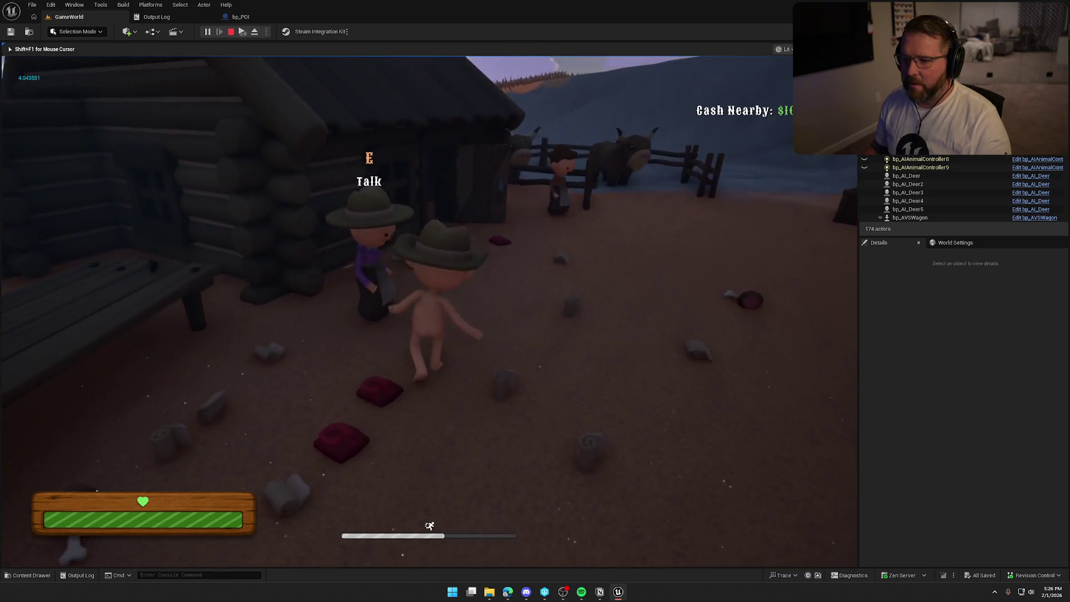
{"action": "key", "text": "shift+w"}
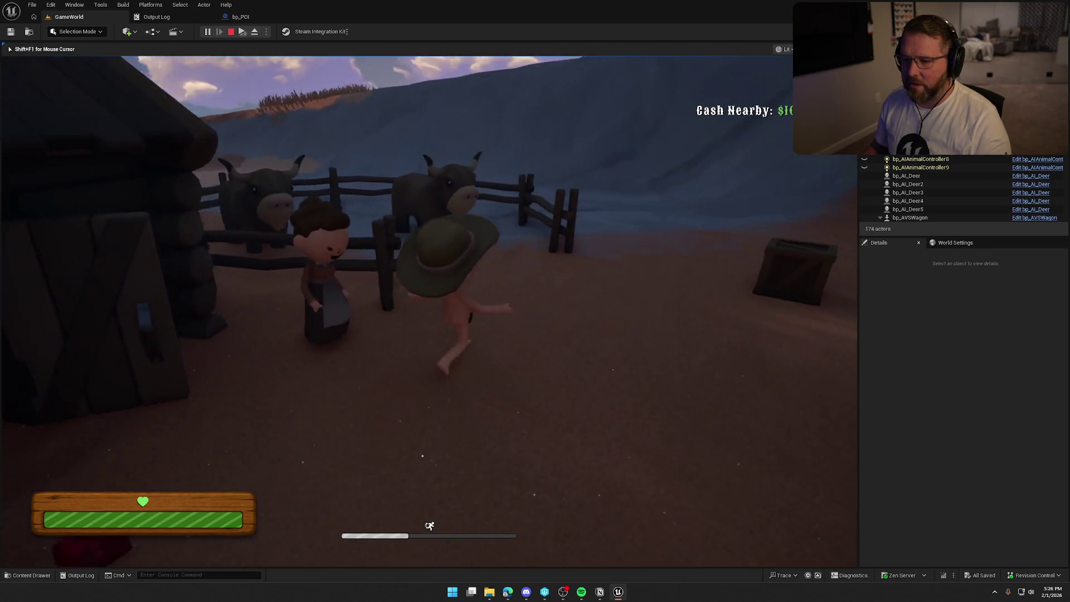